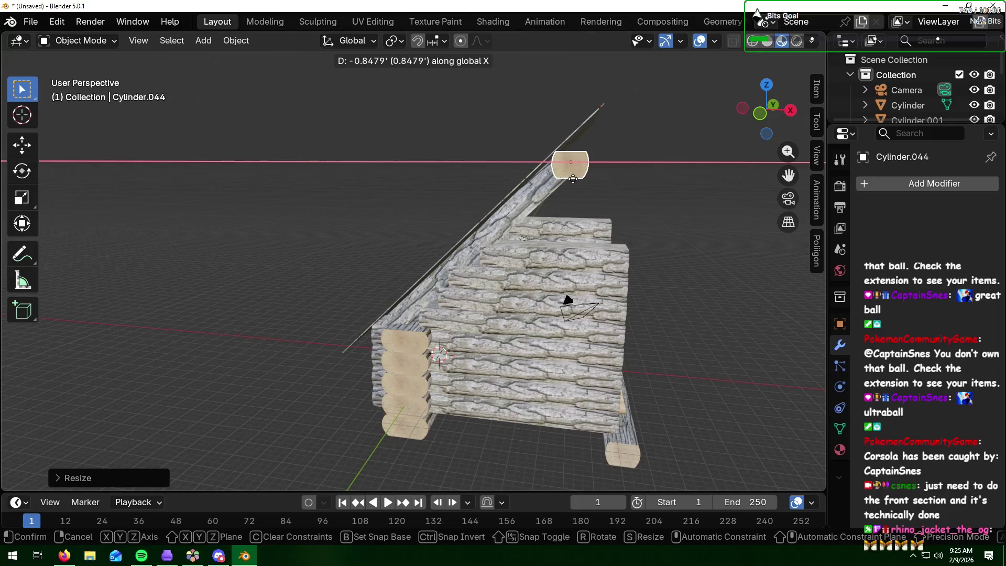
# Step: Confirm header log Cylinder.044 across the open front, then orbit to inspect it from the front
pyautogui.click(573, 179)
pyautogui.moveTo(571, 219)
pyautogui.mouseDown(button='middle')
pyautogui.moveTo(545, 206)
pyautogui.moveTo(447, 209)
pyautogui.moveTo(530, 206)
pyautogui.moveTo(511, 209)
pyautogui.mouseUp(button='middle')
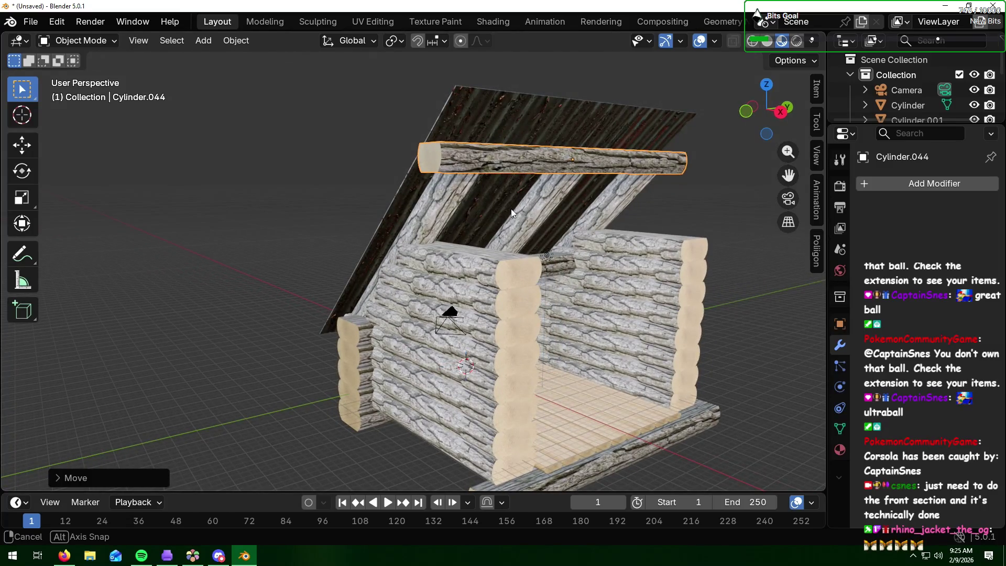
pyautogui.click(725, 203)
pyautogui.moveTo(724, 210)
pyautogui.mouseDown(button='middle')
pyautogui.moveTo(649, 242)
pyautogui.moveTo(652, 227)
pyautogui.moveTo(772, 227)
pyautogui.mouseUp(button='middle')
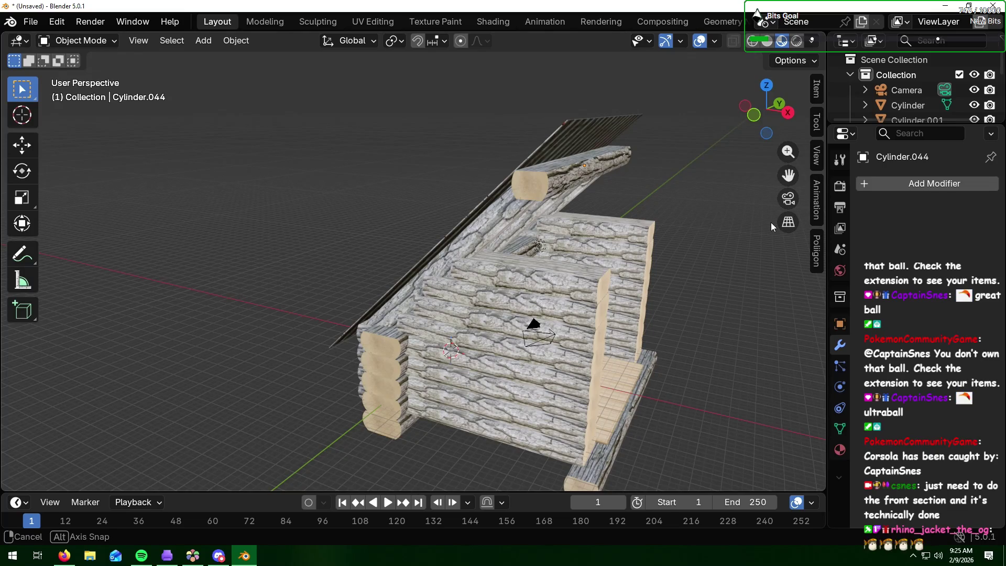
pyautogui.moveTo(772, 223); pyautogui.dragTo(771, 223, button='middle')
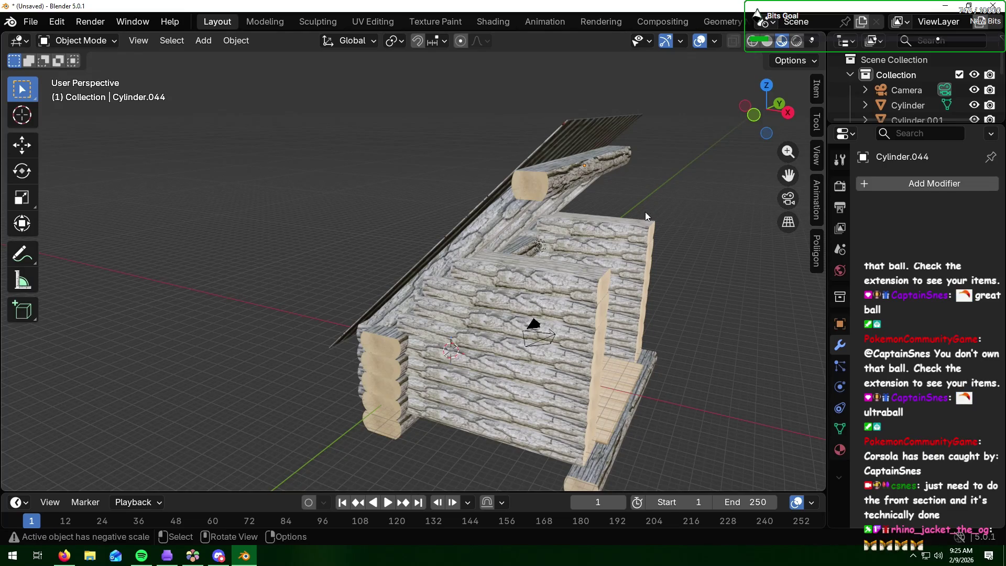
pyautogui.moveTo(710, 250)
pyautogui.mouseDown(button='middle')
pyautogui.moveTo(655, 234)
pyautogui.moveTo(687, 209)
pyautogui.mouseUp(button='middle')
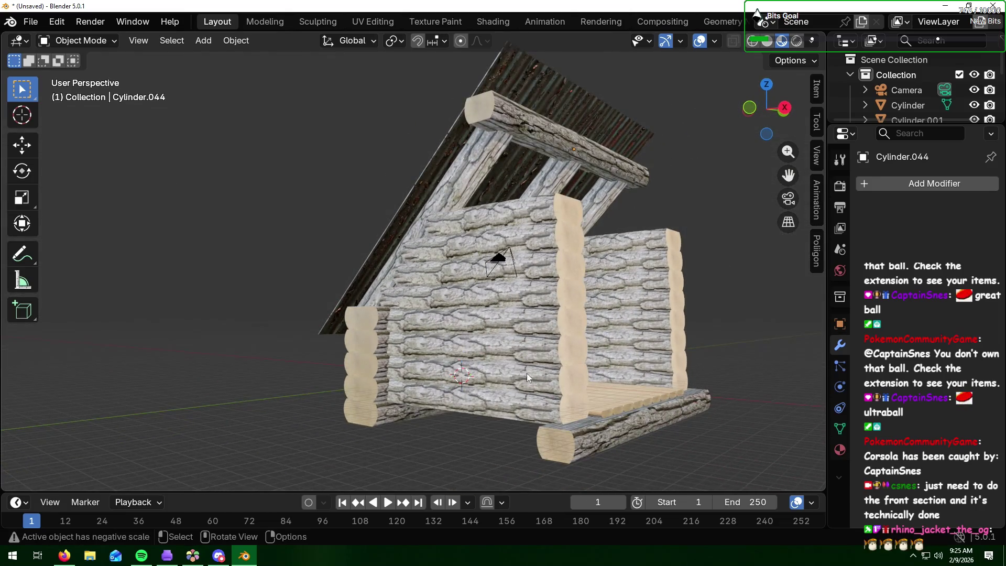
# Step: Duplicate the front bottom log, raise the copy, and rotate it 90° on X into an upright post
pyautogui.click(580, 439)
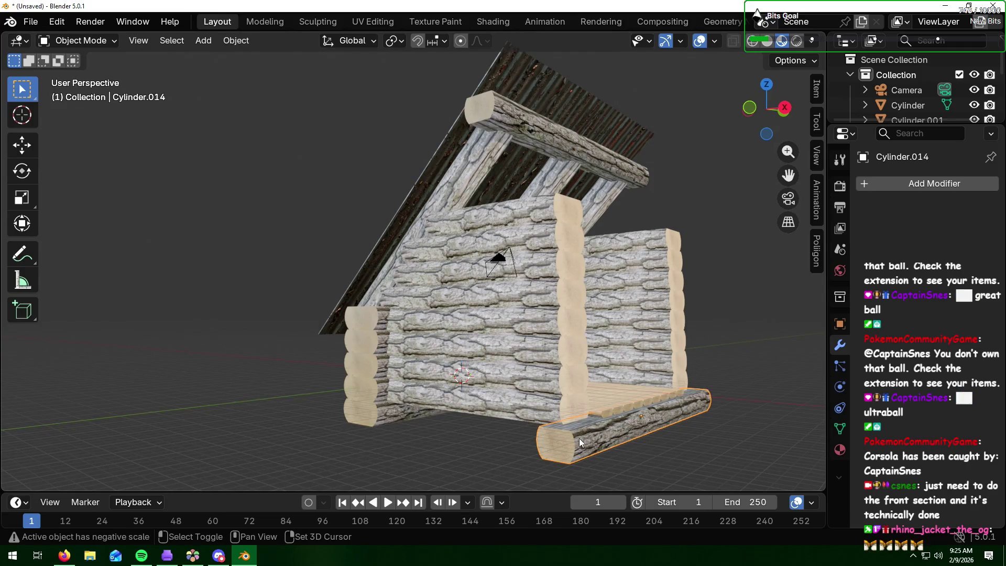
pyautogui.hotkey('shift', 'd')
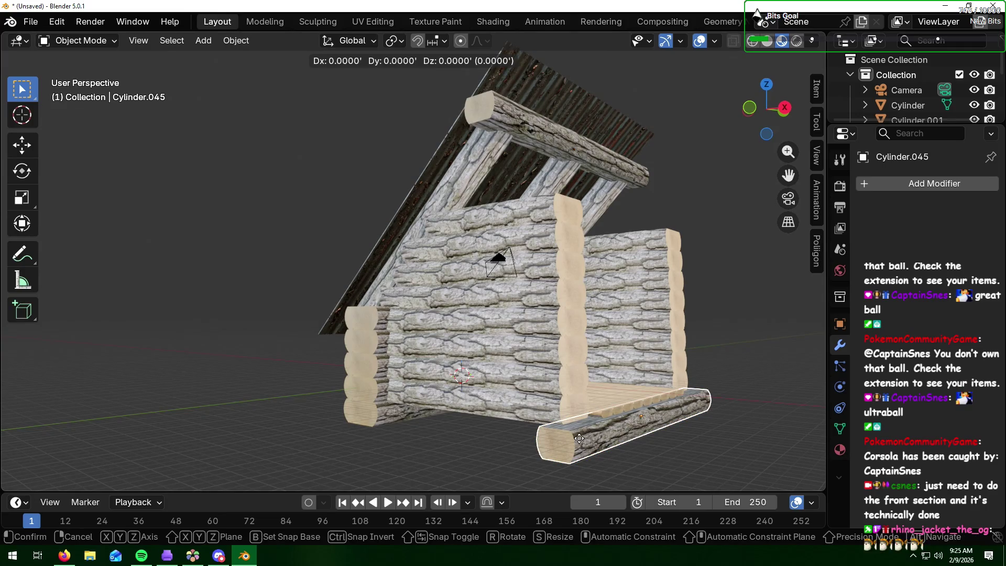
pyautogui.press('z')
pyautogui.click(598, 341)
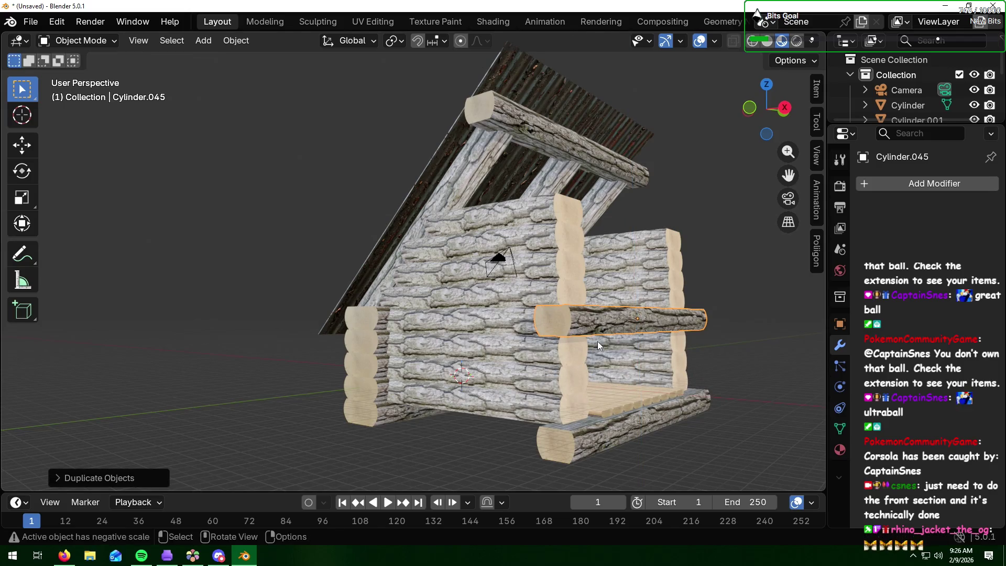
pyautogui.press('r')
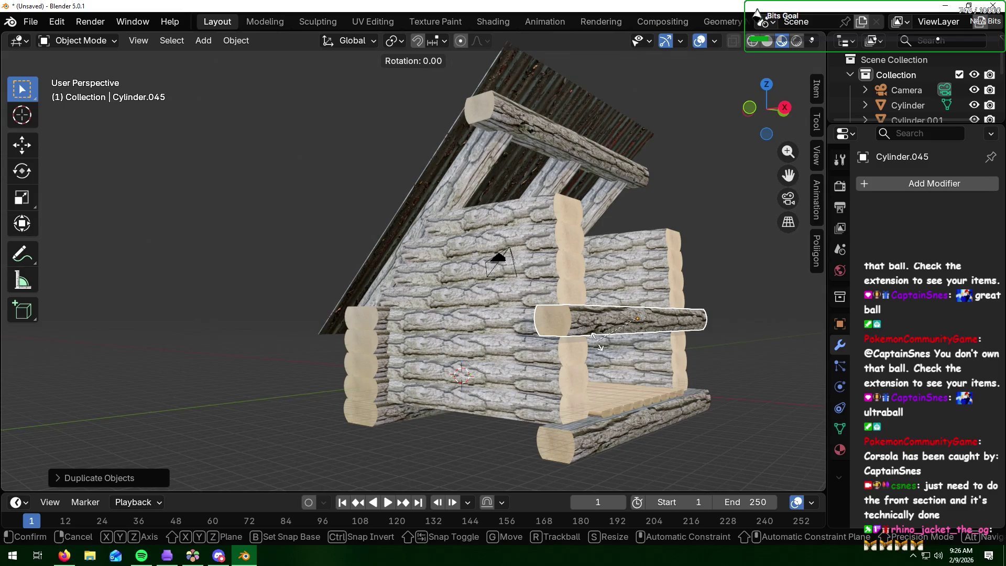
pyautogui.write('x')
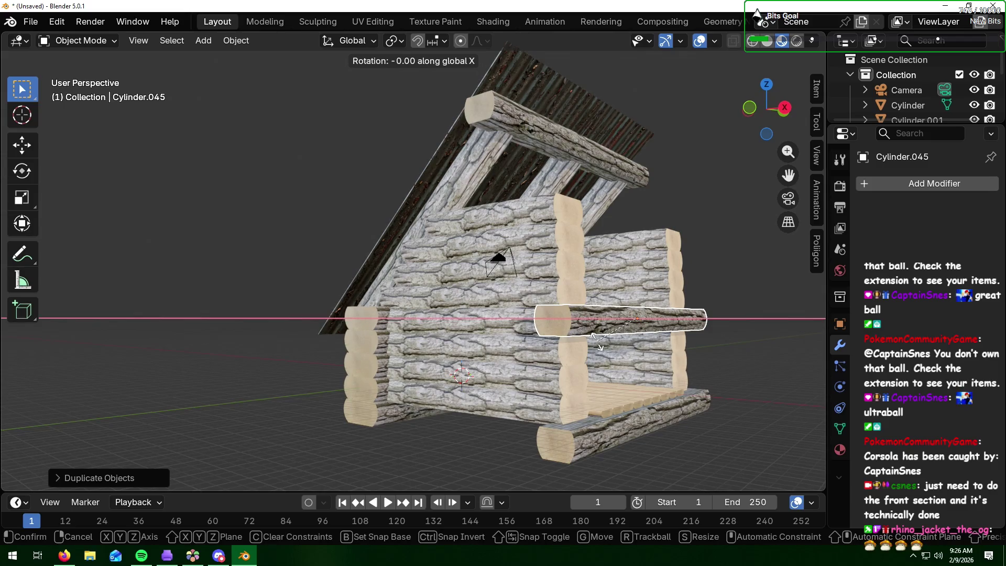
pyautogui.write('90')
pyautogui.press('Return')
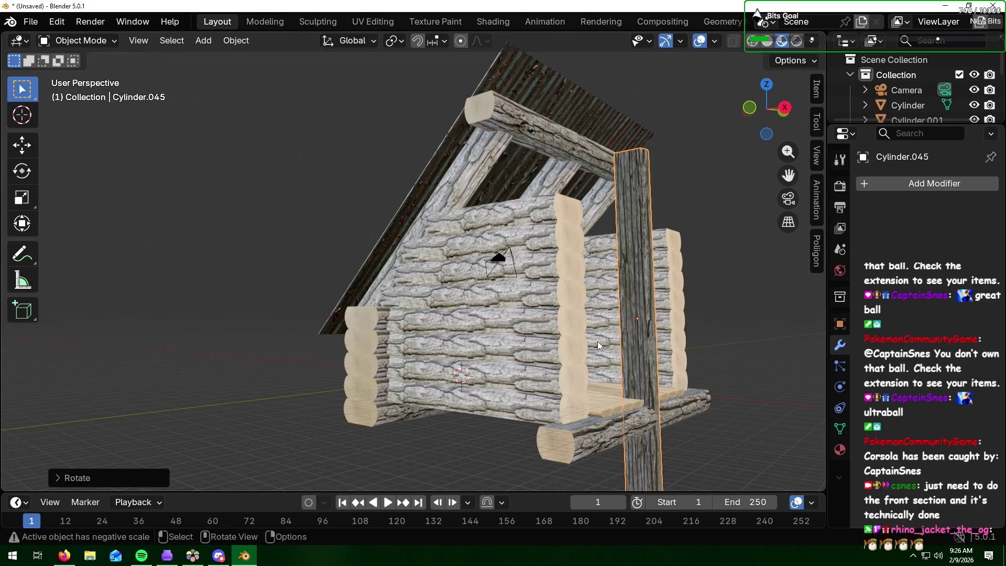
# Step: Turn the post 90° around Z and slide it along Y toward the front-left corner
pyautogui.moveTo(598, 341)
pyautogui.mouseDown(button='middle')
pyautogui.moveTo(646, 315)
pyautogui.moveTo(602, 336)
pyautogui.moveTo(611, 274)
pyautogui.moveTo(602, 336)
pyautogui.moveTo(576, 304)
pyautogui.moveTo(590, 313)
pyautogui.mouseUp(button='middle')
pyautogui.write('r')
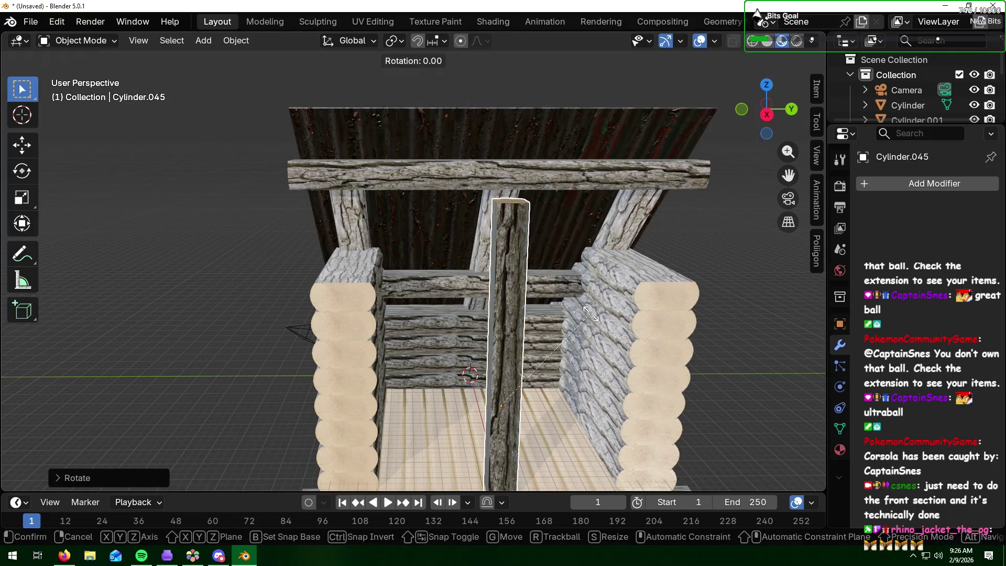
pyautogui.write('z90')
pyautogui.press('Return')
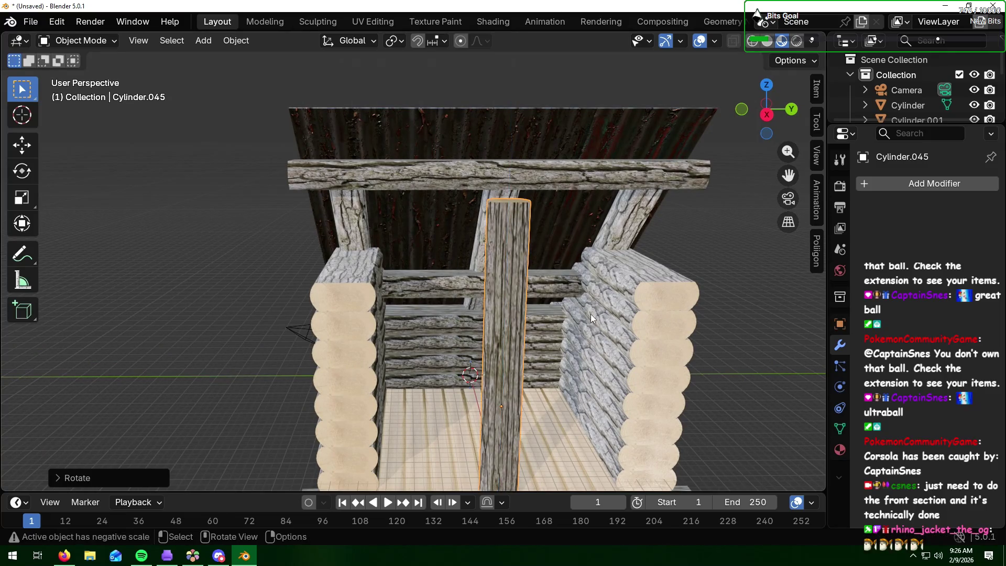
pyautogui.moveTo(591, 290)
pyautogui.mouseDown(button='middle')
pyautogui.moveTo(609, 315)
pyautogui.moveTo(674, 310)
pyautogui.moveTo(603, 307)
pyautogui.moveTo(625, 304)
pyautogui.mouseUp(button='middle')
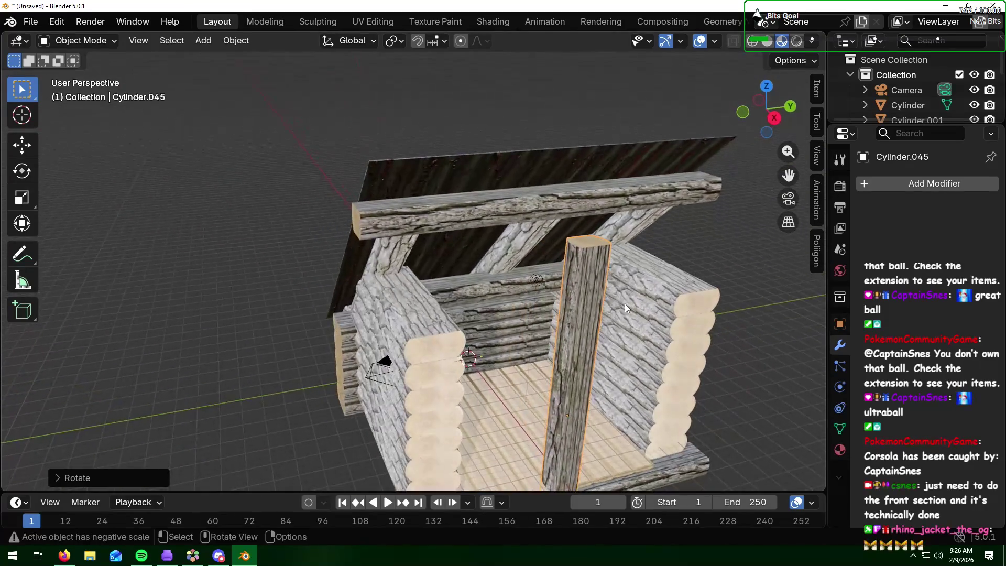
pyautogui.scroll(-3, 625, 304)
pyautogui.scroll(2, 602, 329)
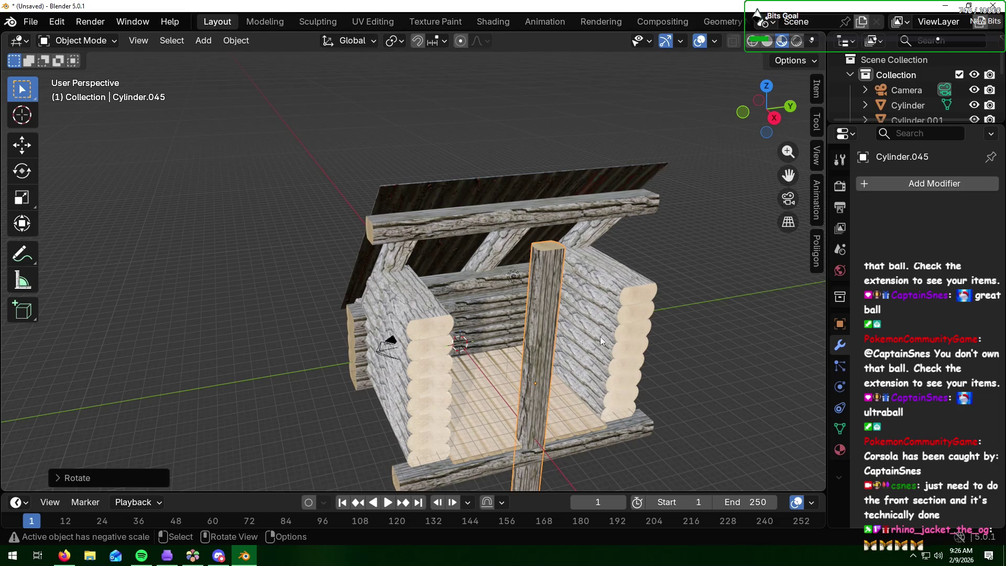
pyautogui.press('g')
pyautogui.press('y')
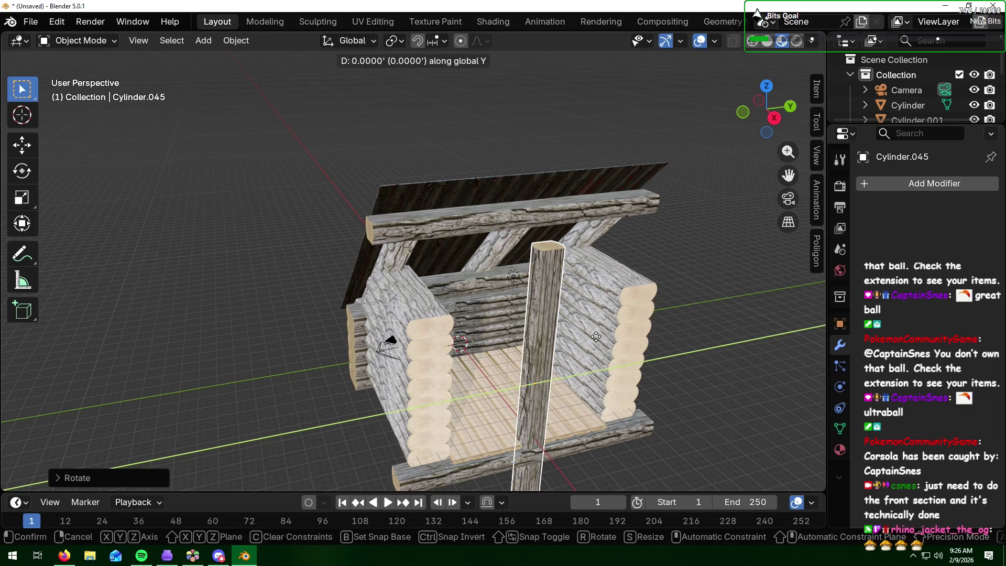
# Step: Place the post at the front-left corner, shift it along X, and shorten its height
pyautogui.click(500, 360)
pyautogui.moveTo(426, 371); pyautogui.dragTo(524, 344, button='middle')
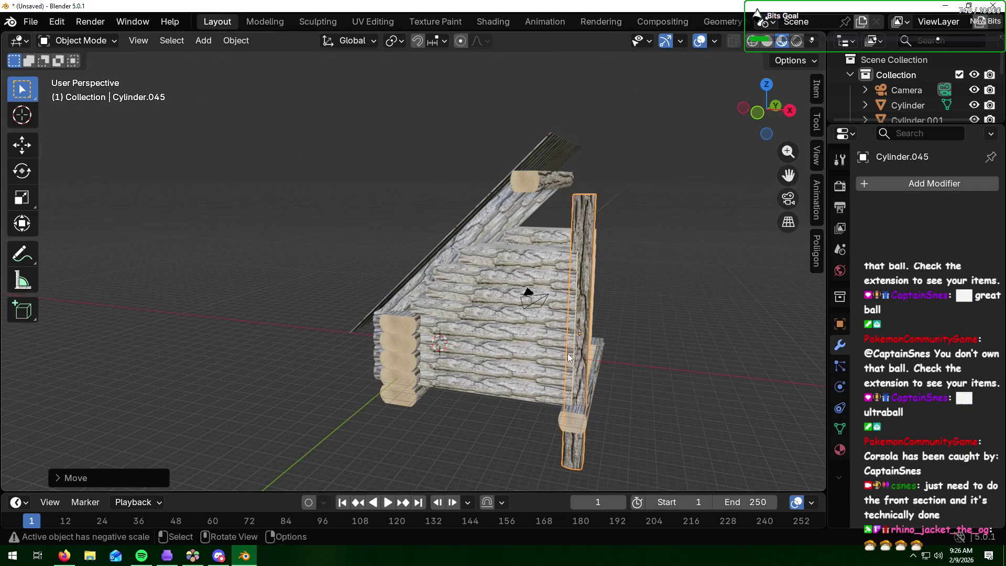
pyautogui.press('g')
pyautogui.press('x')
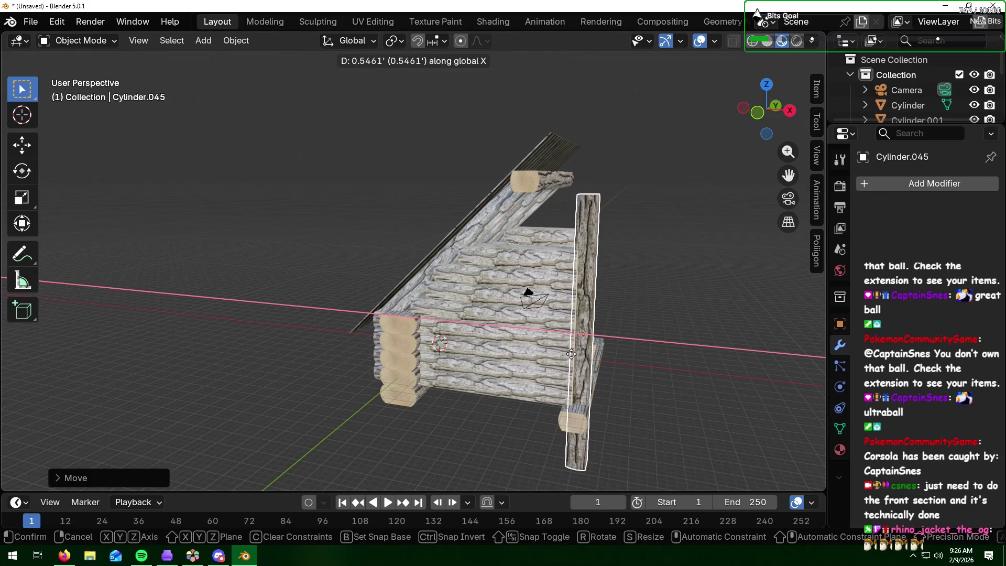
pyautogui.click(572, 354)
pyautogui.press('s')
pyautogui.press('z')
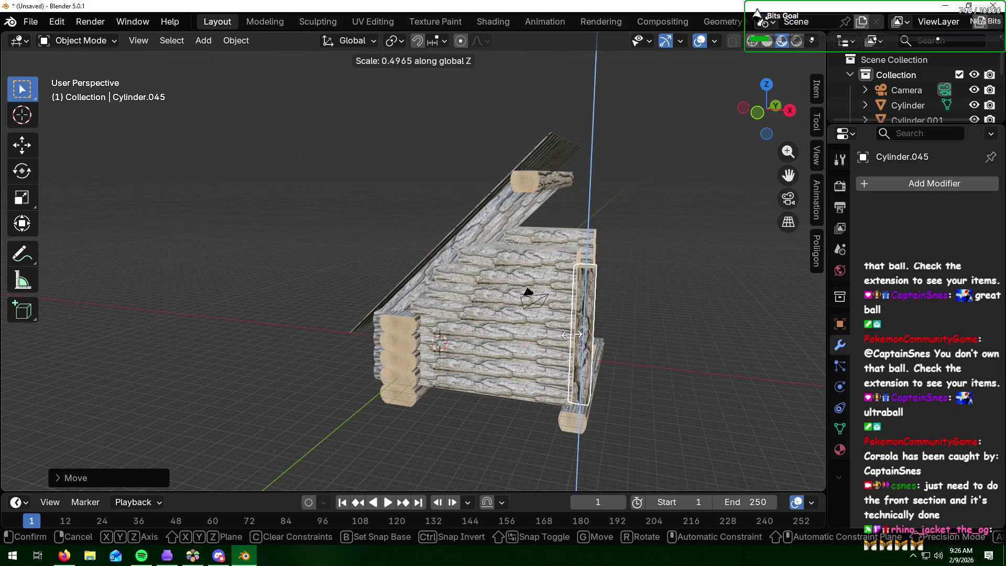
pyautogui.click(579, 343)
# Step: Raise post Cylinder.045 and stretch it along Z to reach the header log
pyautogui.moveTo(617, 383)
pyautogui.mouseDown(button='middle')
pyautogui.moveTo(584, 361)
pyautogui.moveTo(517, 358)
pyautogui.mouseUp(button='middle')
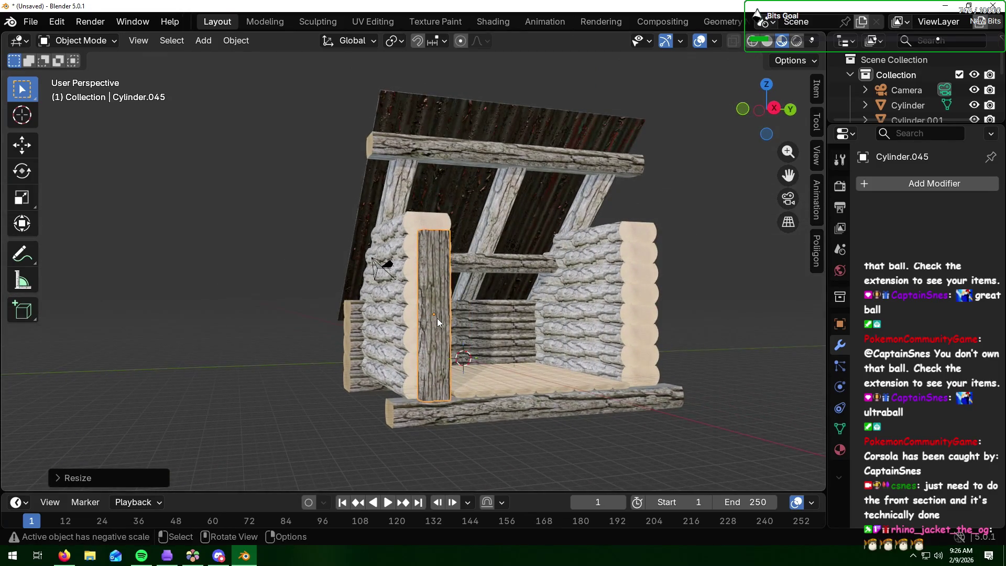
pyautogui.press('g')
pyautogui.press('z')
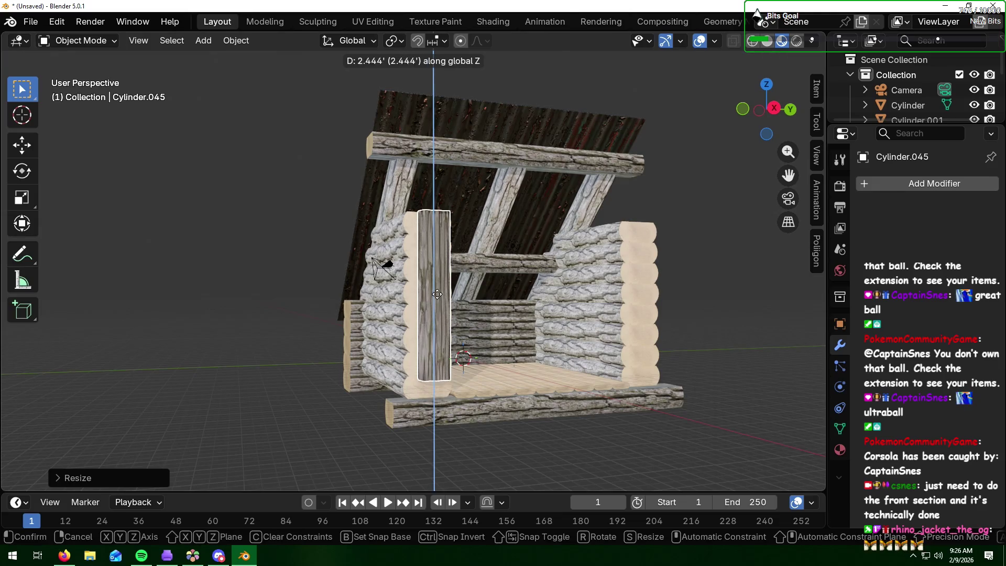
pyautogui.click(438, 272)
pyautogui.press('s')
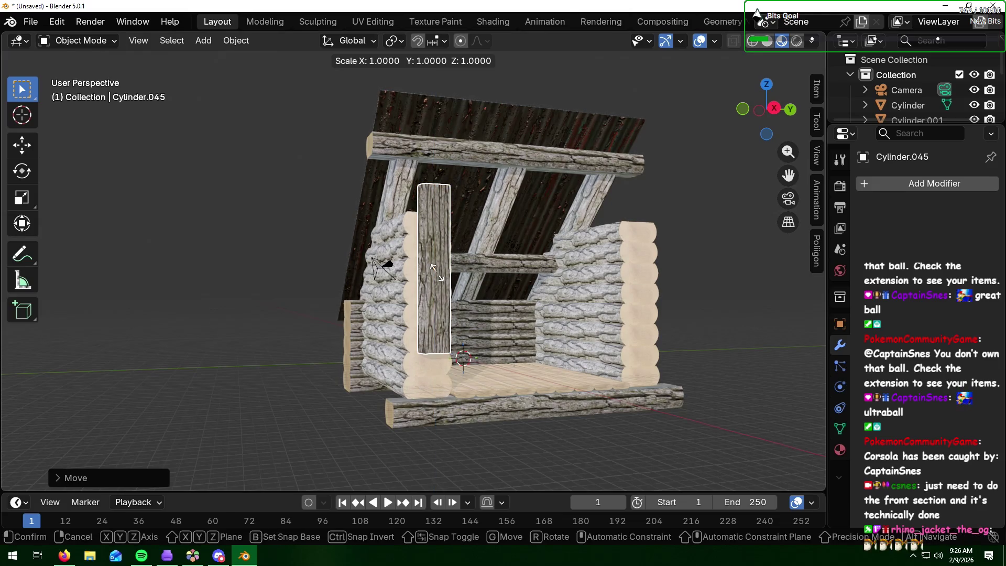
pyautogui.press('z')
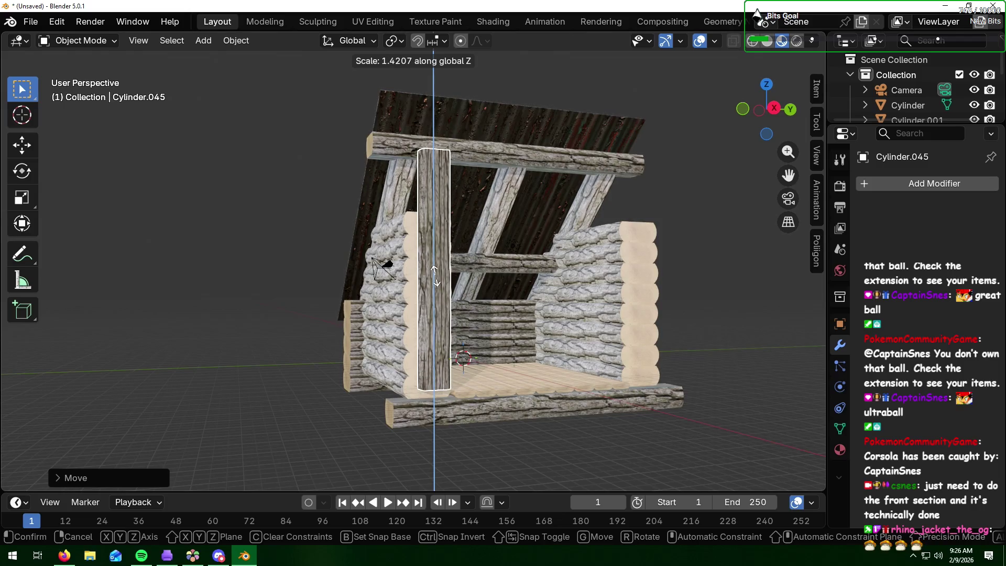
pyautogui.click(436, 276)
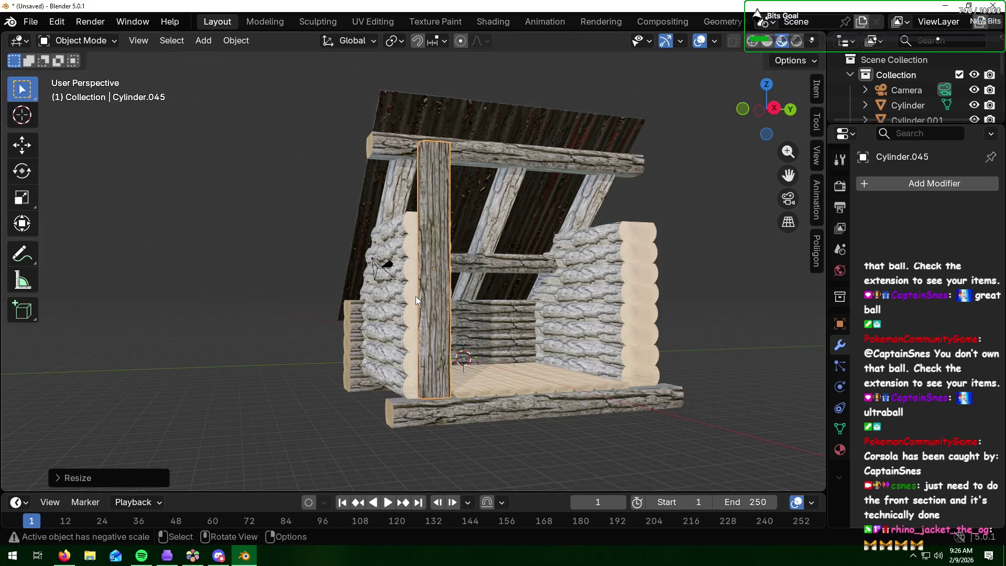
pyautogui.moveTo(416, 297)
pyautogui.mouseDown(button='middle')
pyautogui.moveTo(537, 318)
pyautogui.moveTo(505, 328)
pyautogui.mouseUp(button='middle')
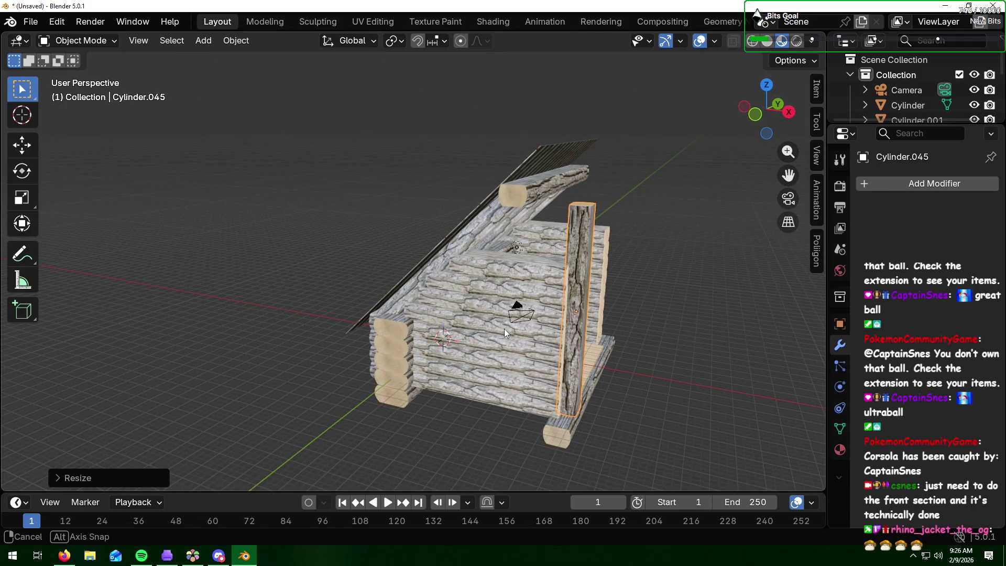
pyautogui.moveTo(504, 328)
pyautogui.mouseDown(button='middle')
pyautogui.moveTo(605, 306)
pyautogui.moveTo(518, 323)
pyautogui.moveTo(599, 281)
pyautogui.moveTo(630, 301)
pyautogui.moveTo(545, 308)
pyautogui.mouseUp(button='middle')
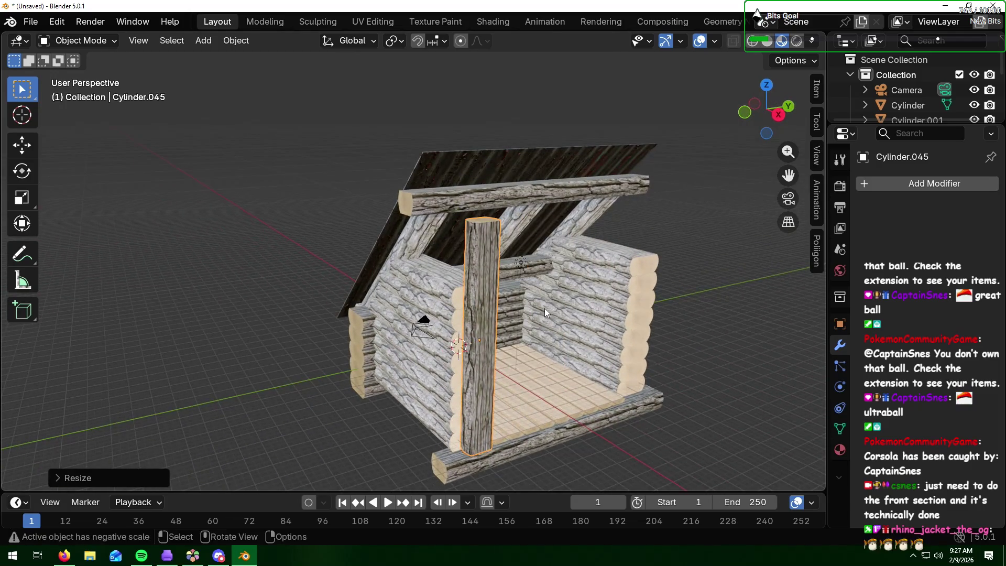
# Step: Scale the front corner post down along Z to shorten it
pyautogui.hotkey('alt', 'Tab')
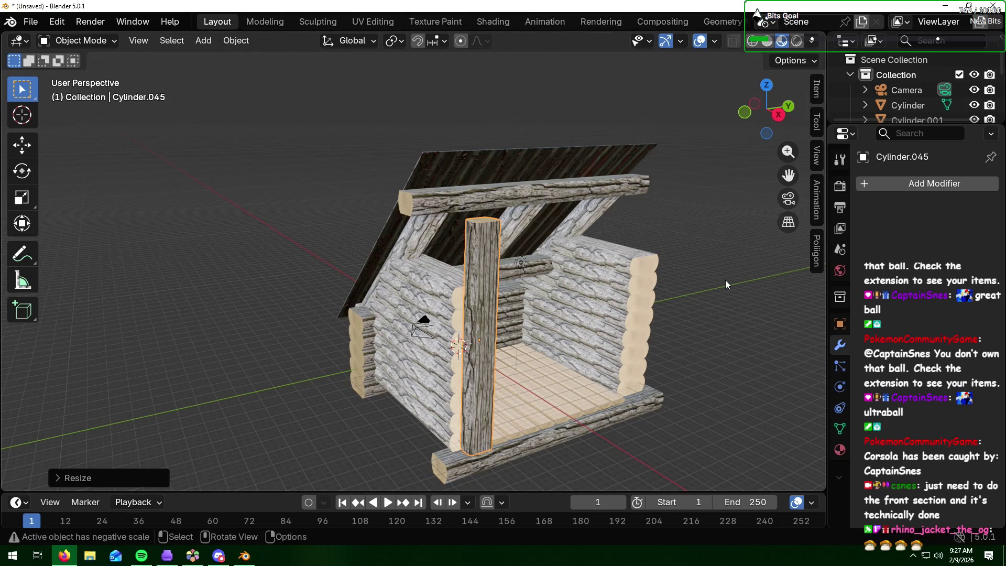
pyautogui.moveTo(725, 280)
pyautogui.mouseDown(button='middle')
pyautogui.moveTo(683, 305)
pyautogui.moveTo(730, 294)
pyautogui.moveTo(565, 271)
pyautogui.mouseUp(button='middle')
pyautogui.click(568, 265)
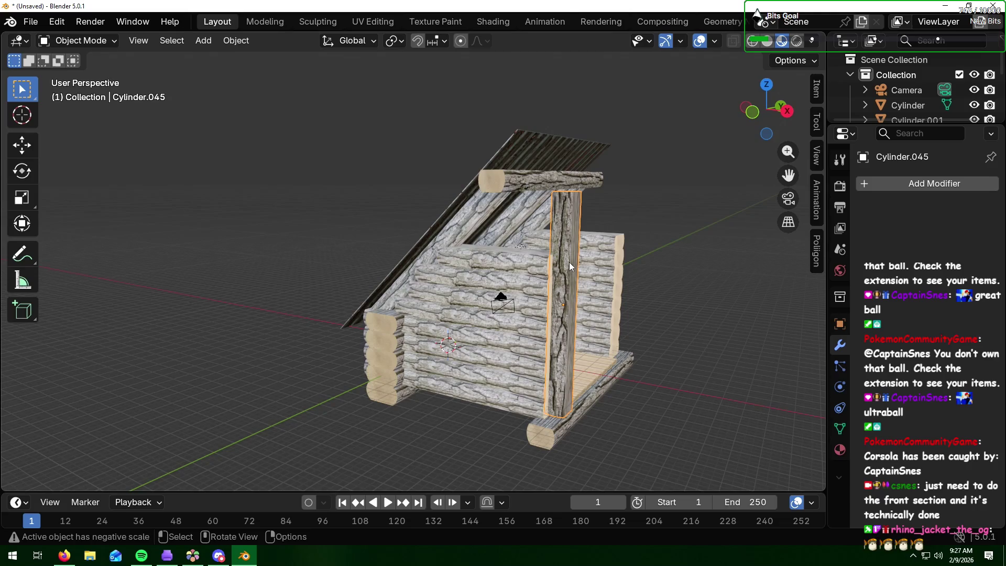
pyautogui.press('s')
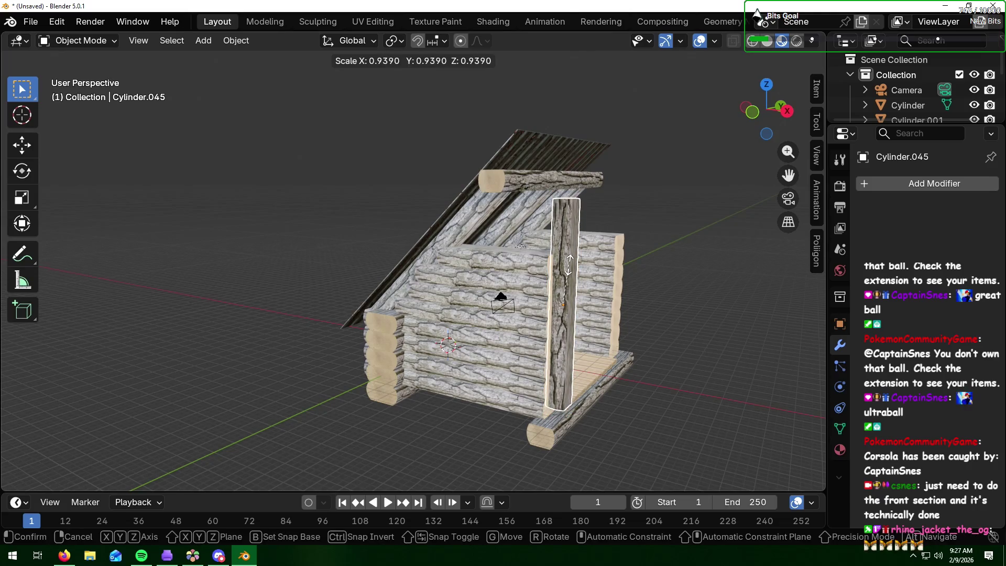
pyautogui.press('z')
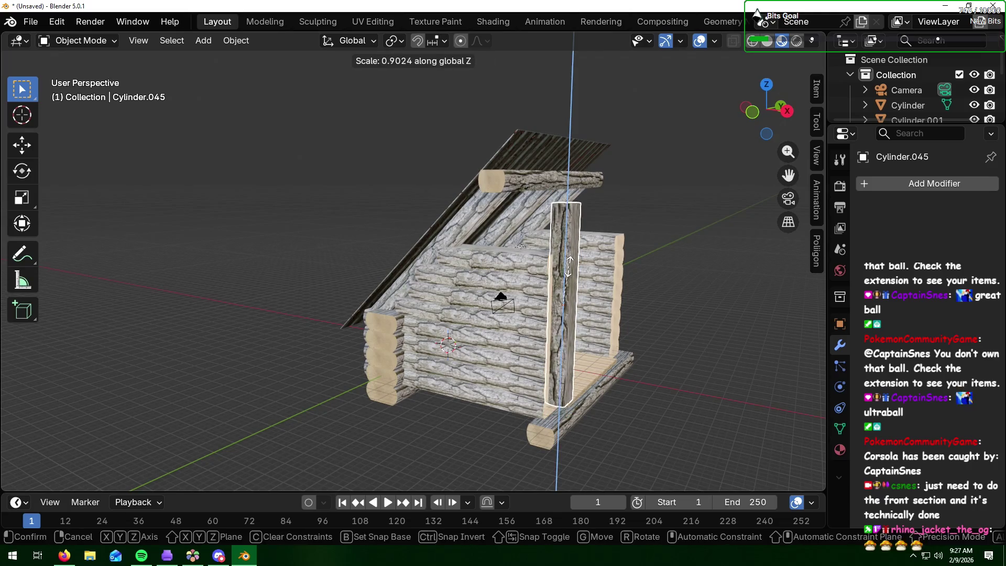
pyautogui.click(570, 265)
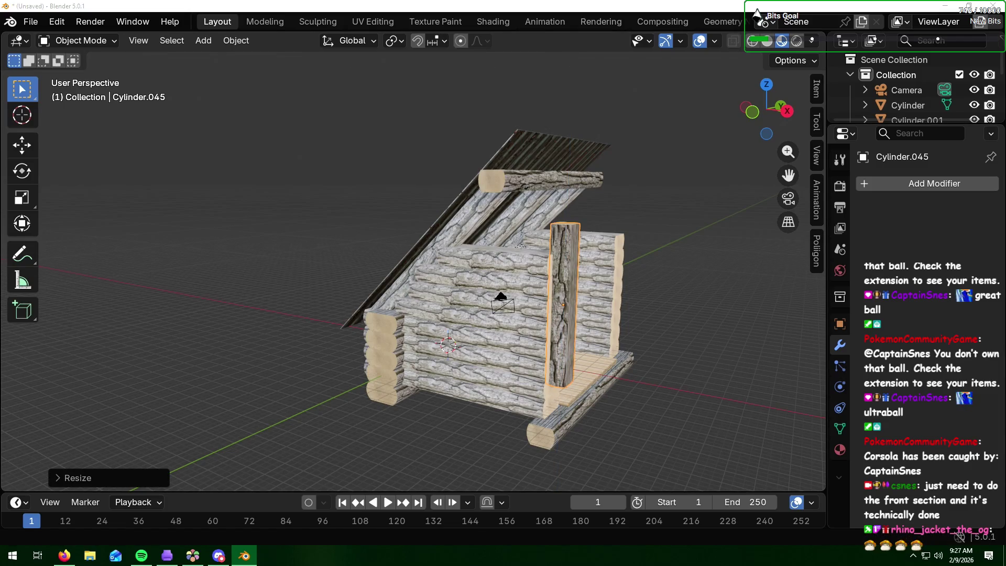
# Step: Lower the corner post vertically toward the floor below the front wall logs
pyautogui.hotkey('alt', 'Tab')
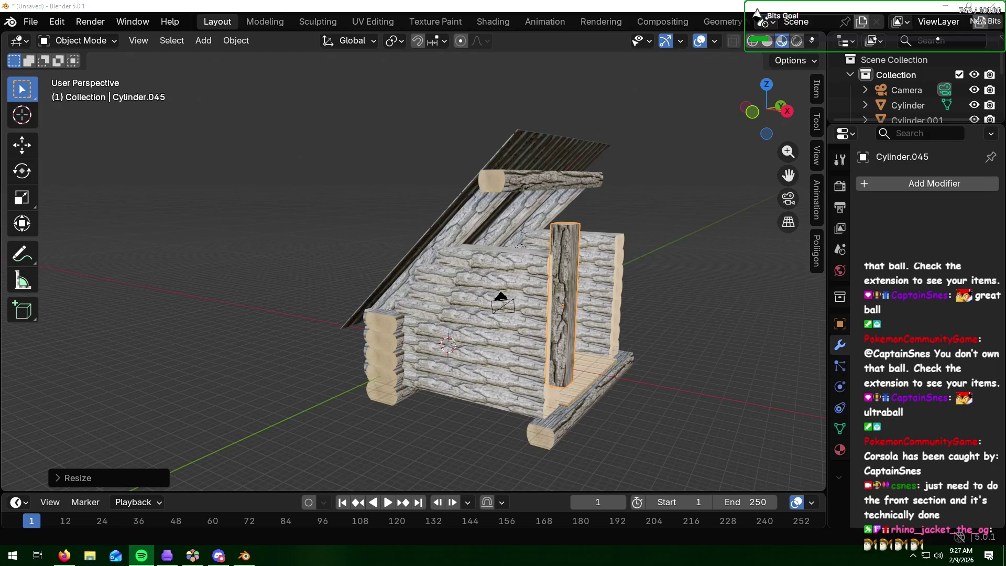
pyautogui.hotkey('alt', 'Tab')
pyautogui.click(733, 345)
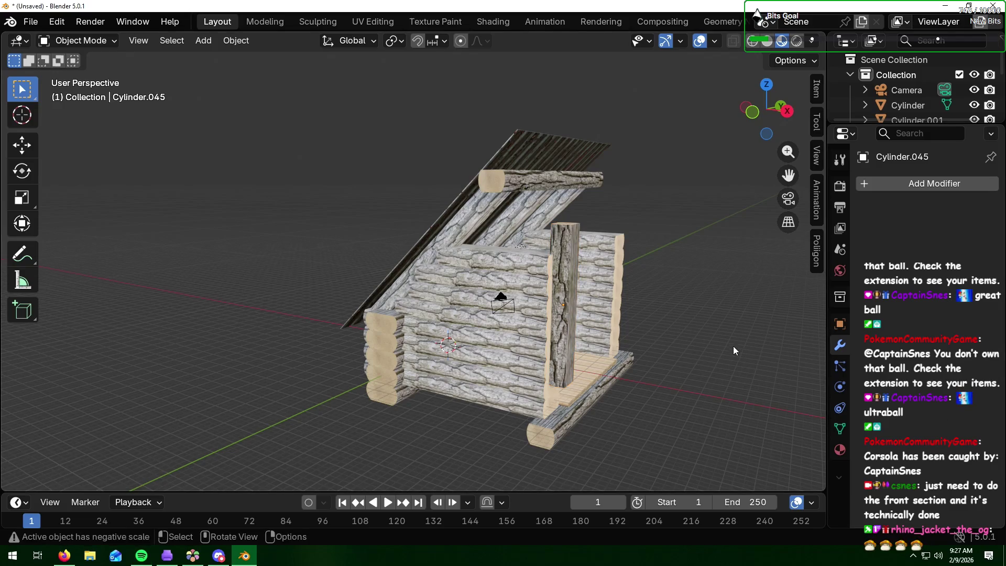
pyautogui.click(567, 294)
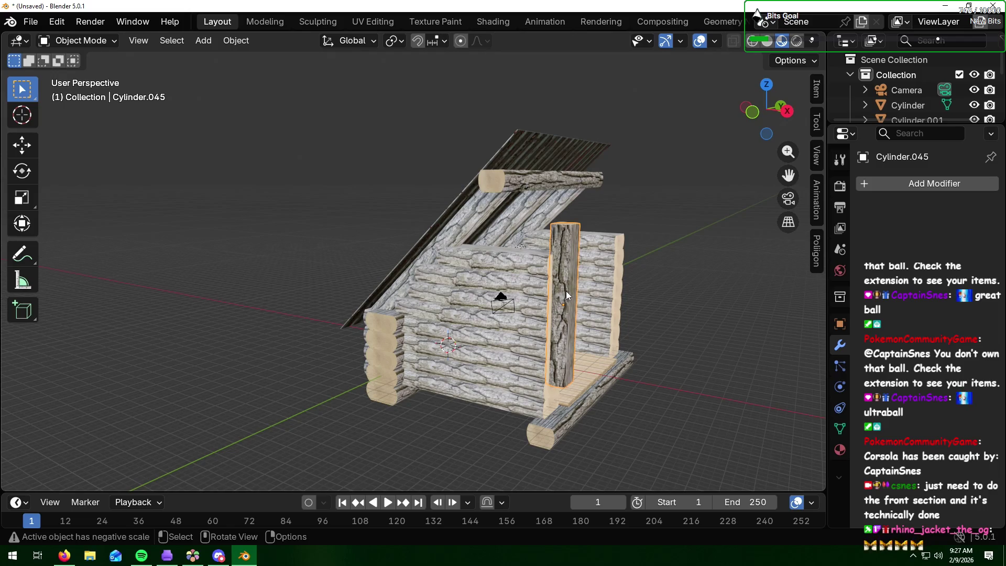
pyautogui.press('g')
pyautogui.press('z')
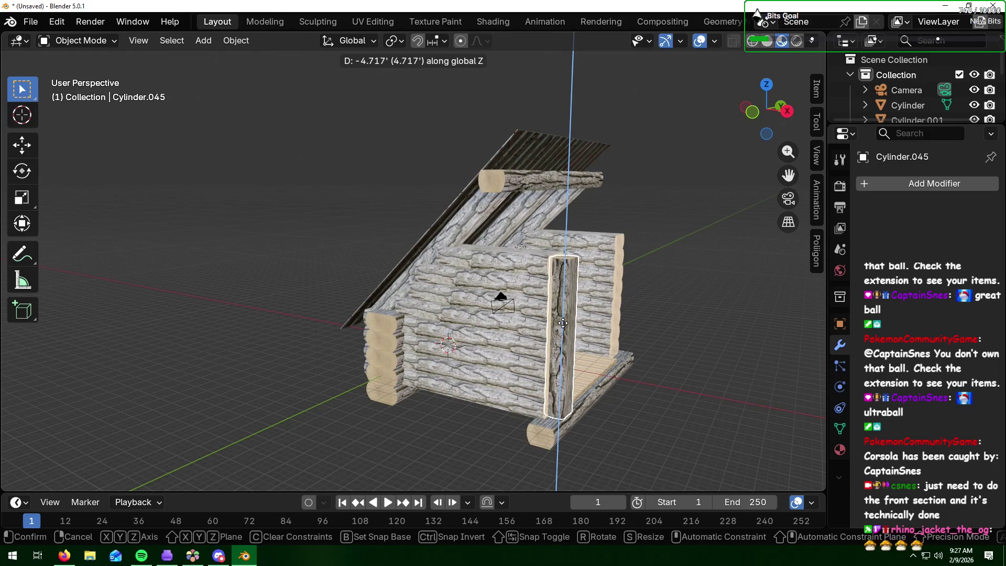
pyautogui.click(557, 315)
pyautogui.moveTo(638, 329)
pyautogui.mouseDown(button='middle')
pyautogui.moveTo(490, 331)
pyautogui.moveTo(605, 322)
pyautogui.moveTo(636, 286)
pyautogui.mouseUp(button='middle')
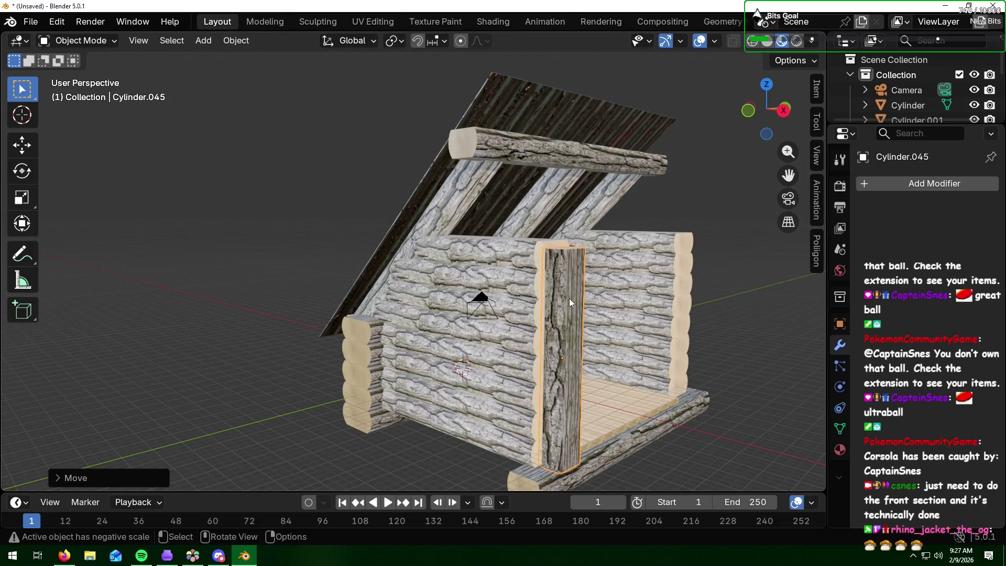
# Step: Shorten the post again and drop it so its top is level with the wall
pyautogui.press('s')
pyautogui.press('z')
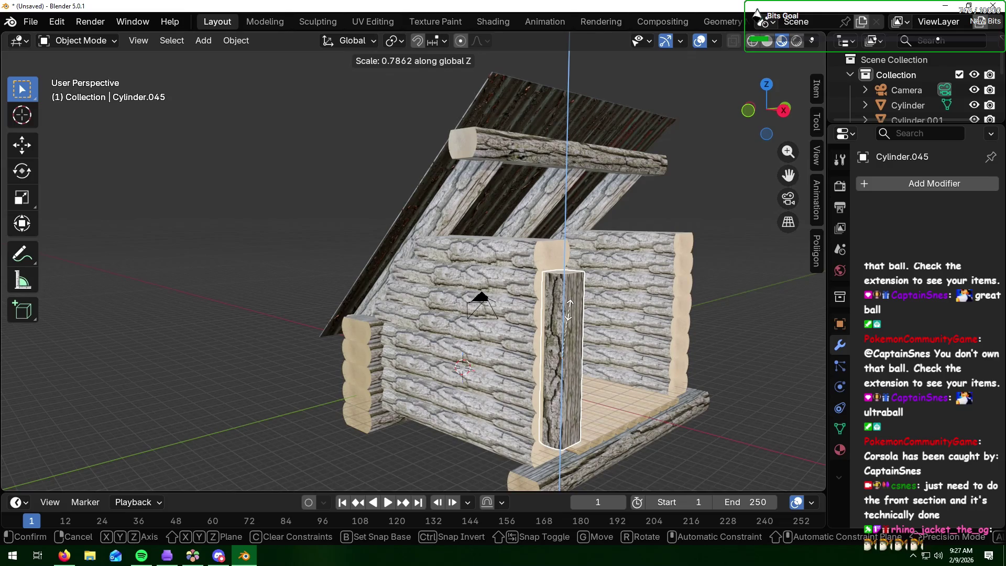
pyautogui.click(569, 304)
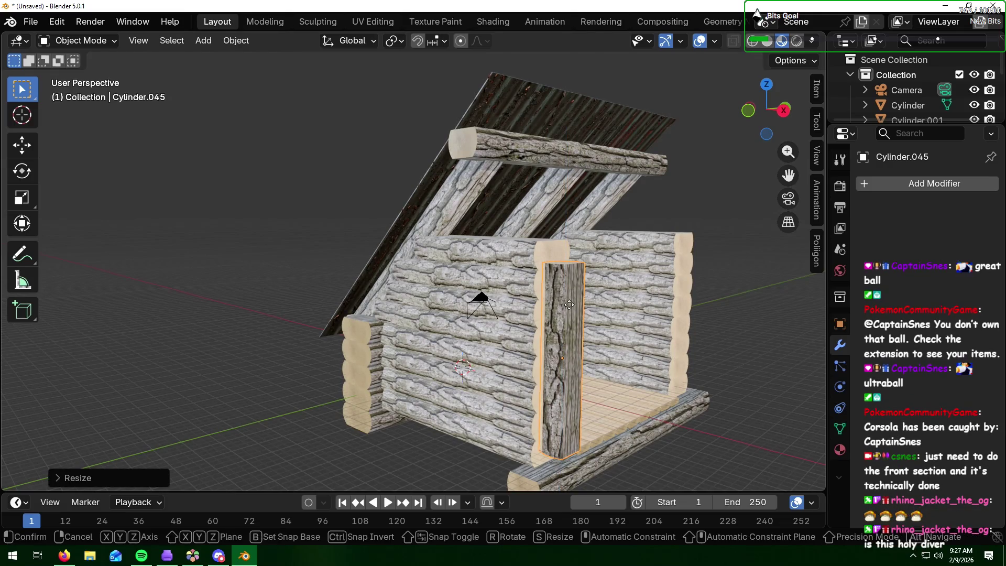
pyautogui.press('z')
pyautogui.click(568, 316)
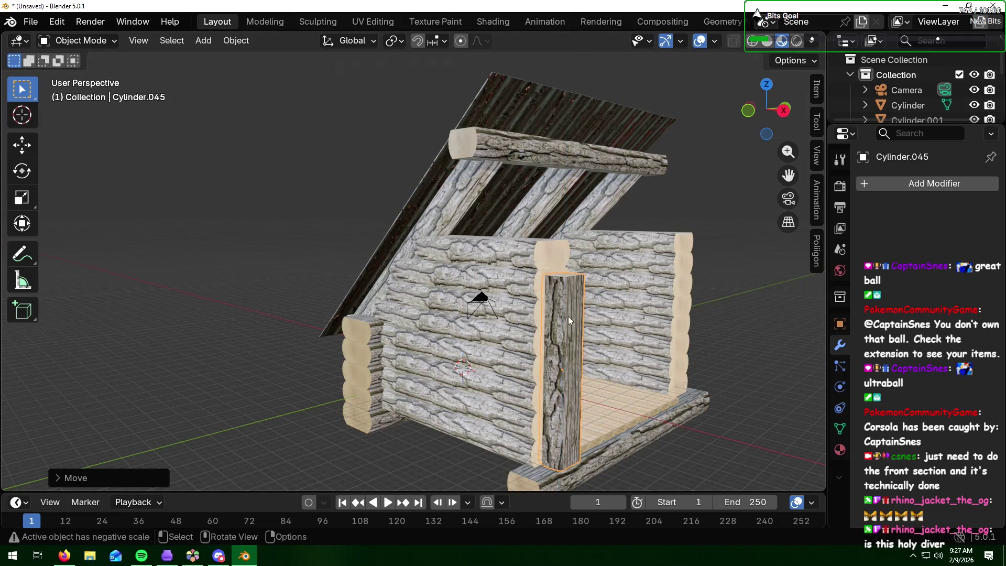
pyautogui.hotkey('alt', 'Tab')
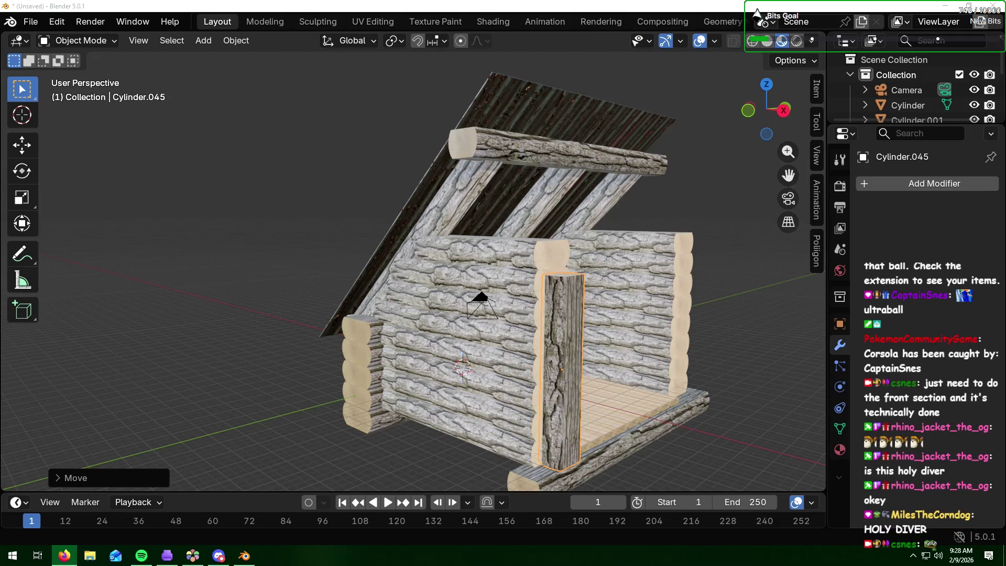
pyautogui.moveTo(734, 353)
pyautogui.mouseDown(button='middle')
pyautogui.moveTo(683, 360)
pyautogui.moveTo(690, 355)
pyautogui.moveTo(649, 328)
pyautogui.mouseUp(button='middle')
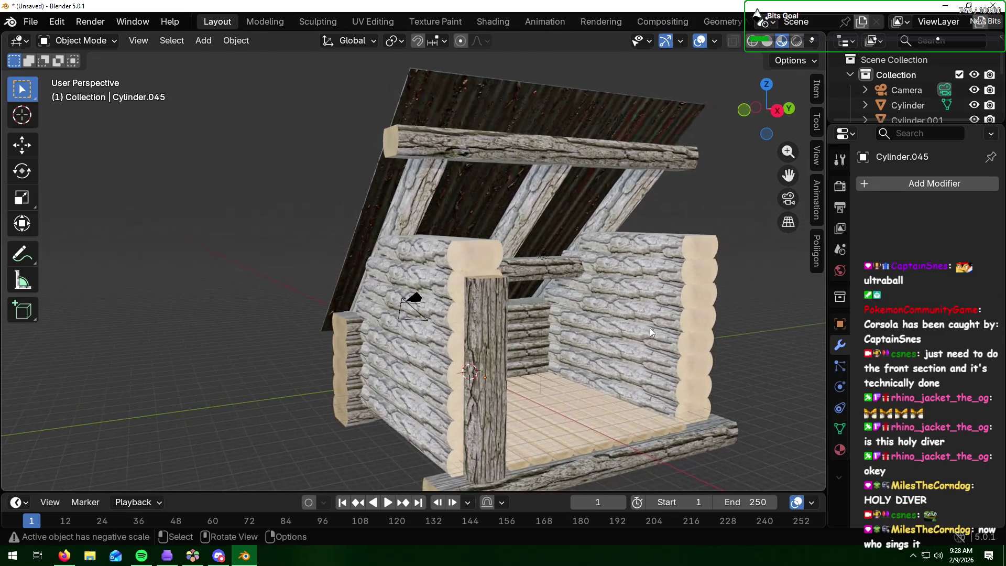
pyautogui.scroll(5, 627, 304)
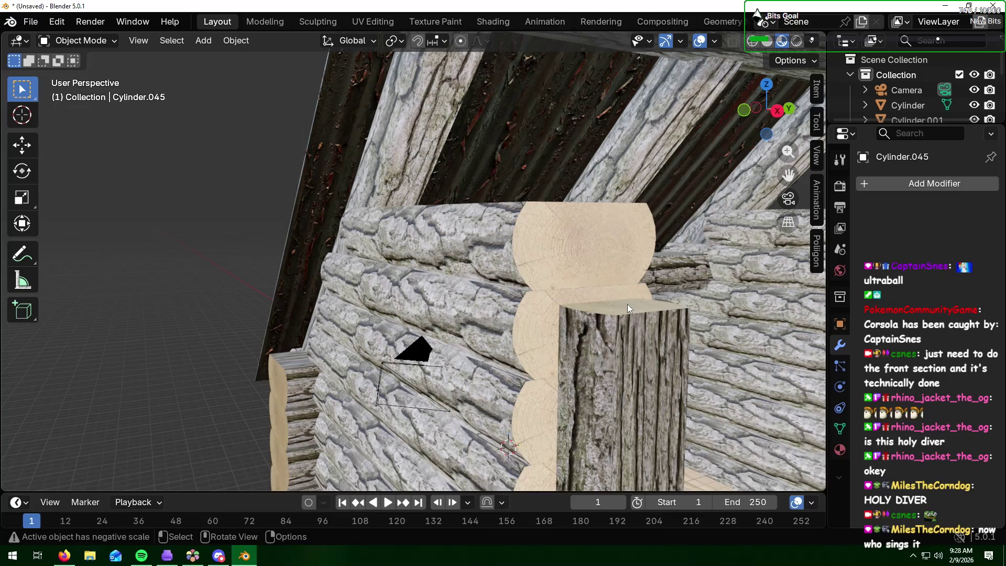
pyautogui.click(554, 243)
pyautogui.moveTo(473, 279); pyautogui.dragTo(530, 285, button='middle')
pyautogui.scroll(-4, 530, 285)
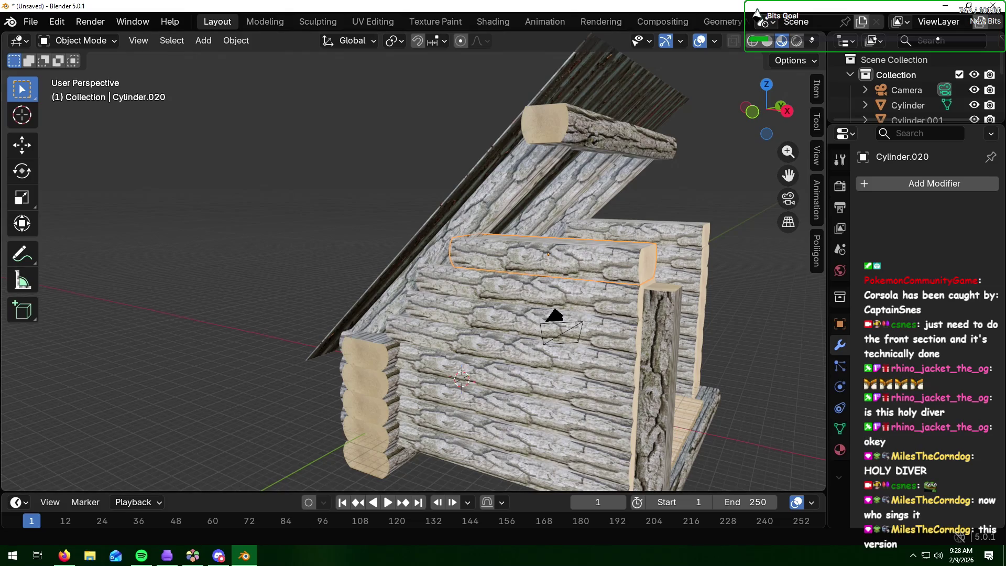
# Step: Stretch top front log Cylinder.020 1.1597× along X and slide it about 2.041' past the corner post
pyautogui.hotkey('alt', 'Tab')
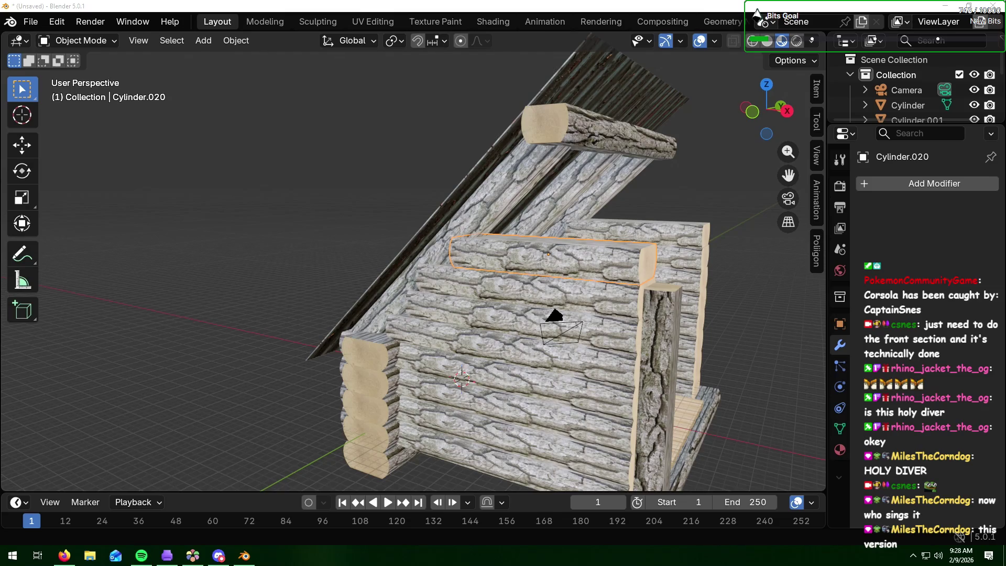
pyautogui.hotkey('alt', 'Tab')
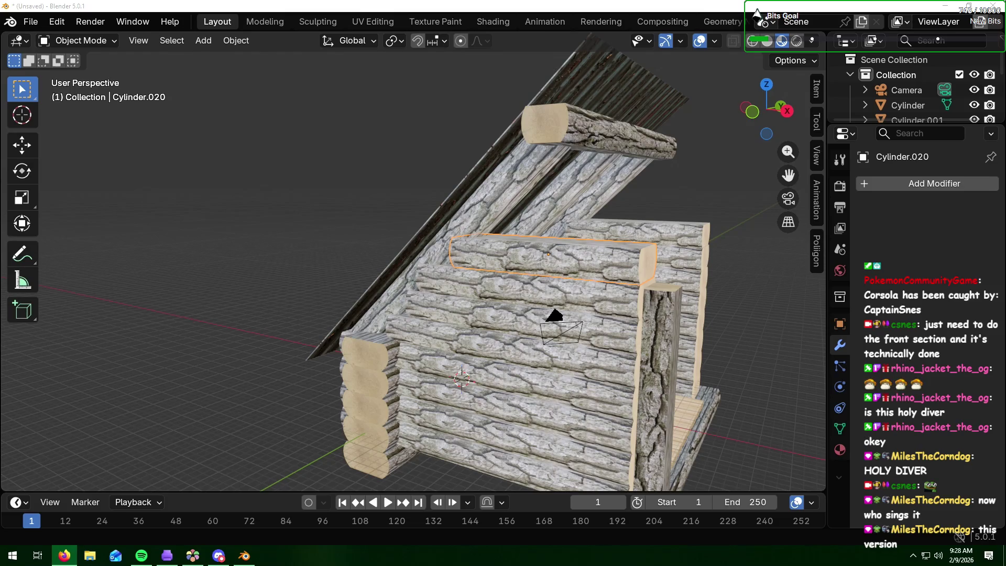
pyautogui.click(716, 338)
pyautogui.click(606, 275)
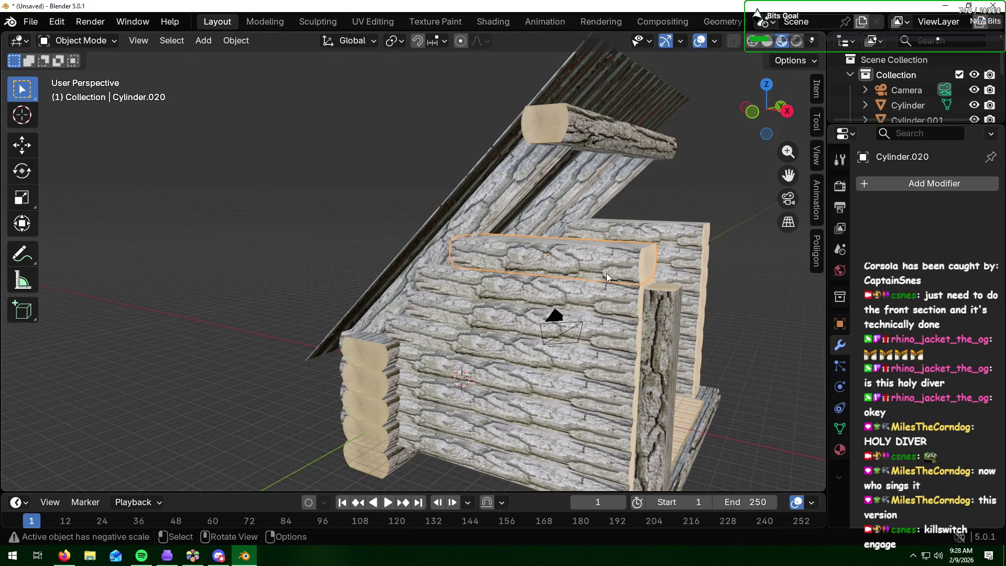
pyautogui.press('s')
pyautogui.press('x')
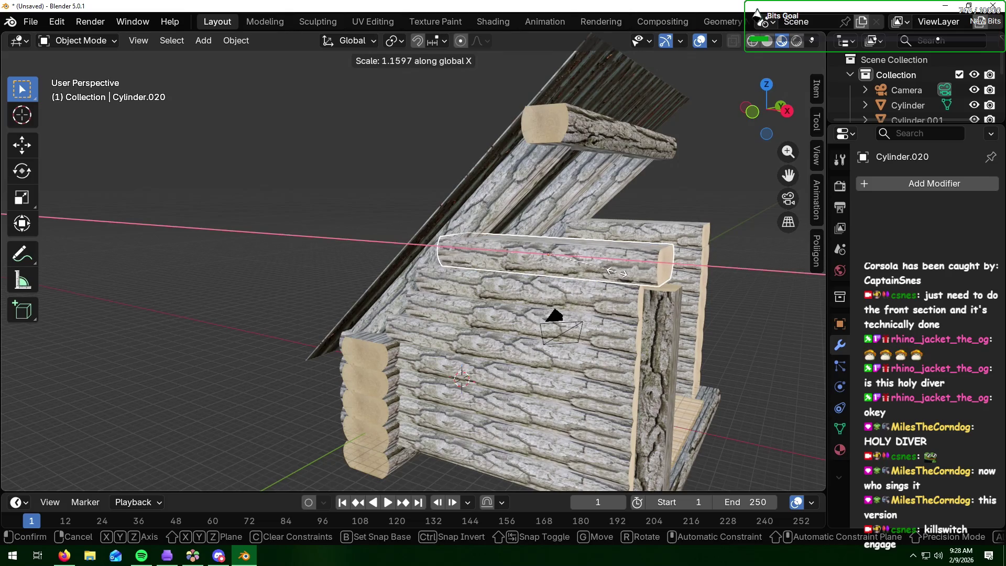
pyautogui.click(619, 272)
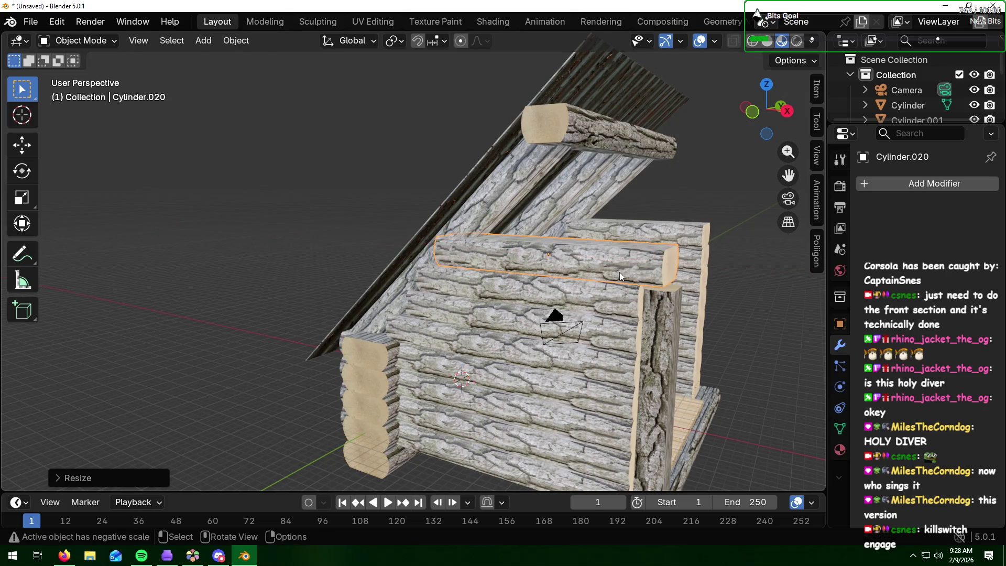
pyautogui.press('g')
pyautogui.press('x')
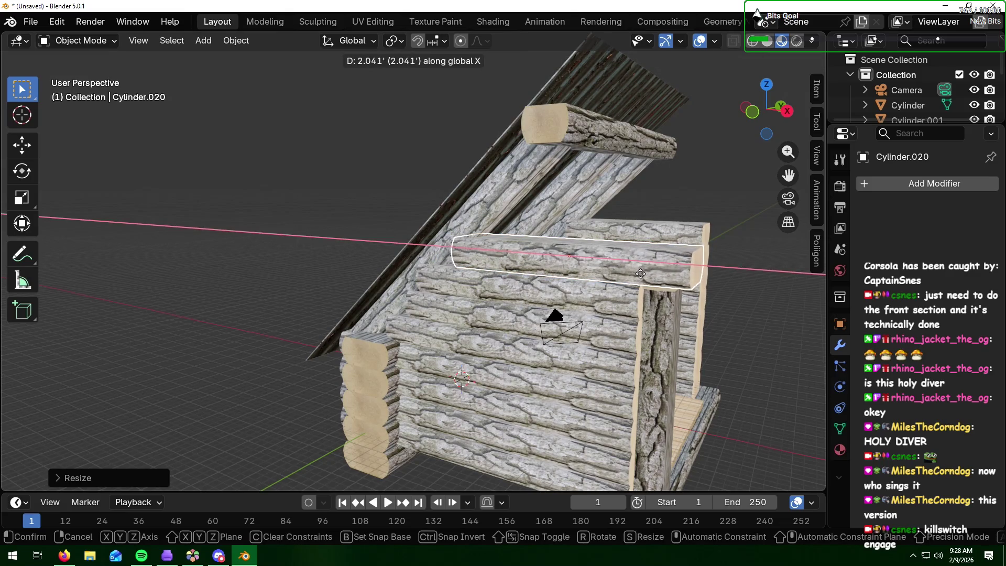
pyautogui.click(644, 275)
pyautogui.moveTo(627, 328)
pyautogui.mouseDown(button='middle')
pyautogui.moveTo(646, 302)
pyautogui.moveTo(638, 303)
pyautogui.mouseUp(button='middle')
# Step: Raise the front corner post along Z and scale it taller to full wall height
pyautogui.click(684, 314)
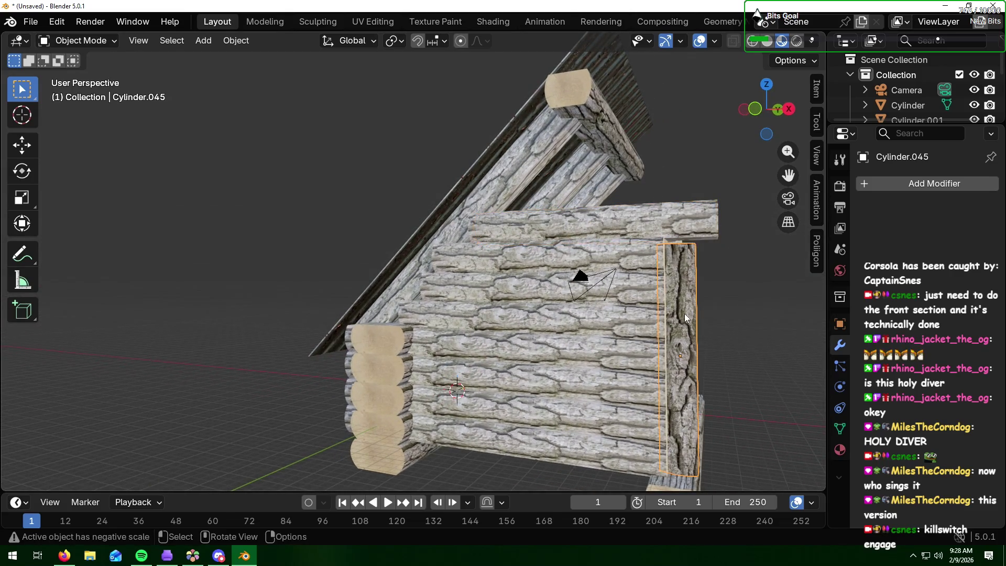
pyautogui.press('g')
pyautogui.press('z')
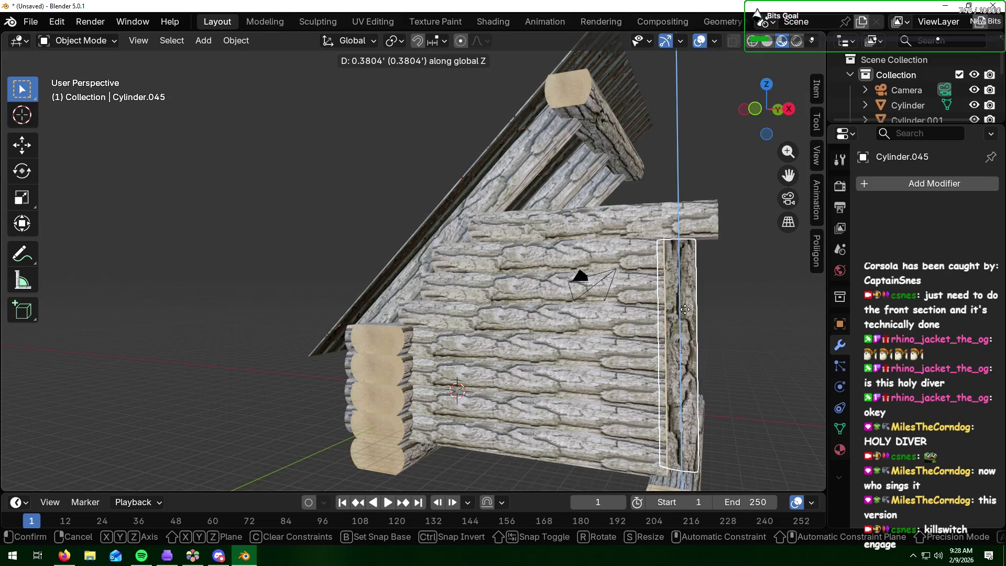
pyautogui.click(685, 309)
pyautogui.moveTo(703, 392)
pyautogui.mouseDown(button='middle')
pyautogui.moveTo(680, 347)
pyautogui.moveTo(610, 365)
pyautogui.mouseUp(button='middle')
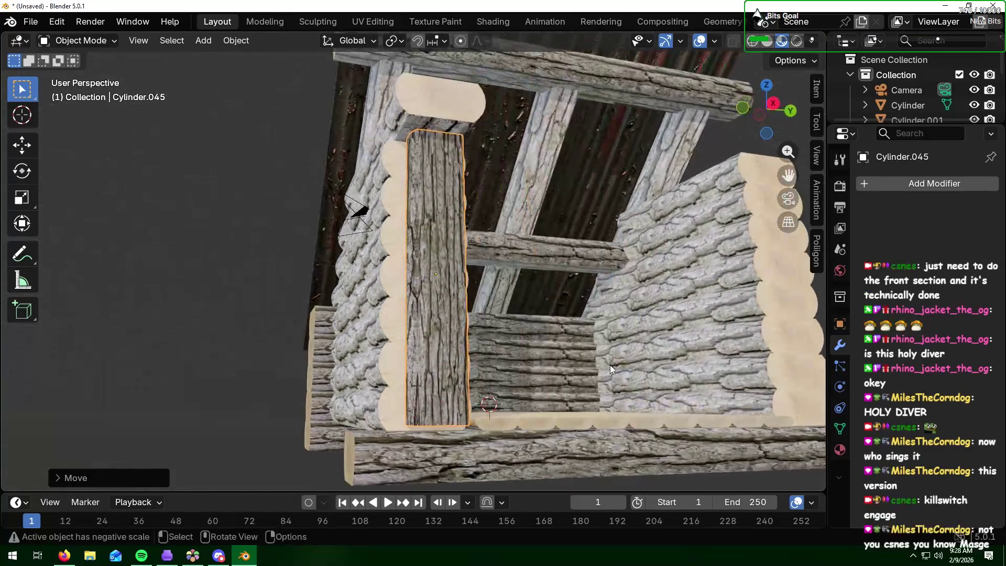
pyautogui.press('s')
pyautogui.press('z')
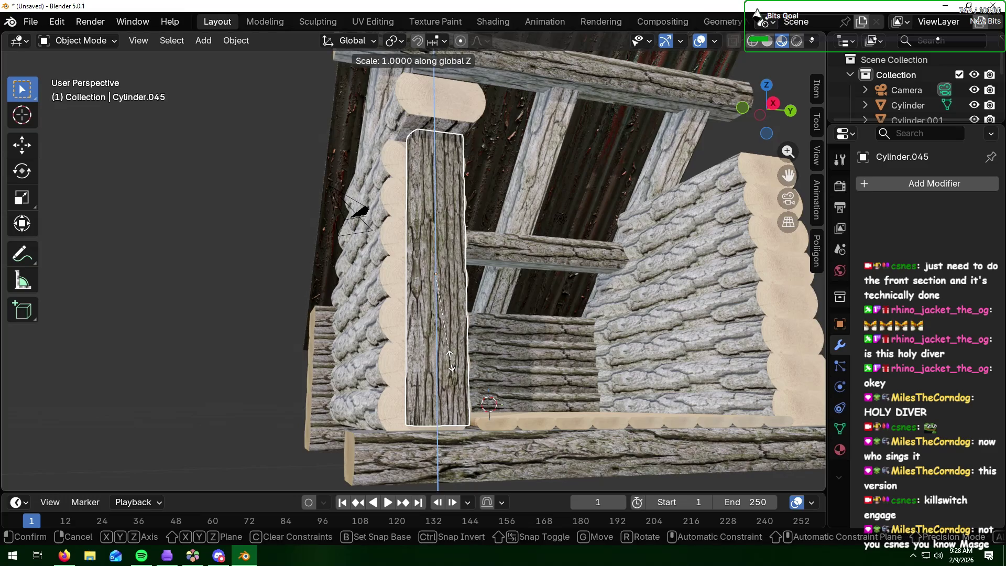
pyautogui.click(558, 360)
pyautogui.moveTo(559, 361)
pyautogui.mouseDown(button='middle')
pyautogui.moveTo(517, 384)
pyautogui.moveTo(537, 392)
pyautogui.moveTo(666, 385)
pyautogui.moveTo(640, 385)
pyautogui.mouseUp(button='middle')
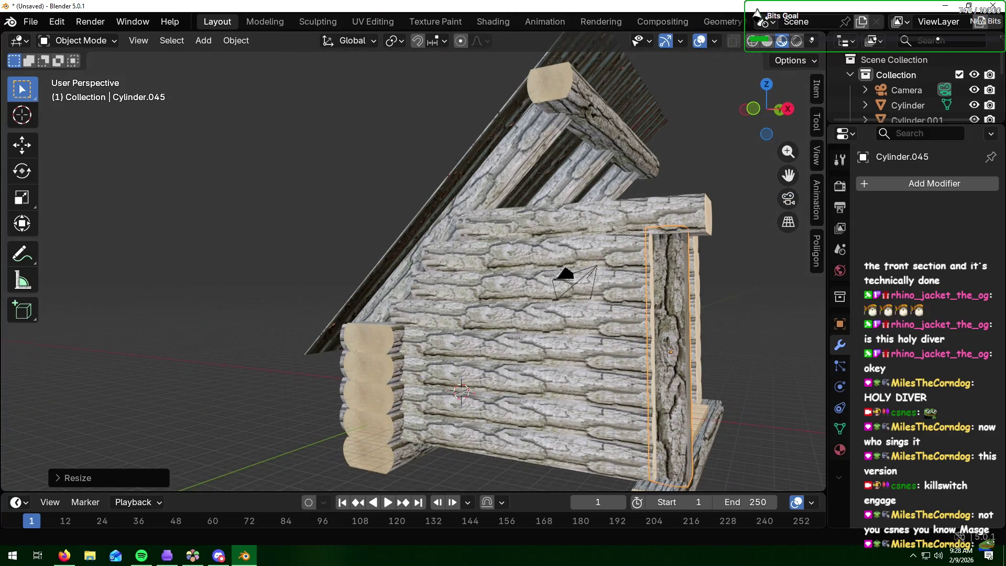
# Step: Nudge the corner post along Y so it sits flush against the stacked log ends
pyautogui.hotkey('alt', 'Tab')
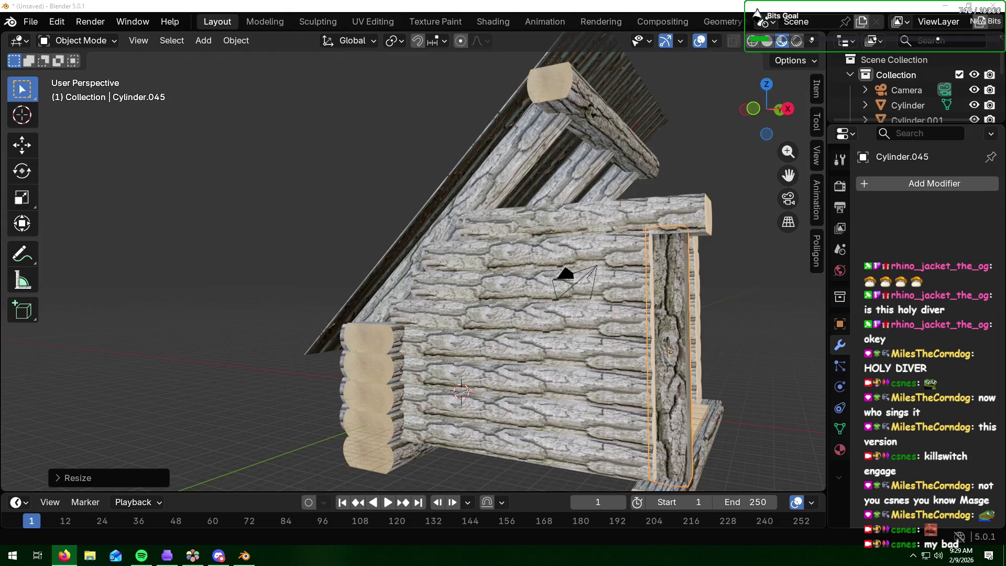
pyautogui.click(800, 351)
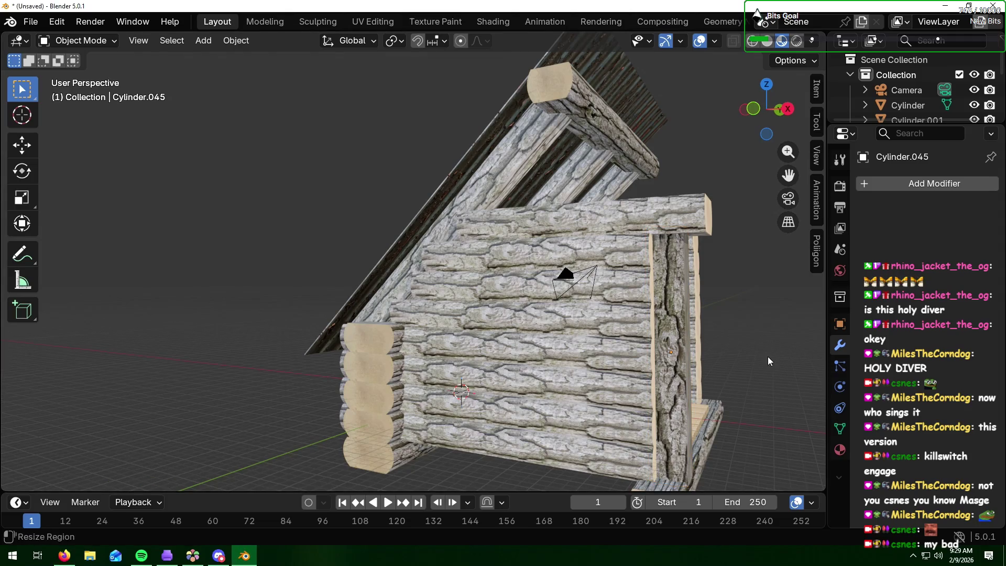
pyautogui.moveTo(768, 355)
pyautogui.mouseDown(button='middle')
pyautogui.moveTo(679, 370)
pyautogui.moveTo(667, 358)
pyautogui.mouseUp(button='middle')
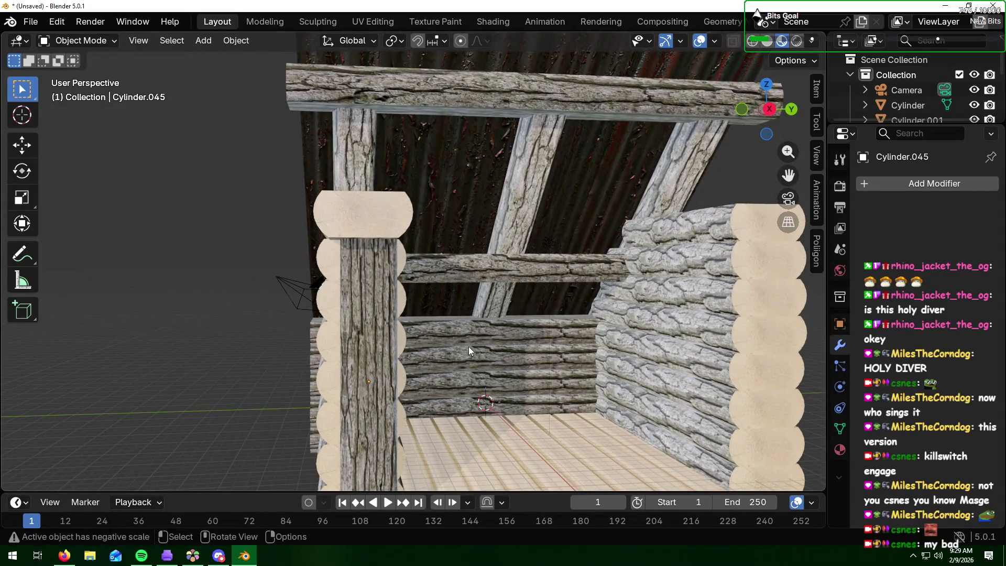
pyautogui.scroll(-3, 468, 351)
pyautogui.click(376, 359)
pyautogui.press('g')
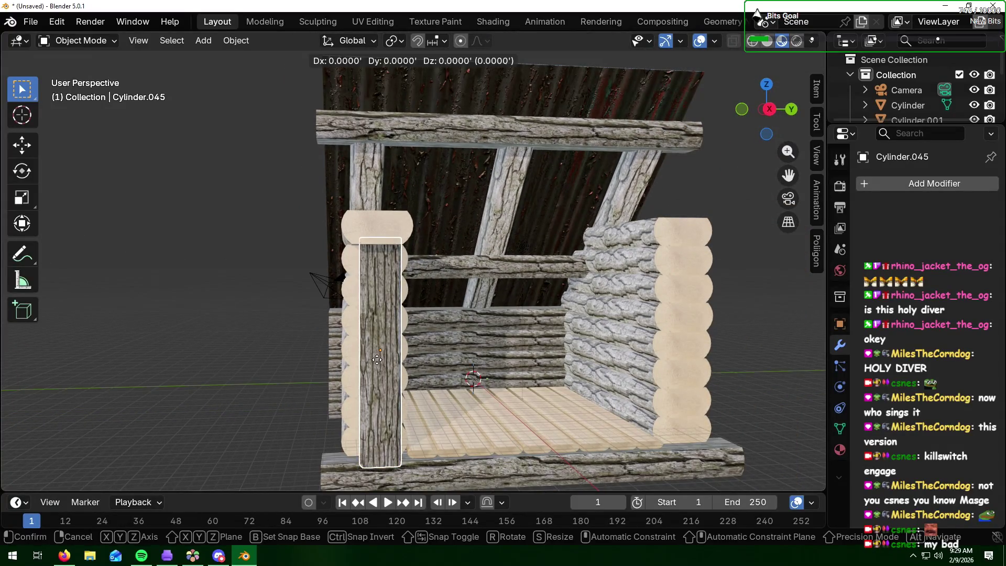
pyautogui.press('y')
pyautogui.click(374, 361)
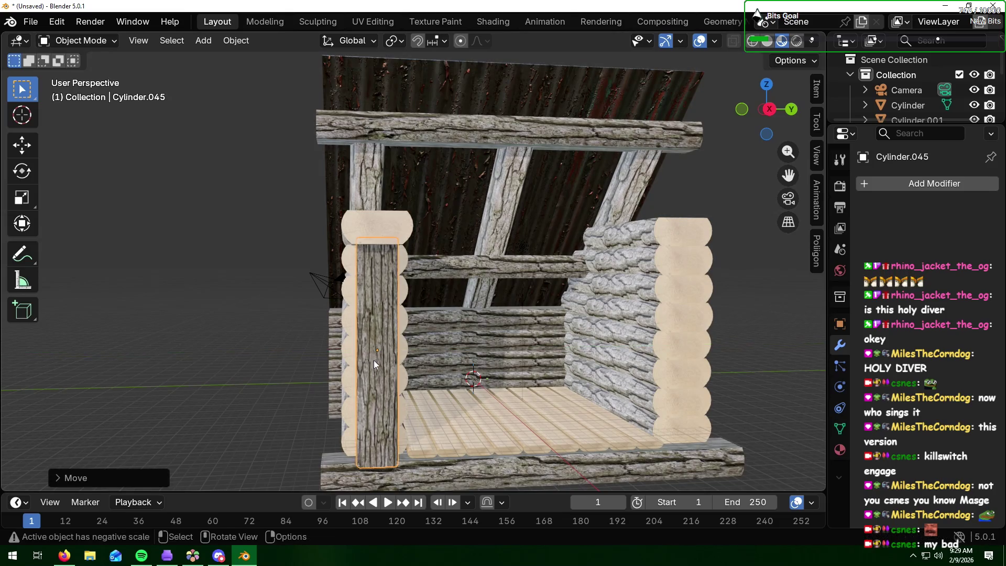
pyautogui.moveTo(294, 360)
pyautogui.mouseDown(button='middle')
pyautogui.moveTo(307, 374)
pyautogui.moveTo(402, 384)
pyautogui.moveTo(355, 376)
pyautogui.mouseUp(button='middle')
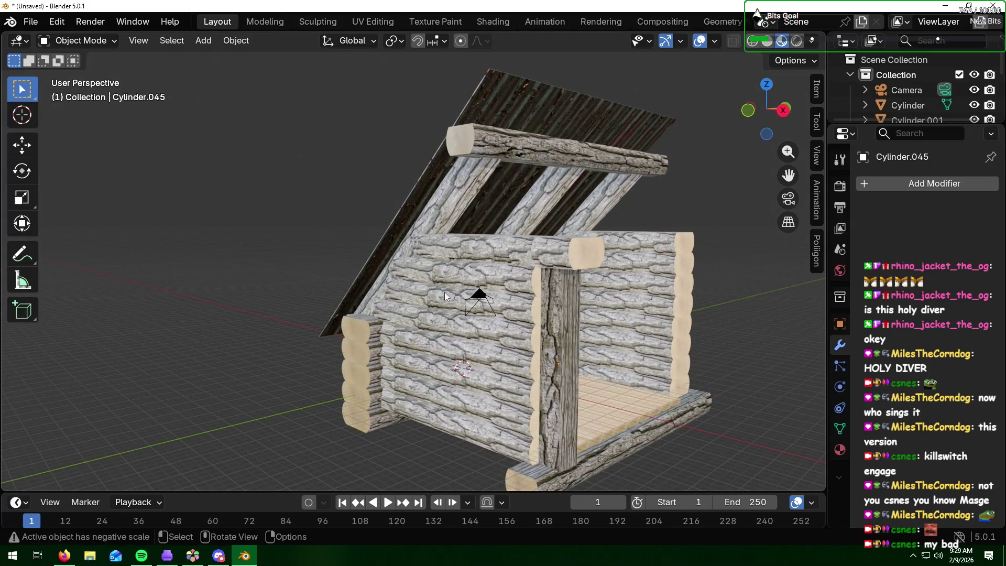
# Step: Delete the surplus upper-right wall log, Cylinder.028
pyautogui.click(567, 239)
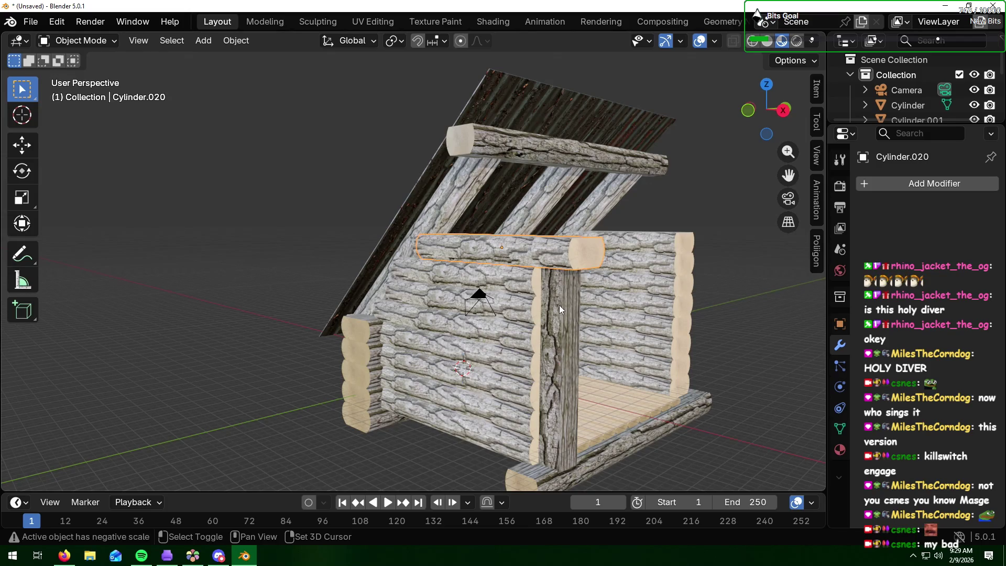
pyautogui.click(675, 242)
pyautogui.press('x')
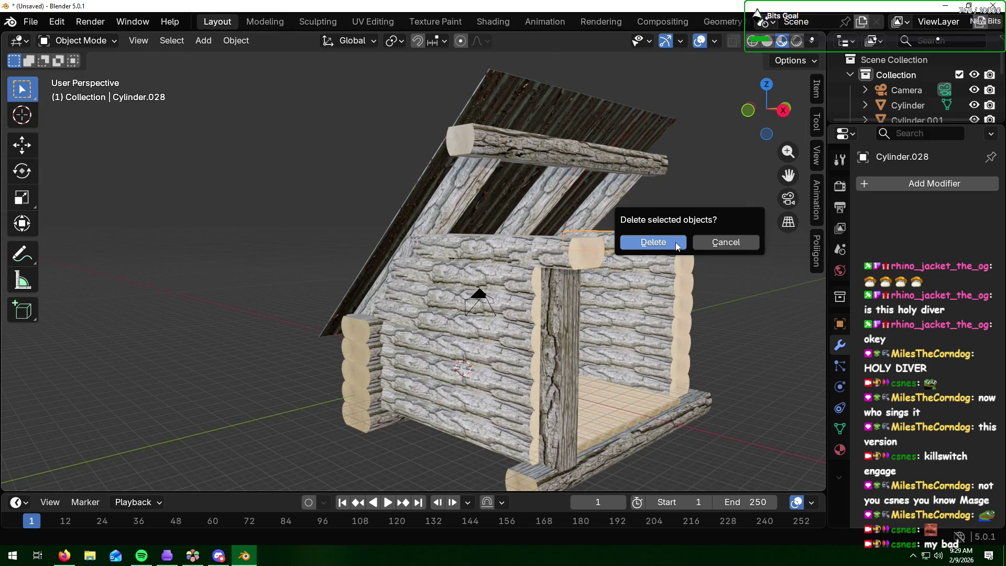
pyautogui.click(673, 241)
# Step: Select the header log together with the front post and duplicate them
pyautogui.click(576, 253)
pyautogui.keyDown('shift'); pyautogui.click(568, 301); pyautogui.keyUp('shift')
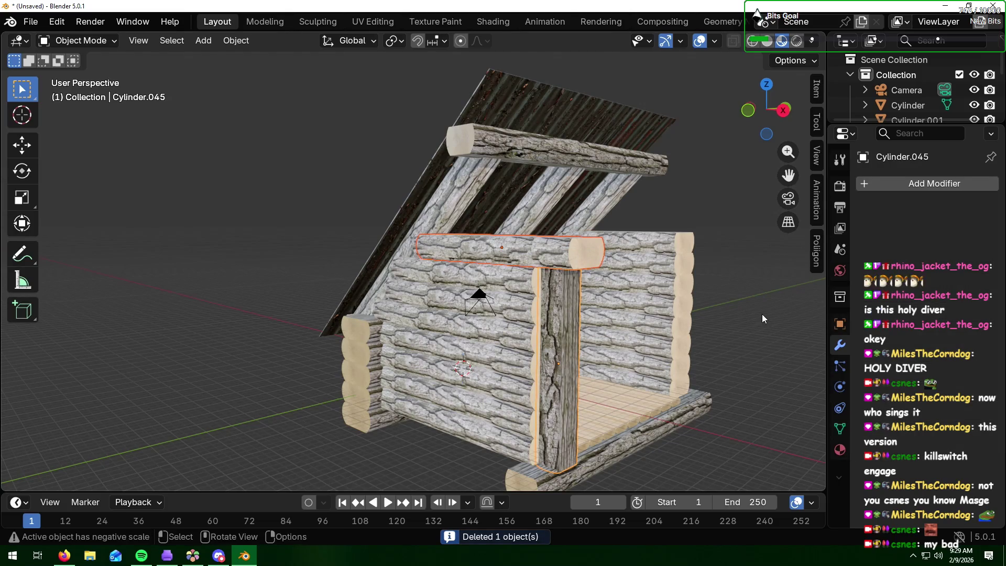
pyautogui.hotkey('shift', 'd')
# Step: Slide the copied top log and post along Y to the opposite front corner
pyautogui.press('y')
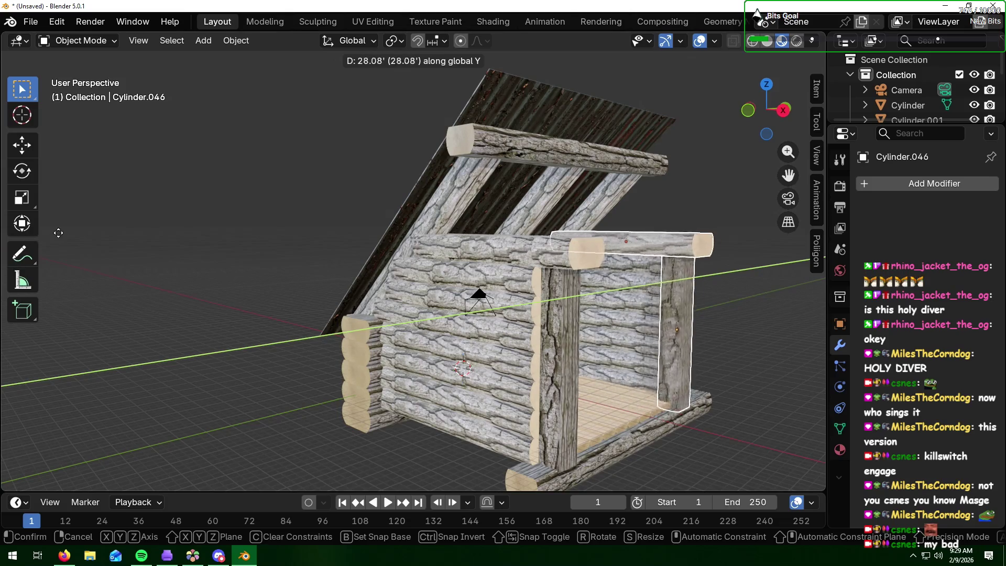
pyautogui.click(72, 265)
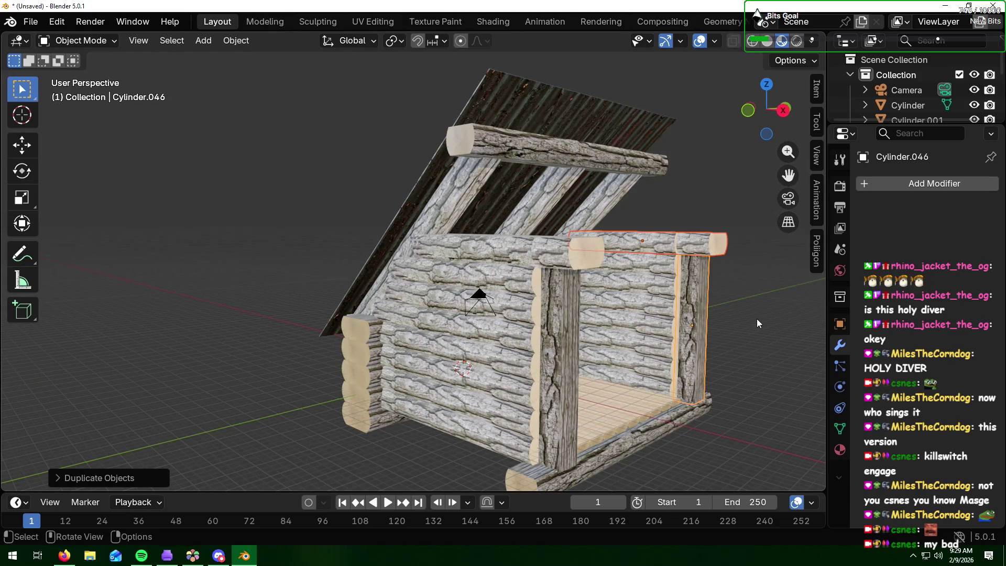
pyautogui.moveTo(736, 322); pyautogui.dragTo(655, 326, button='middle')
# Step: Nudge the copied log Cylinder.046 and post 0.5125' along Y to line up with the side wall
pyautogui.click(659, 288)
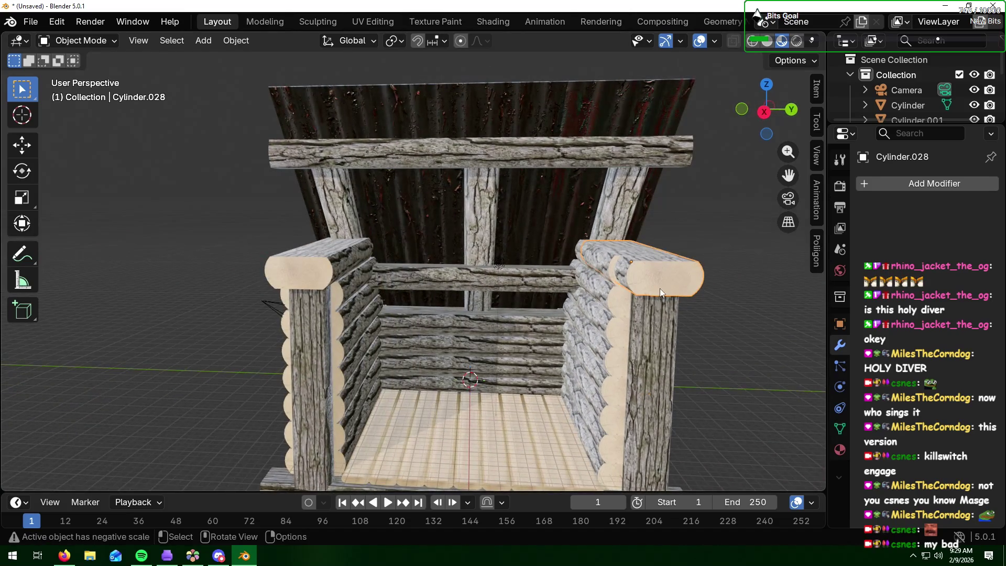
pyautogui.keyDown('shift'); pyautogui.click(655, 329); pyautogui.keyUp('shift')
pyautogui.press('g')
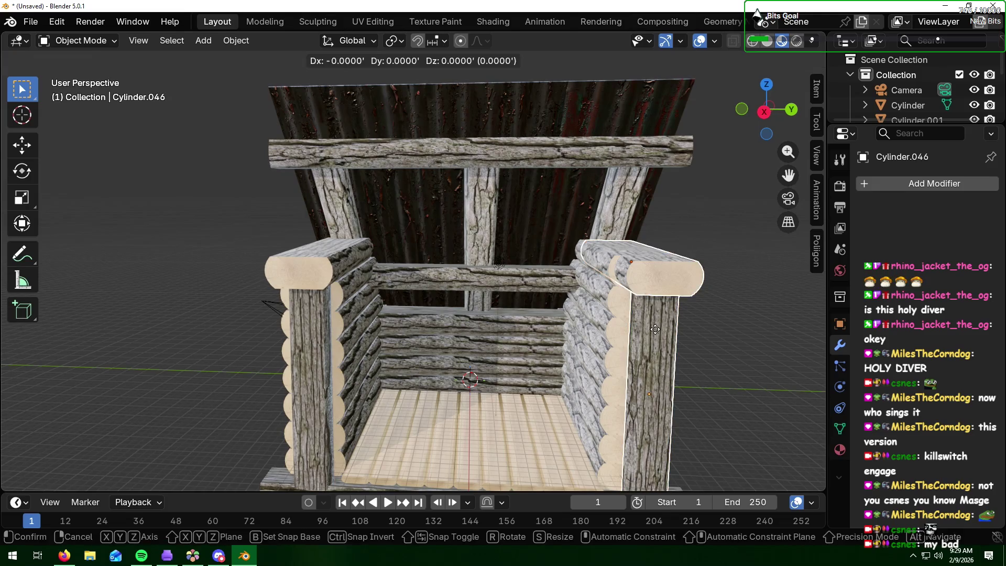
pyautogui.press('y')
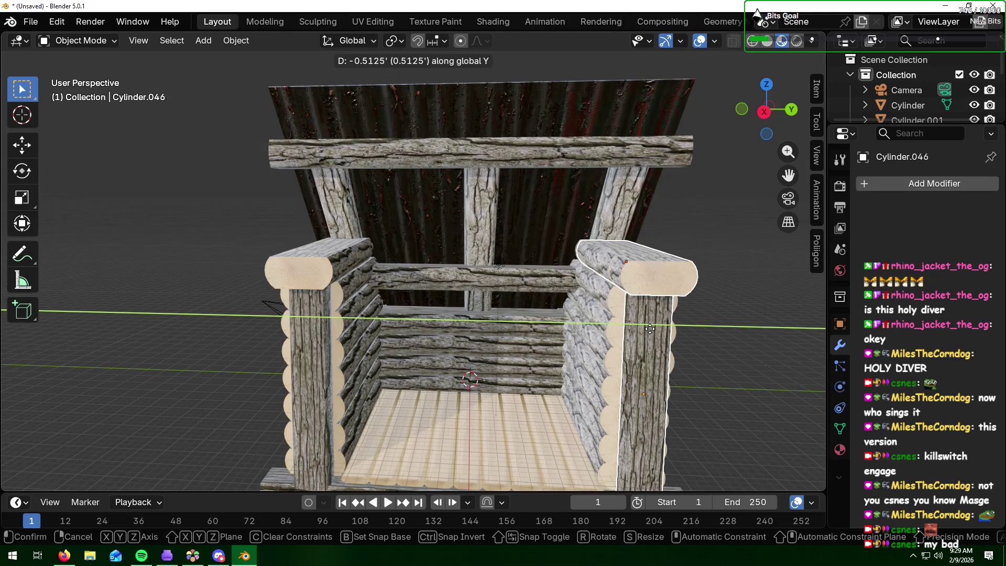
pyautogui.click(651, 332)
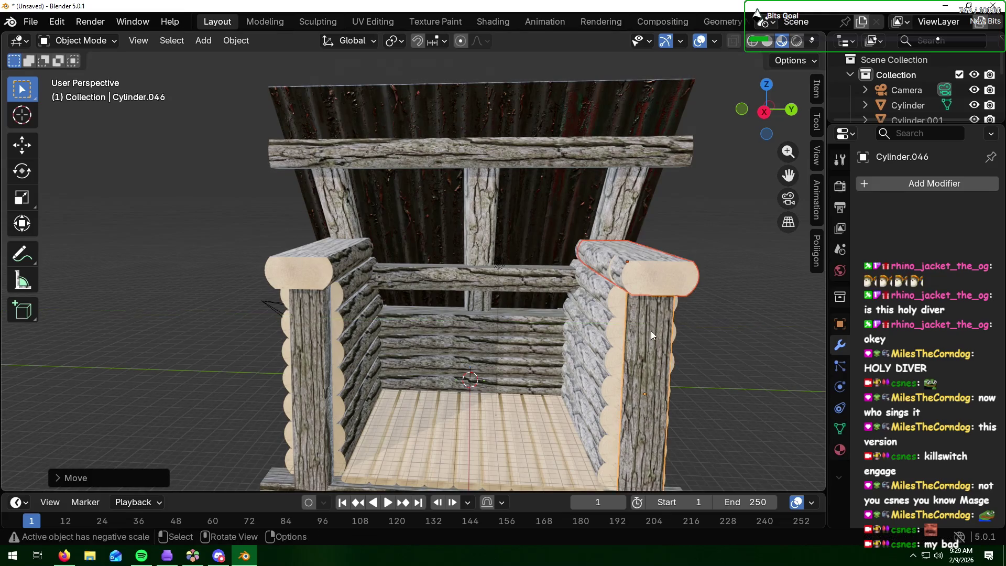
pyautogui.click(709, 334)
pyautogui.moveTo(709, 332); pyautogui.dragTo(754, 327, button='middle')
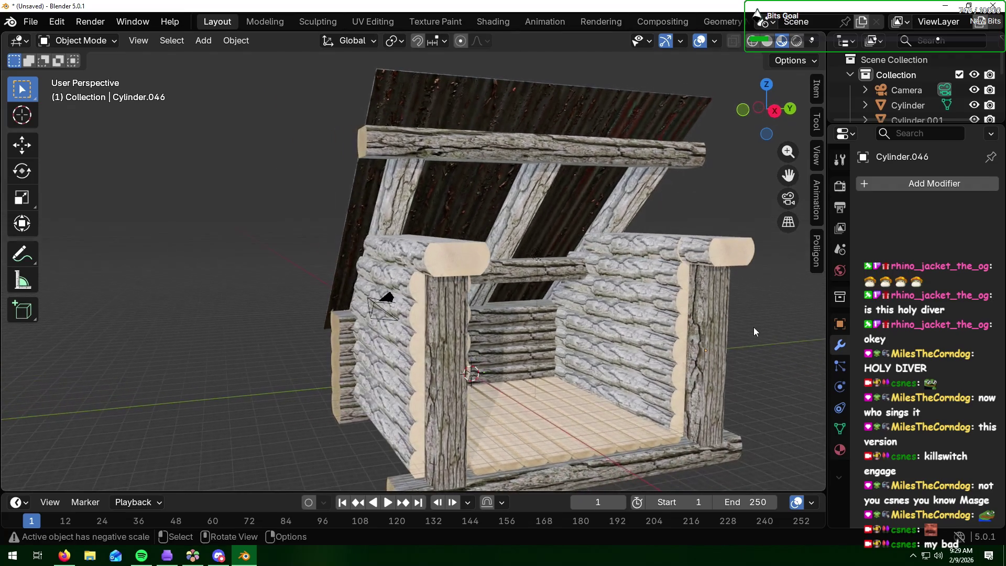
pyautogui.click(654, 250)
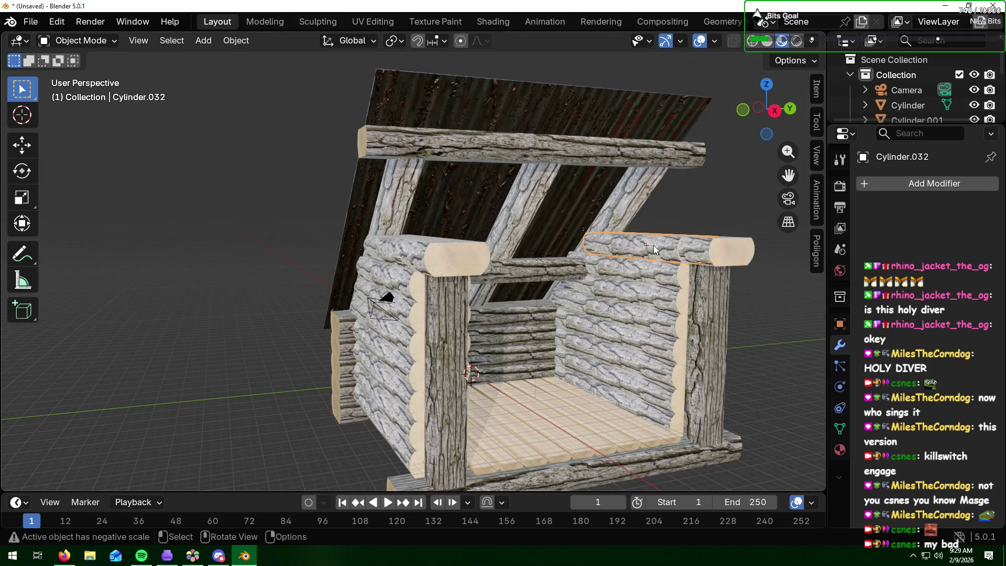
# Step: Delete the extra upper log from the right wall
pyautogui.press('x')
pyautogui.click(650, 244)
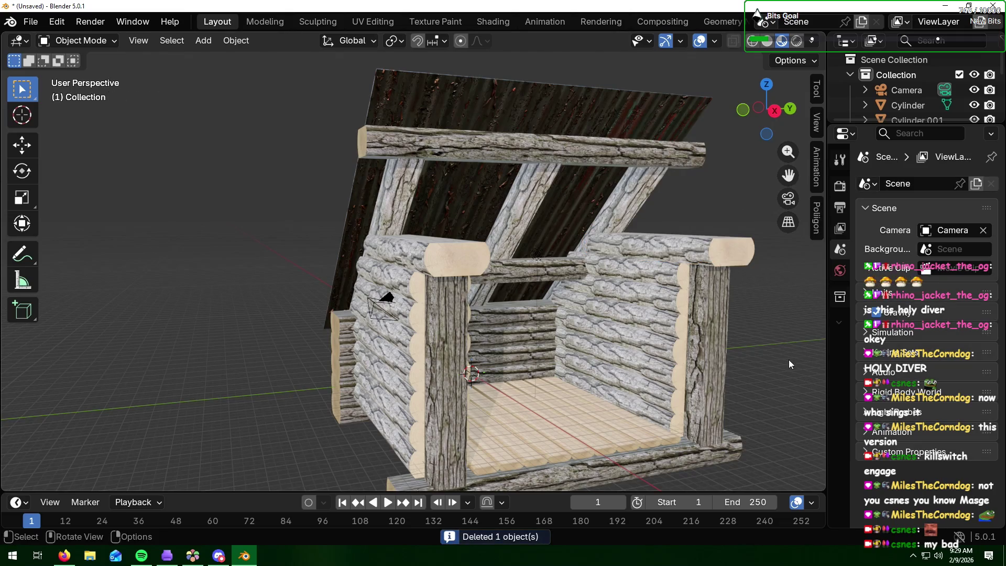
pyautogui.moveTo(788, 360); pyautogui.dragTo(748, 349, button='middle')
pyautogui.scroll(2, 746, 350)
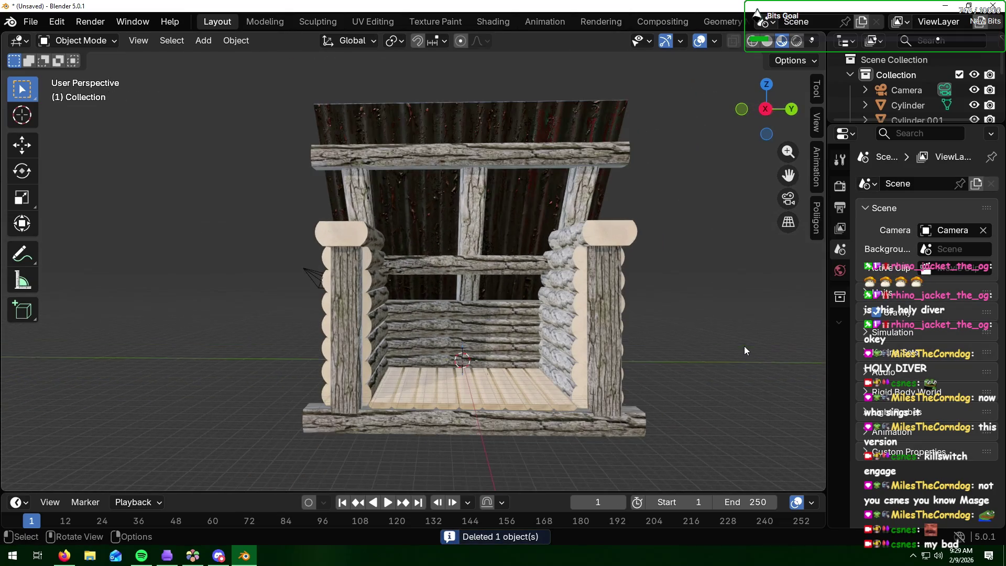
pyautogui.moveTo(310, 326)
pyautogui.mouseDown(button='middle')
pyautogui.moveTo(366, 345)
pyautogui.moveTo(358, 341)
pyautogui.mouseUp(button='middle')
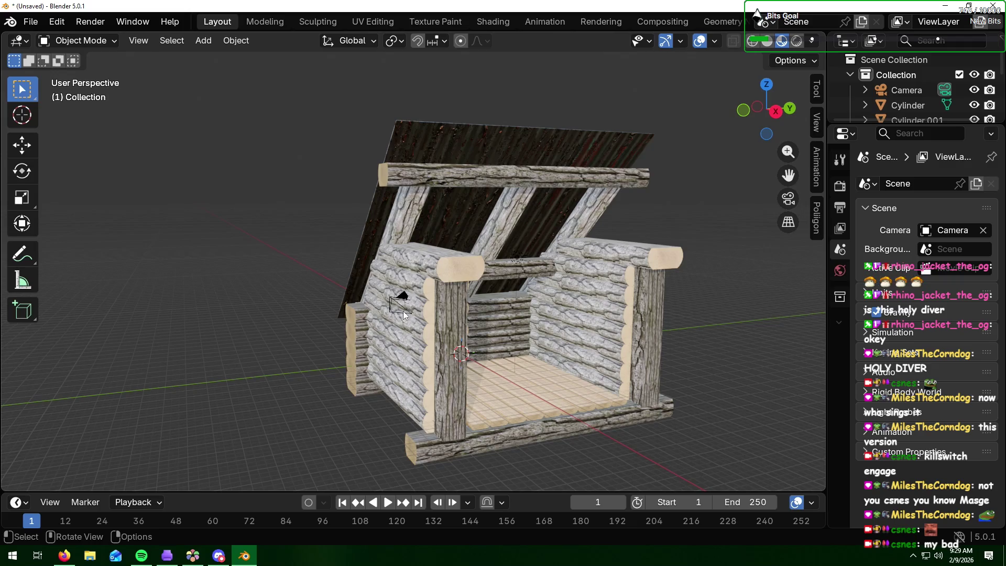
# Step: Remove the accidental camera duplicate Camera.001, keeping the original scene camera
pyautogui.click(907, 89)
pyautogui.hotkey('shift', 'd')
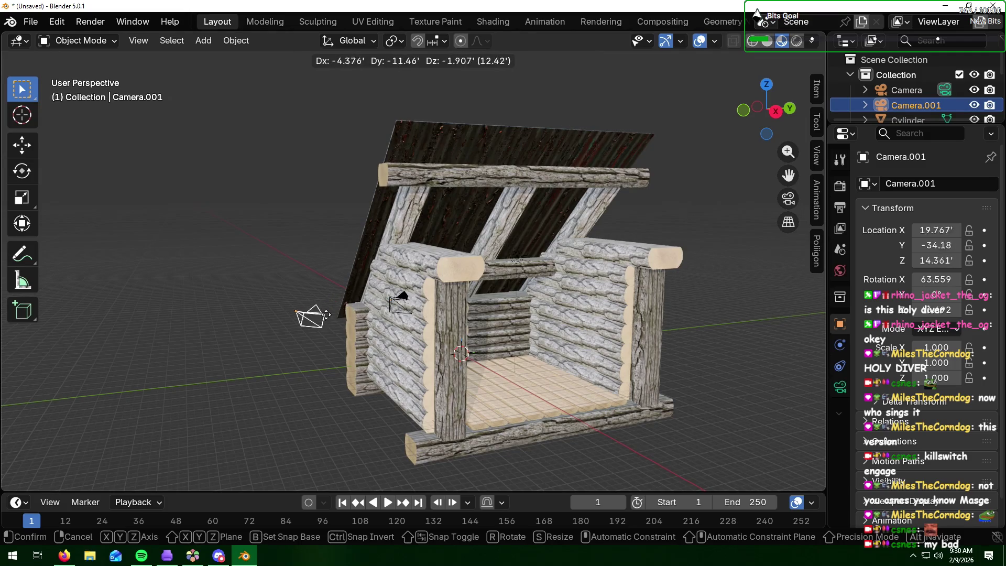
pyautogui.click(325, 318)
pyautogui.click(325, 317)
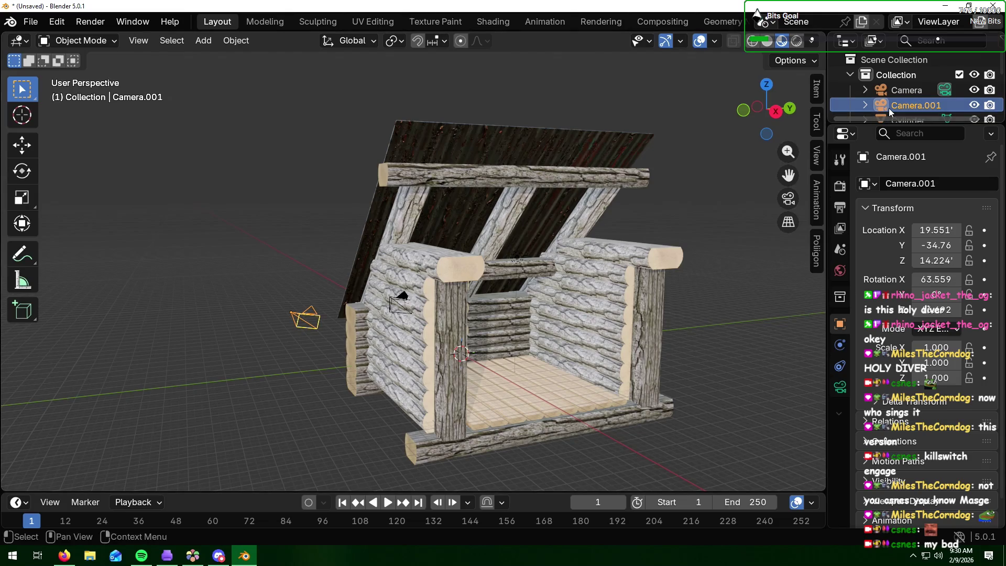
pyautogui.press('Delete')
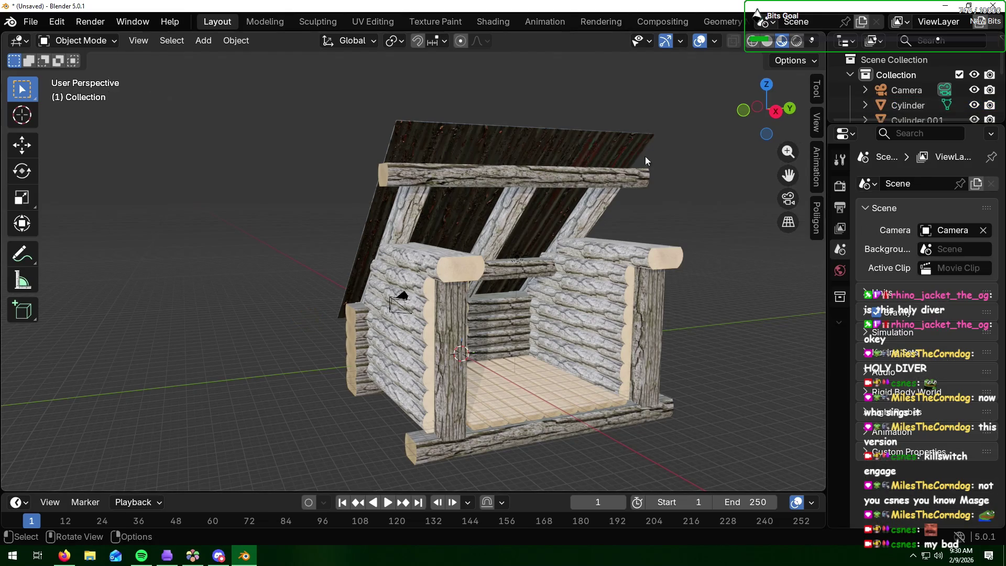
# Step: Move the scene camera along X to about X 61.438', off to the cabin's side
pyautogui.click(904, 91)
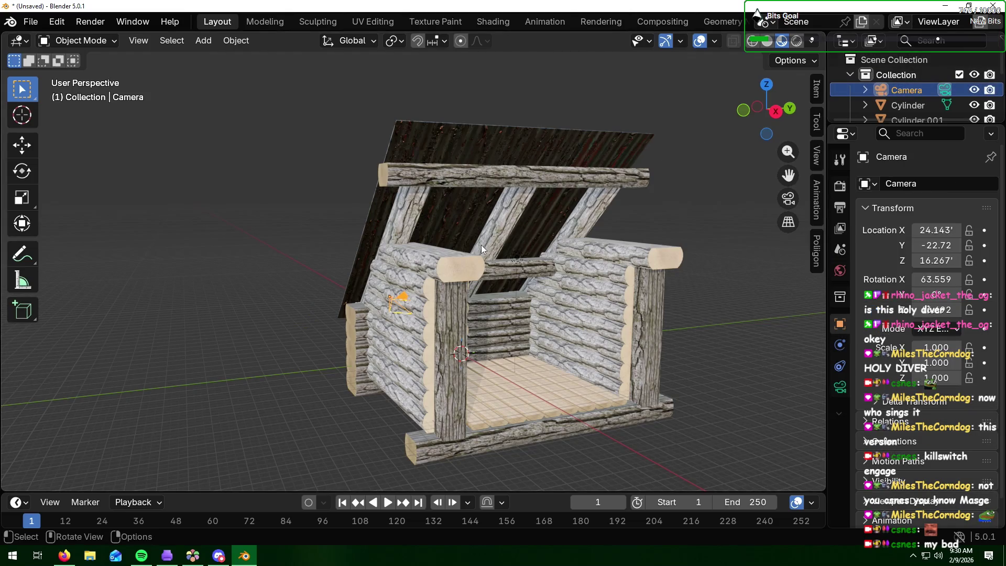
pyautogui.moveTo(496, 240)
pyautogui.keyDown('shift'); pyautogui.mouseDown(button='middle')
pyautogui.moveTo(469, 250)
pyautogui.moveTo(482, 234)
pyautogui.mouseUp(button='middle'); pyautogui.keyUp('shift')
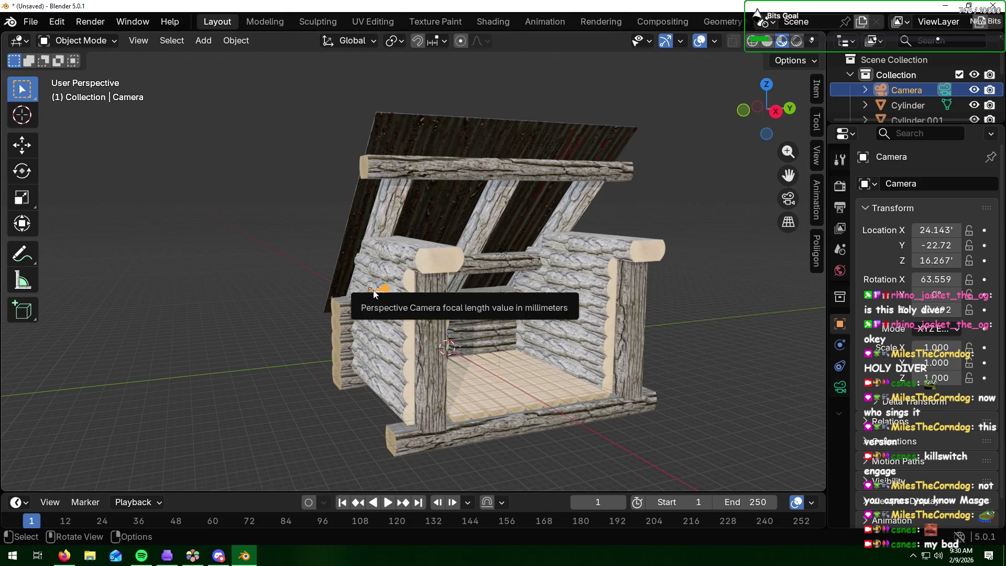
pyautogui.press('g')
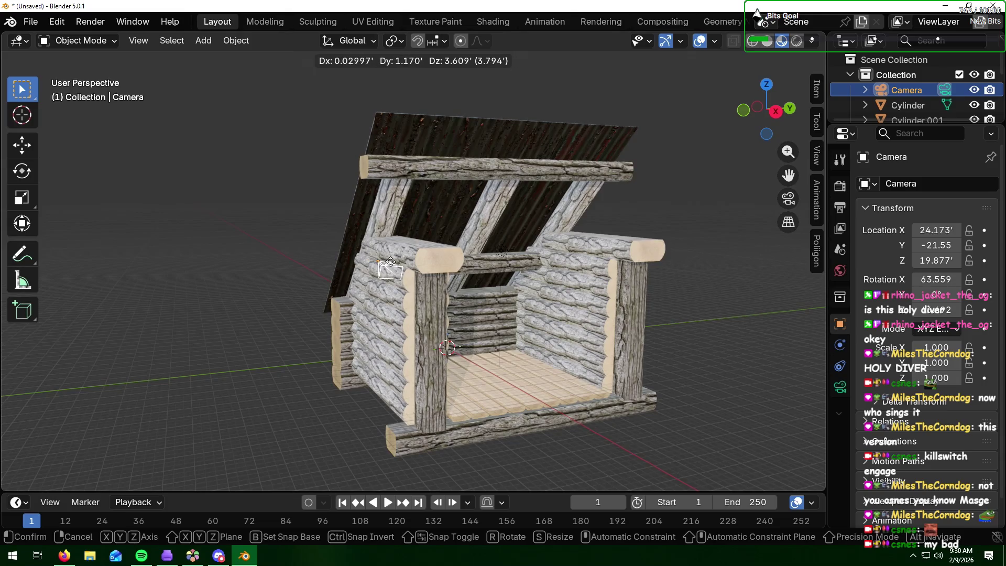
pyautogui.press('x')
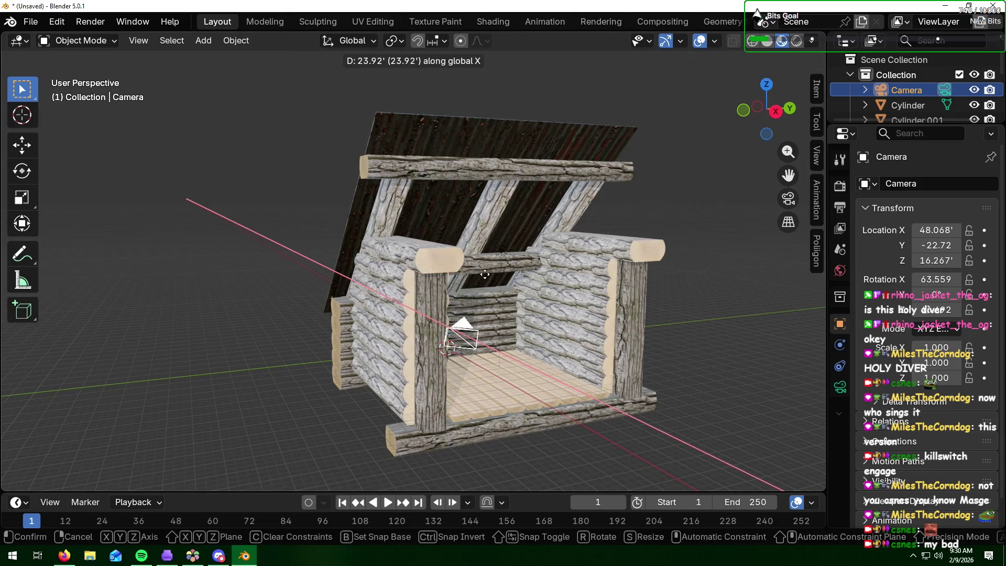
pyautogui.click(580, 280)
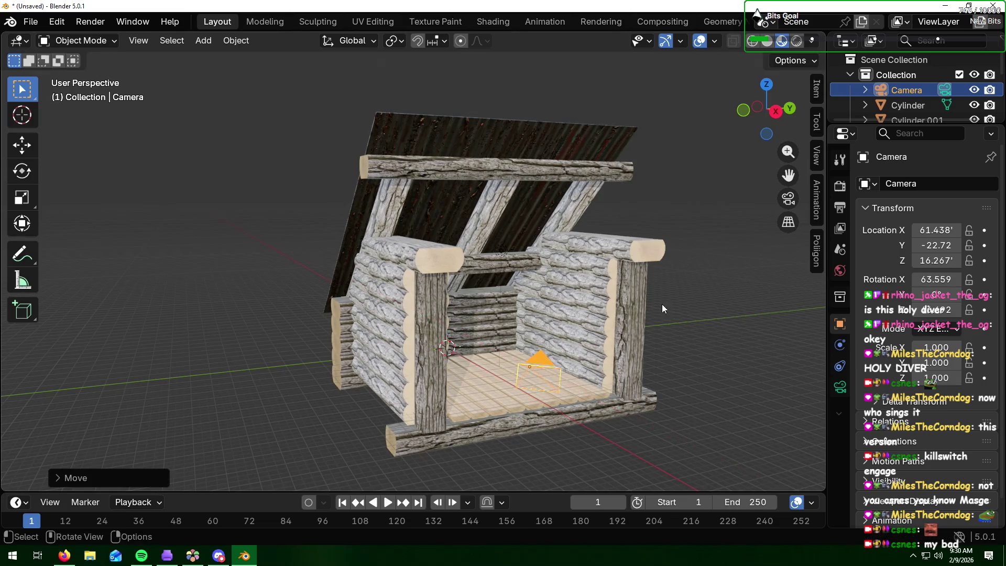
pyautogui.click(751, 319)
pyautogui.moveTo(750, 319)
pyautogui.mouseDown(button='middle')
pyautogui.moveTo(674, 316)
pyautogui.moveTo(775, 323)
pyautogui.mouseUp(button='middle')
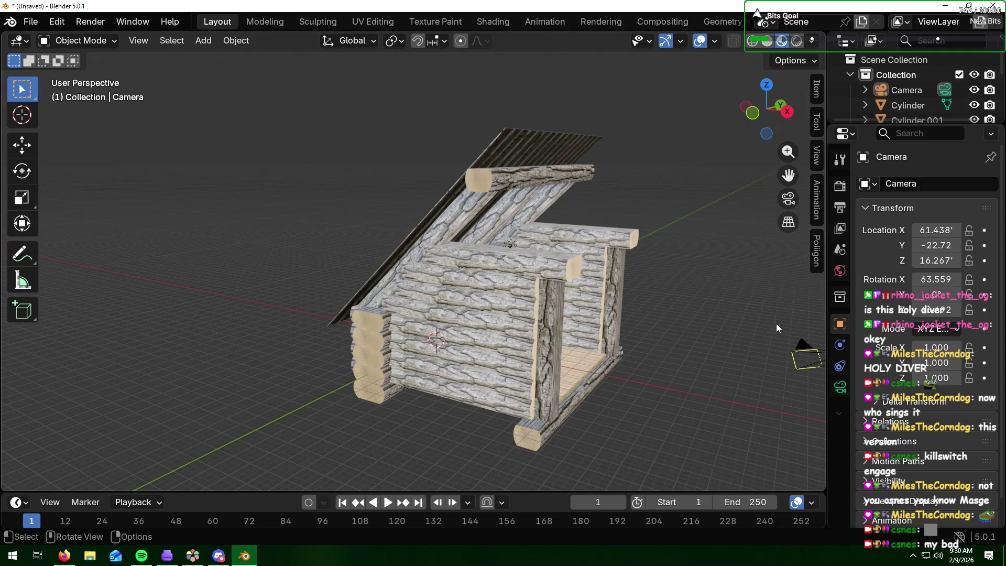
# Step: Scale the corrugated roof plane along Z to about 0.93 so it sits slightly lower
pyautogui.click(527, 142)
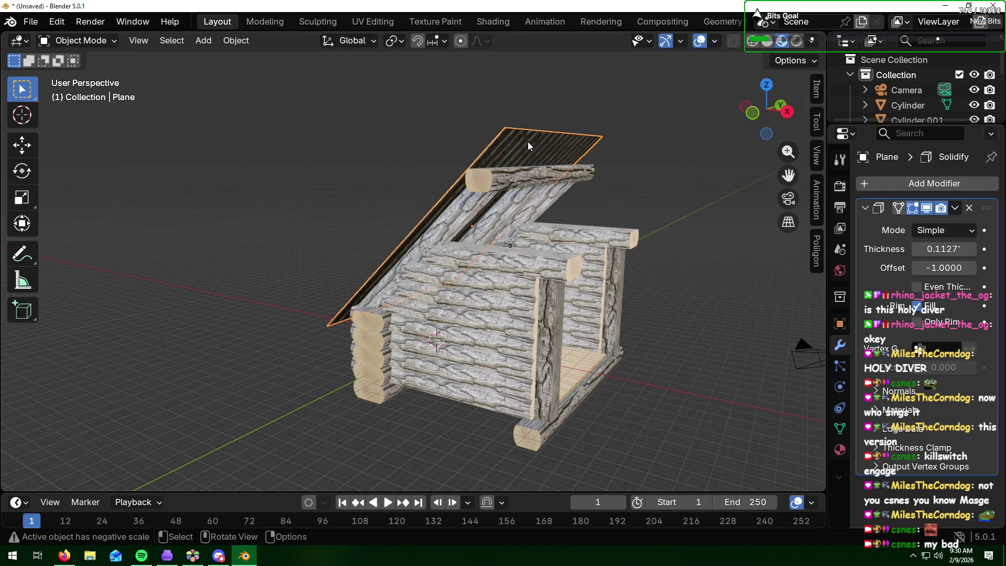
pyautogui.press('s')
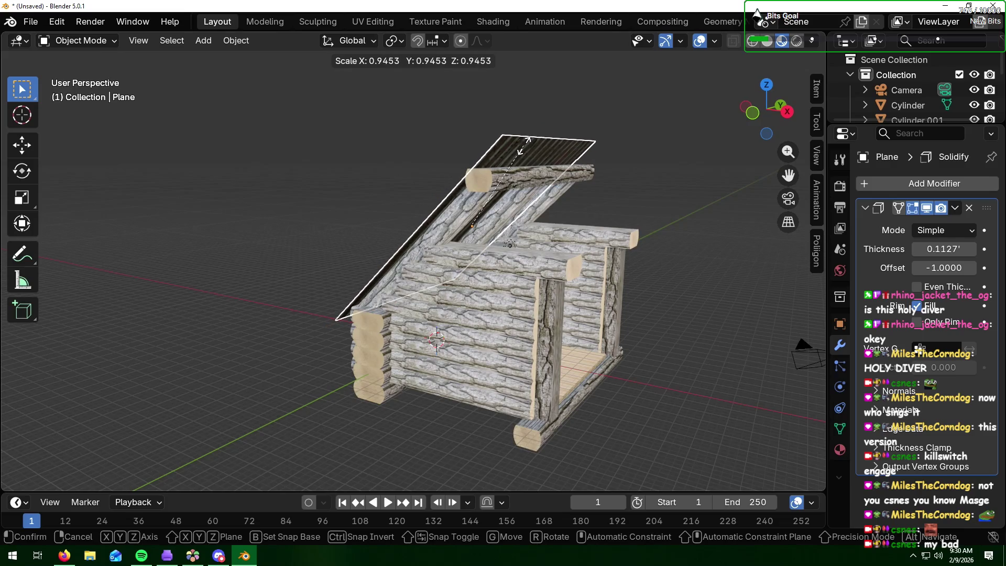
pyautogui.press('z')
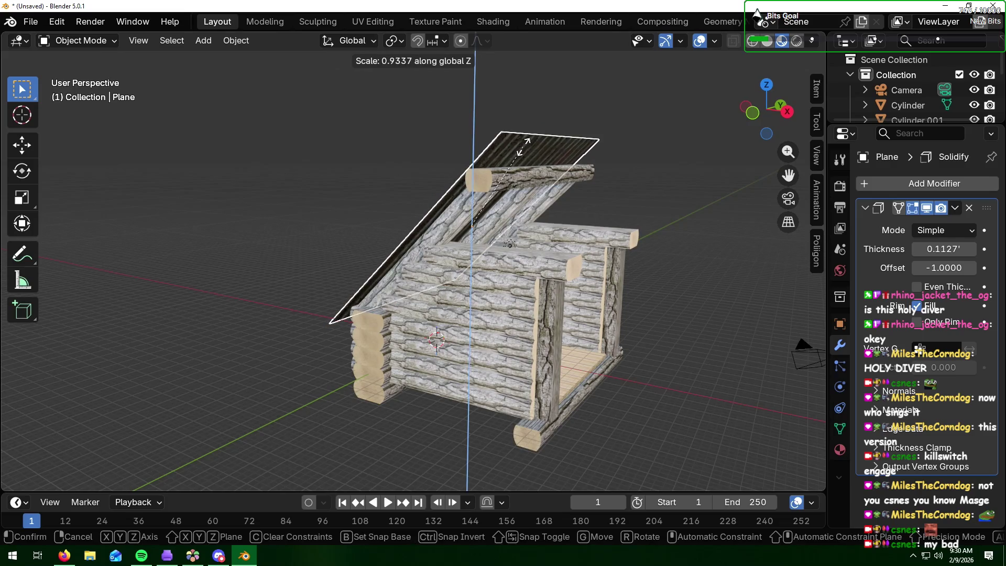
pyautogui.click(494, 163)
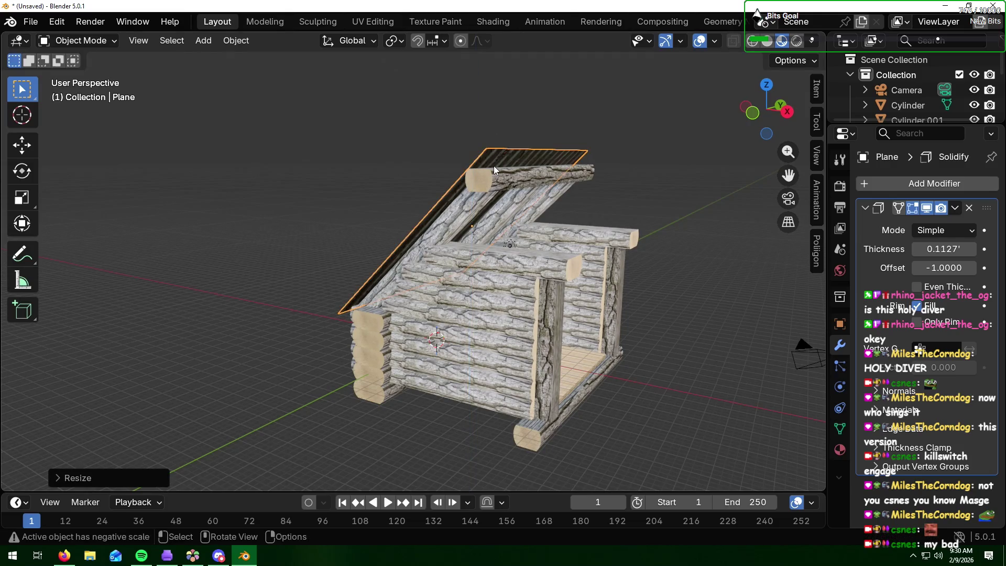
pyautogui.moveTo(493, 165)
pyautogui.mouseDown(button='middle')
pyautogui.moveTo(508, 211)
pyautogui.moveTo(578, 206)
pyautogui.moveTo(399, 196)
pyautogui.moveTo(444, 200)
pyautogui.mouseUp(button='middle')
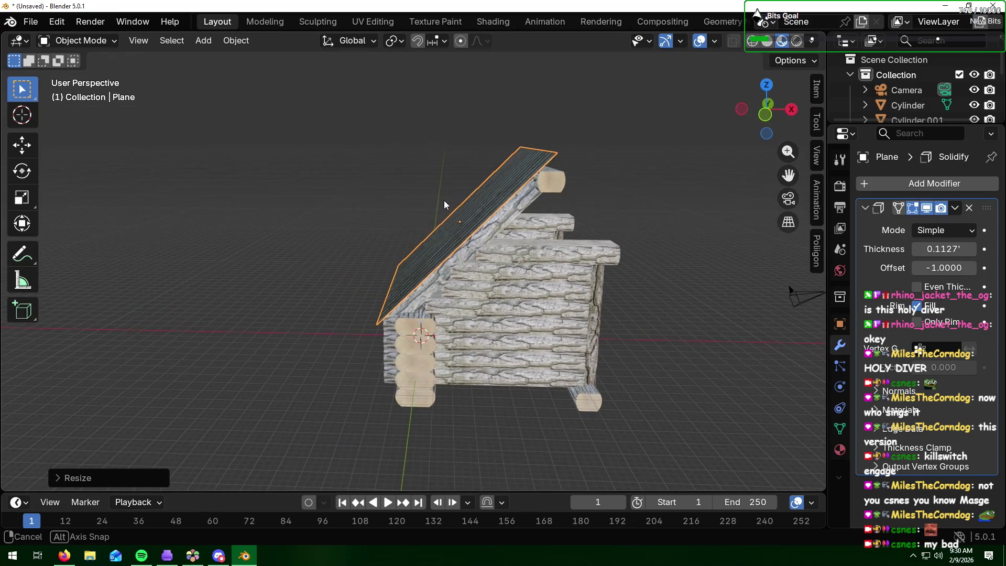
# Step: Duplicate the roof plane and rotate the copy 180° around Z
pyautogui.hotkey('shift', 'd')
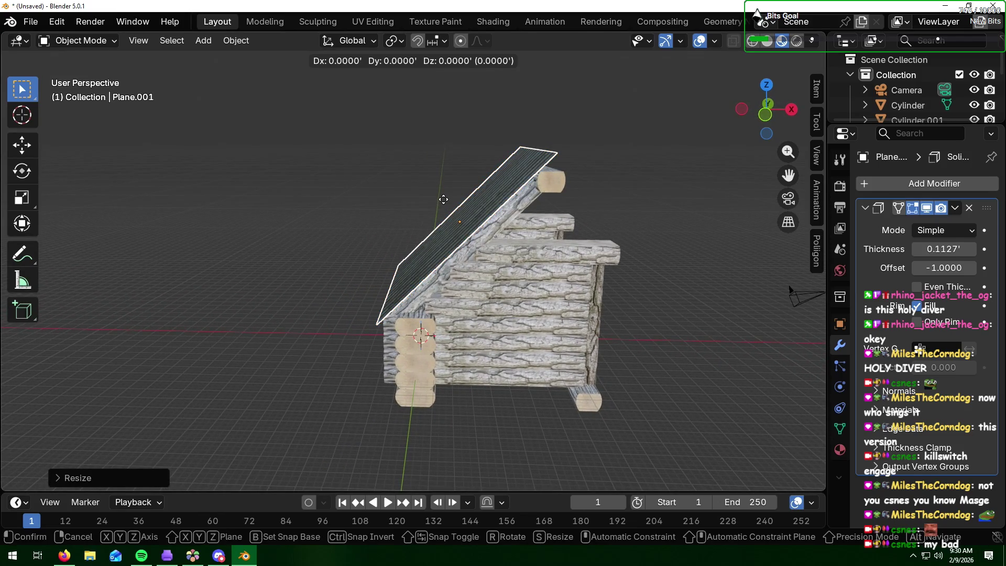
pyautogui.press('r')
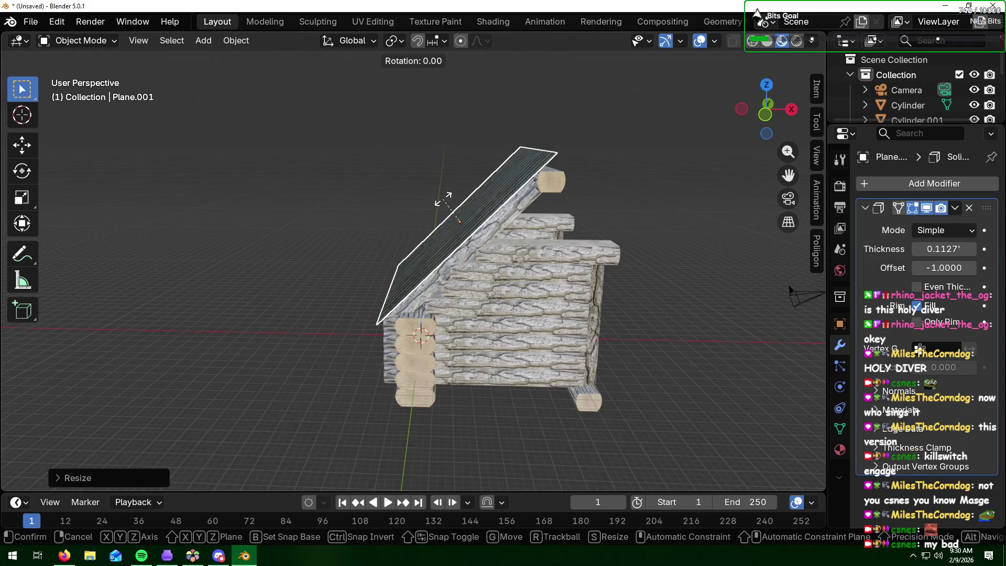
pyautogui.write('z')
pyautogui.write('1')
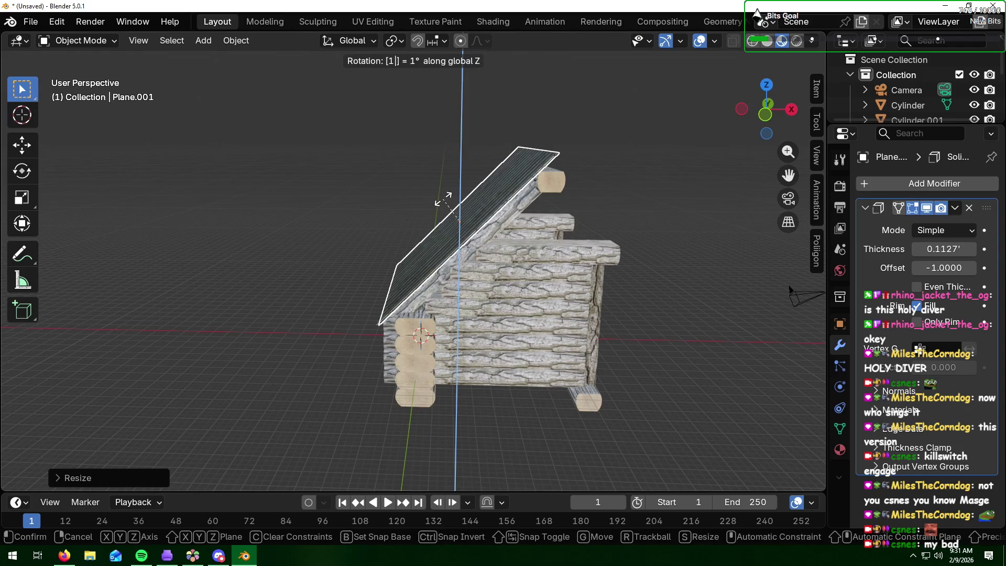
pyautogui.write('80')
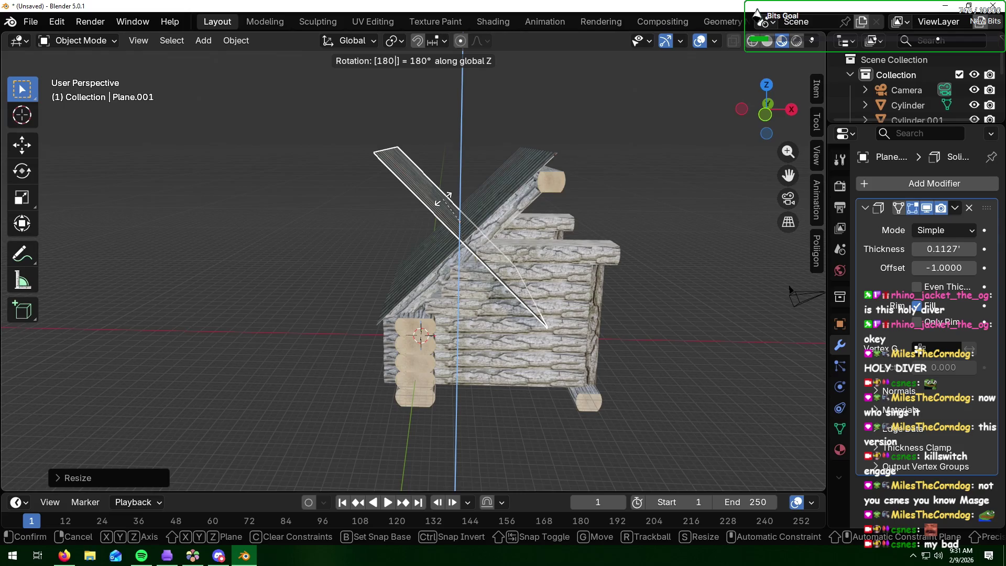
pyautogui.press('Return')
# Step: Move the roof copy along X to the opposite side, meeting the first panel at the ridge
pyautogui.press('g')
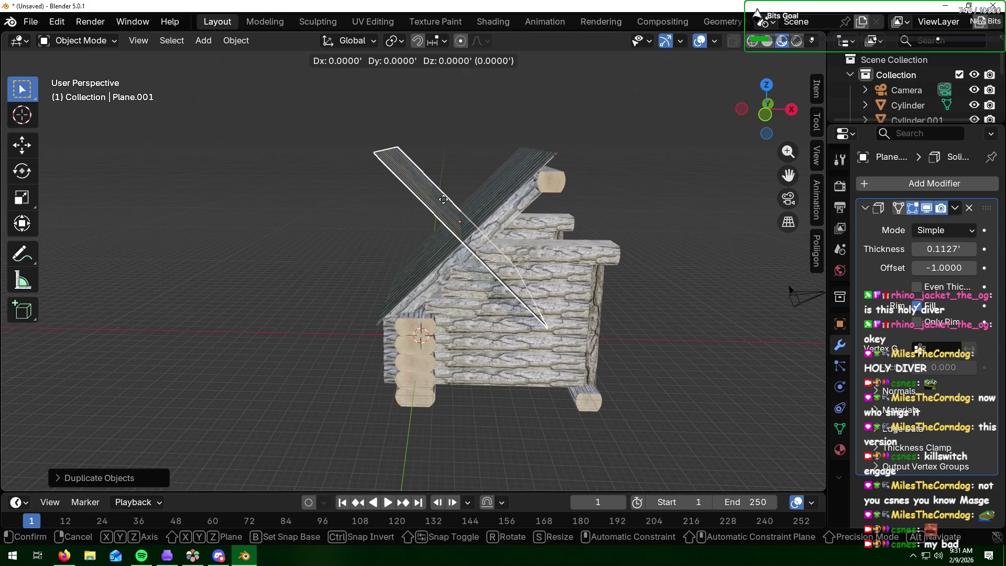
pyautogui.press('x')
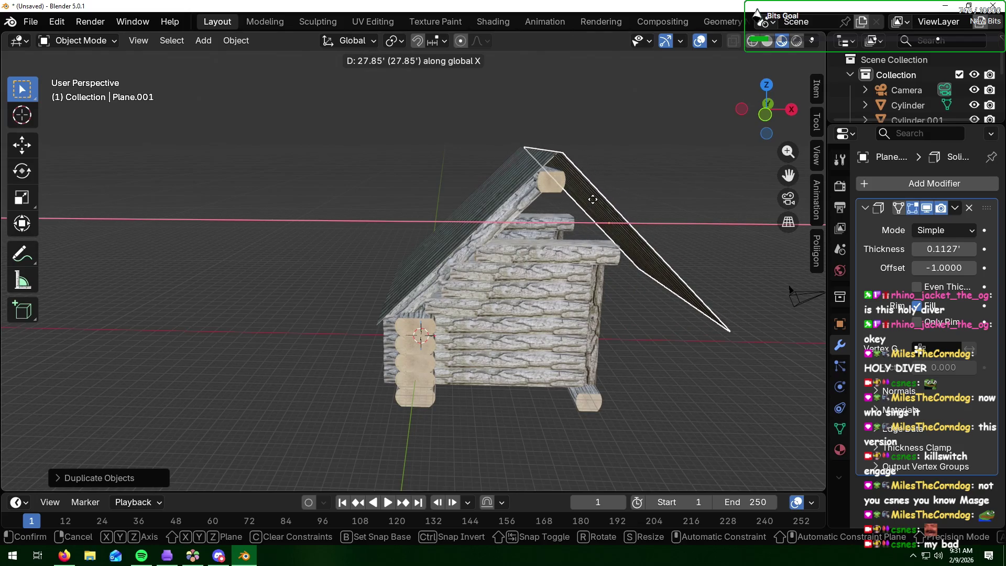
pyautogui.click(593, 199)
pyautogui.moveTo(624, 203)
pyautogui.mouseDown(button='middle')
pyautogui.moveTo(597, 202)
pyautogui.moveTo(609, 207)
pyautogui.mouseUp(button='middle')
pyautogui.press('g')
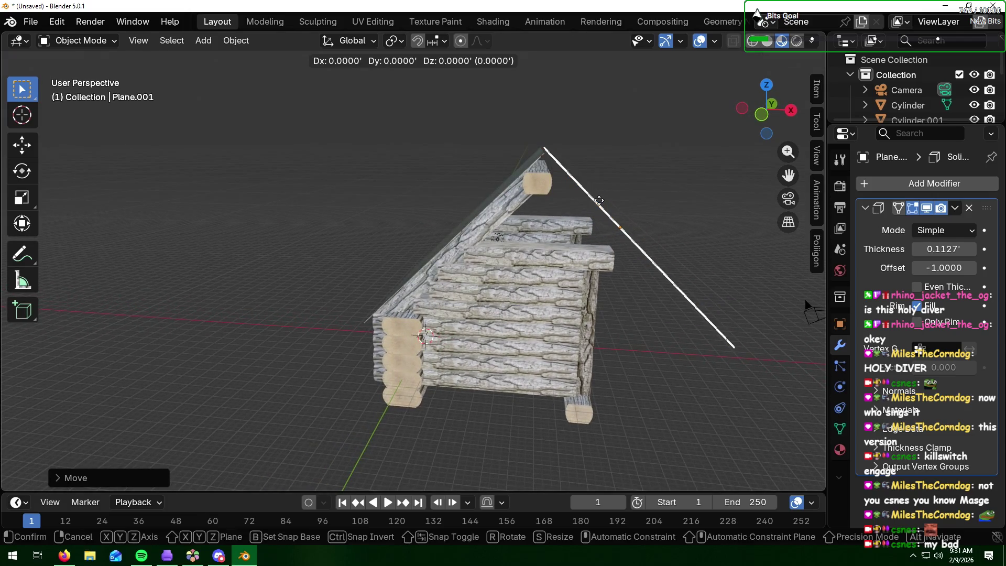
pyautogui.press('x')
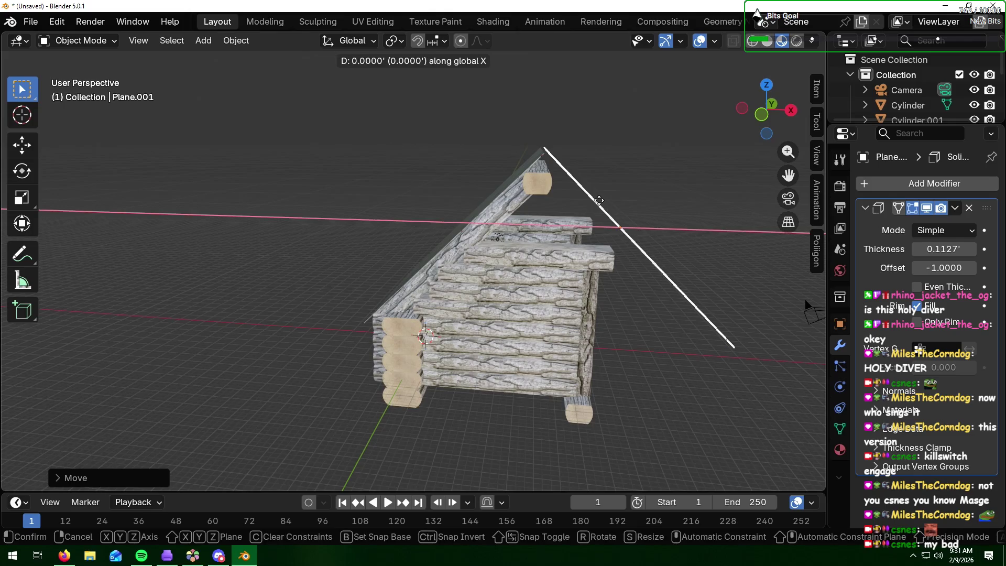
pyautogui.click(596, 205)
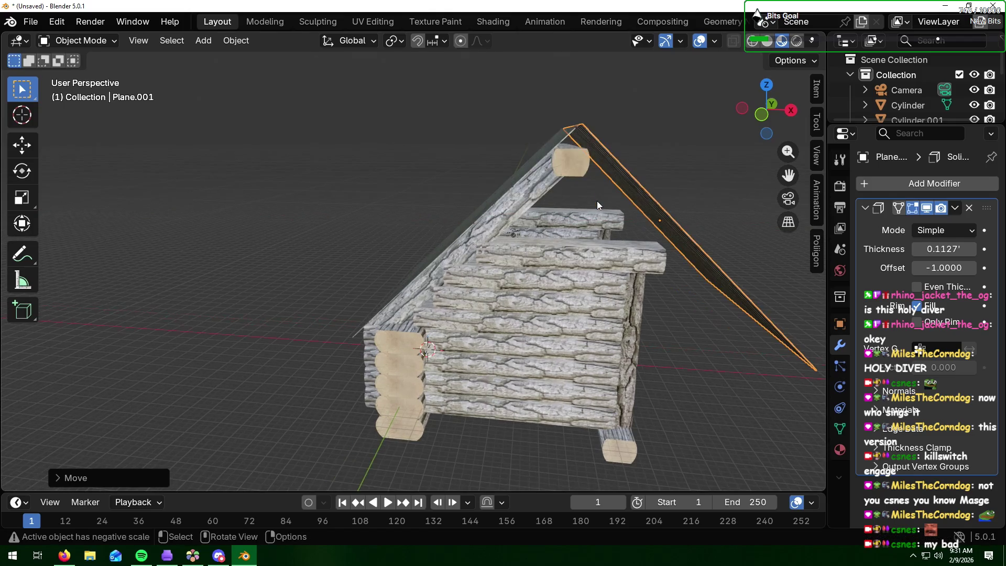
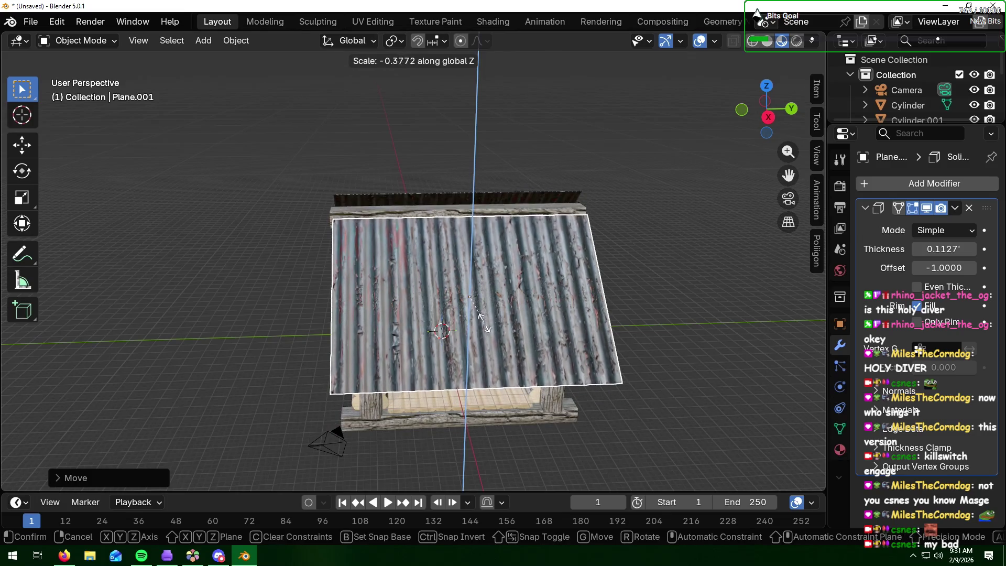
# Step: Finish stretching the second roof panel vertically, then raise it and shift it along X
pyautogui.click(461, 300)
pyautogui.moveTo(461, 300)
pyautogui.mouseDown(button='middle')
pyautogui.moveTo(583, 297)
pyautogui.moveTo(571, 307)
pyautogui.mouseUp(button='middle')
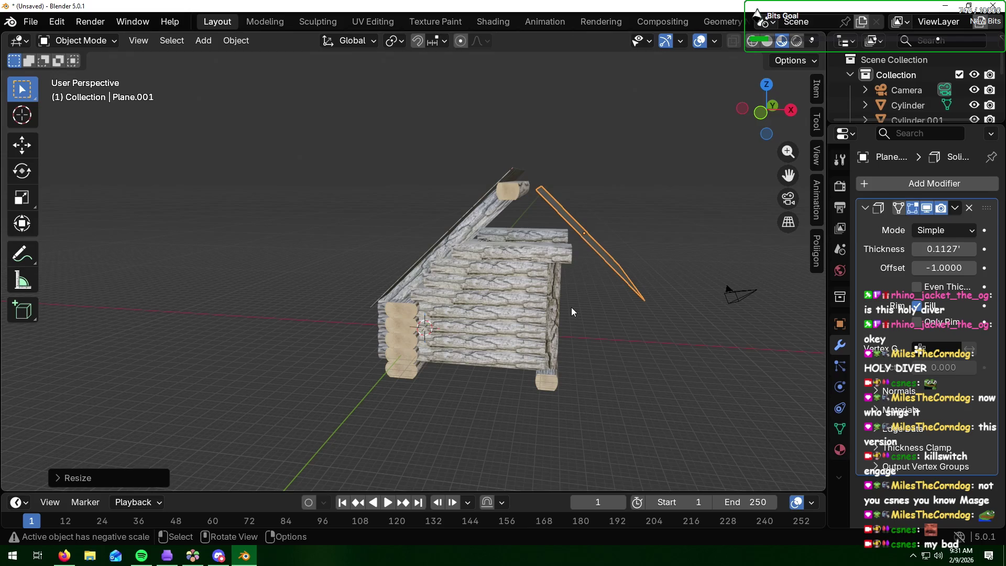
pyautogui.press('g')
pyautogui.press('z')
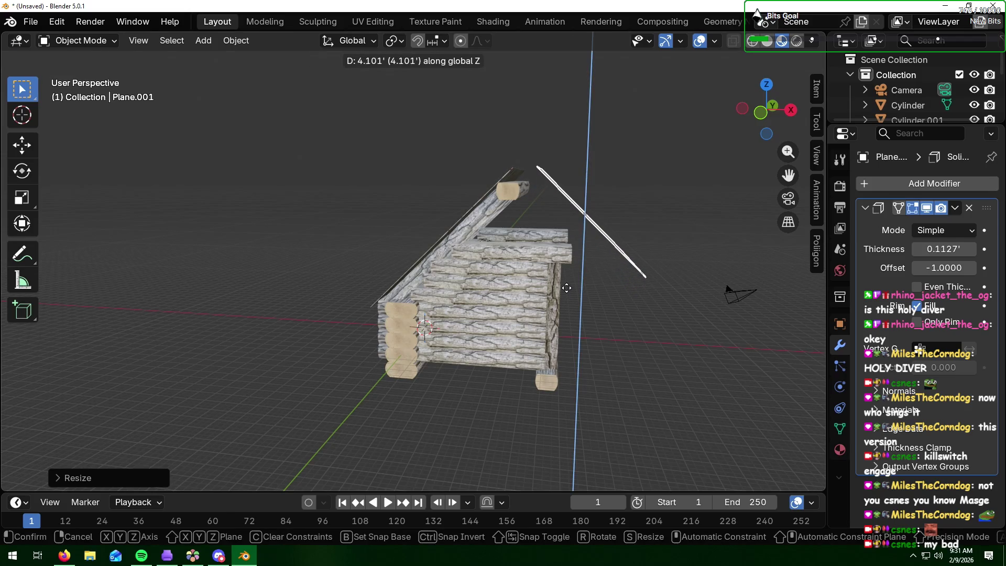
pyautogui.click(568, 292)
pyautogui.press('g')
pyautogui.press('x')
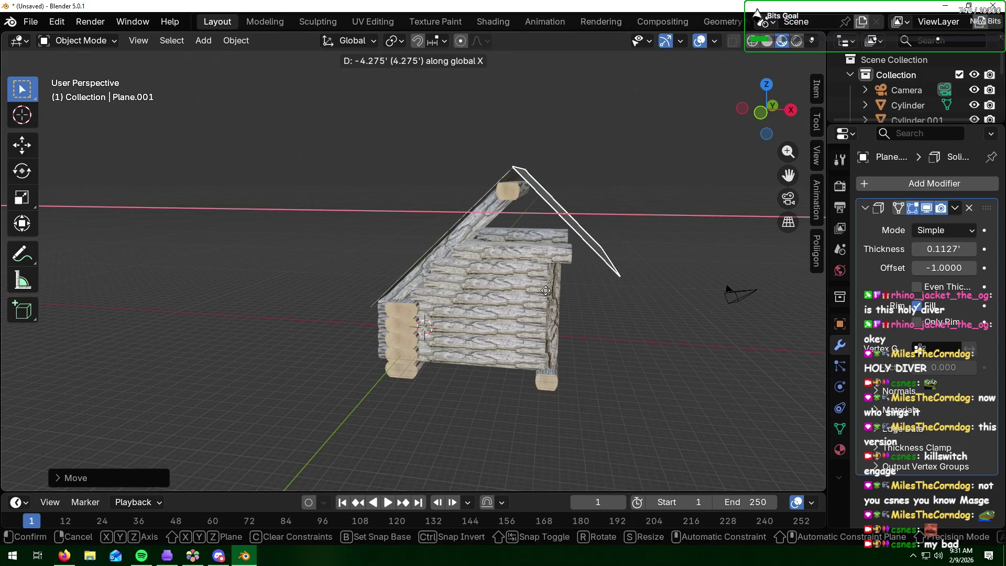
pyautogui.click(546, 291)
# Step: Resize the panel vertically again and nudge it up and along X until it meets the ridge log
pyautogui.press('s')
pyautogui.press('z')
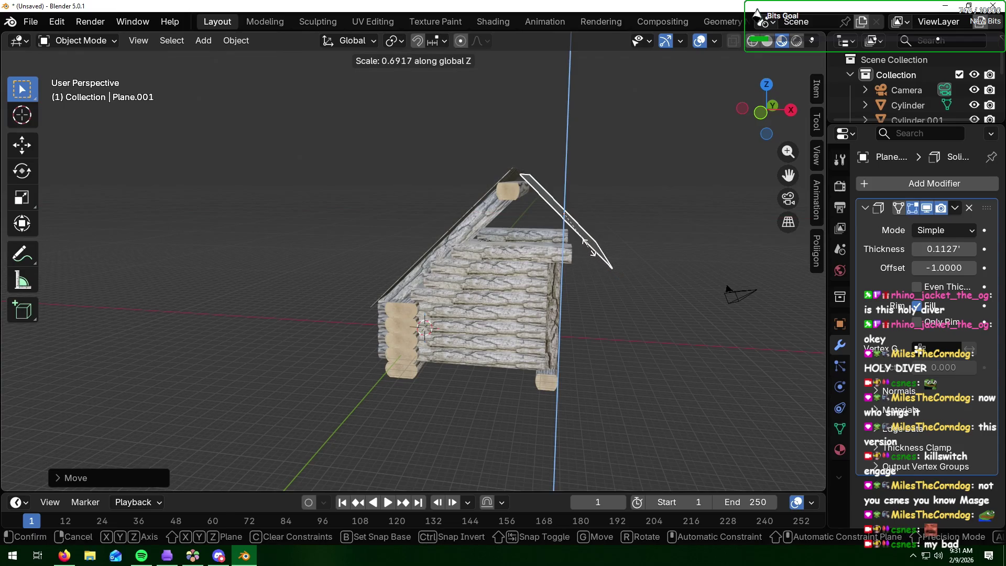
pyautogui.click(588, 243)
pyautogui.press('g')
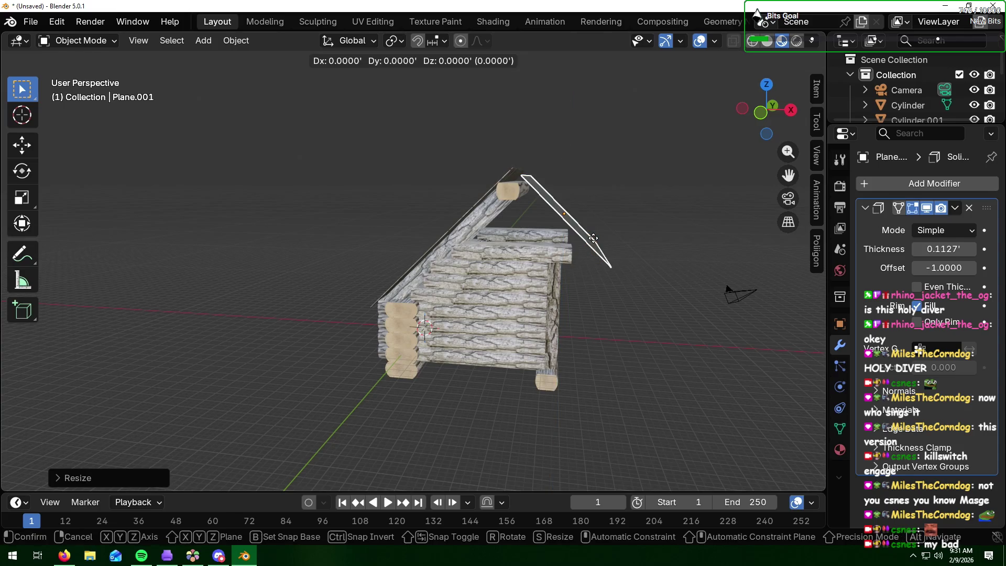
pyautogui.press('z')
pyautogui.click(593, 232)
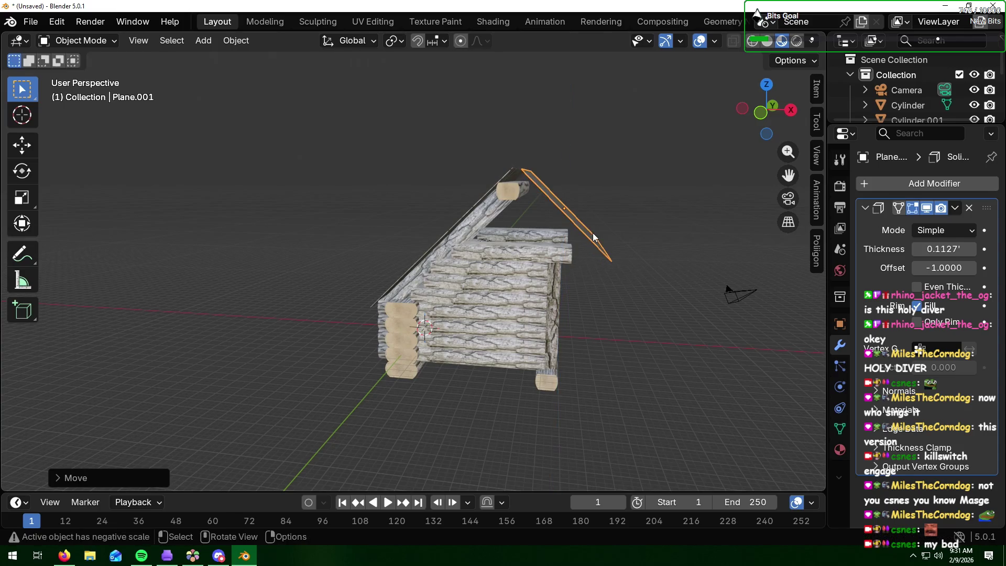
pyautogui.press('g')
pyautogui.press('x')
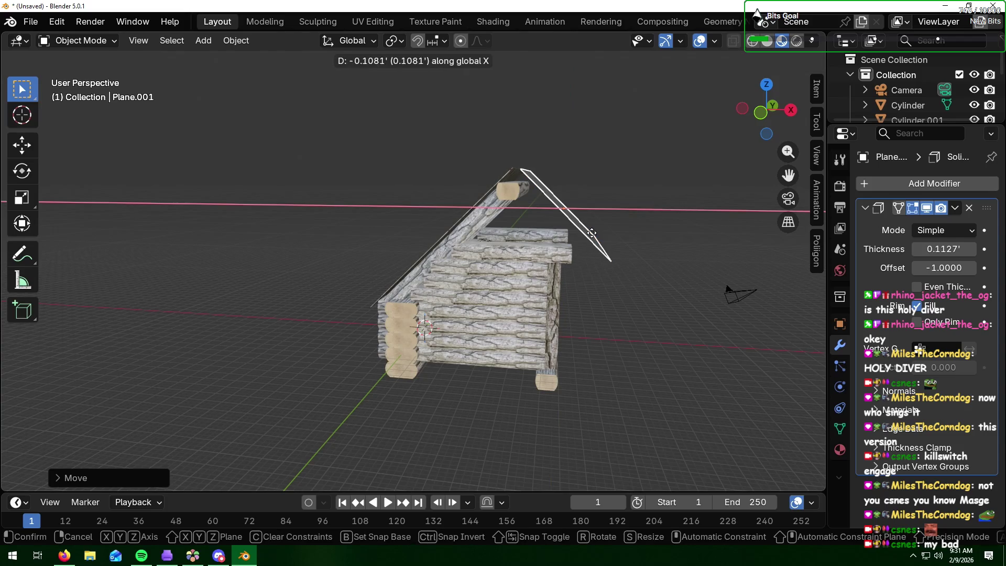
pyautogui.click(585, 233)
pyautogui.moveTo(584, 233)
pyautogui.mouseDown(button='middle')
pyautogui.moveTo(648, 266)
pyautogui.moveTo(549, 250)
pyautogui.moveTo(668, 265)
pyautogui.moveTo(671, 288)
pyautogui.moveTo(665, 259)
pyautogui.moveTo(665, 268)
pyautogui.mouseUp(button='middle')
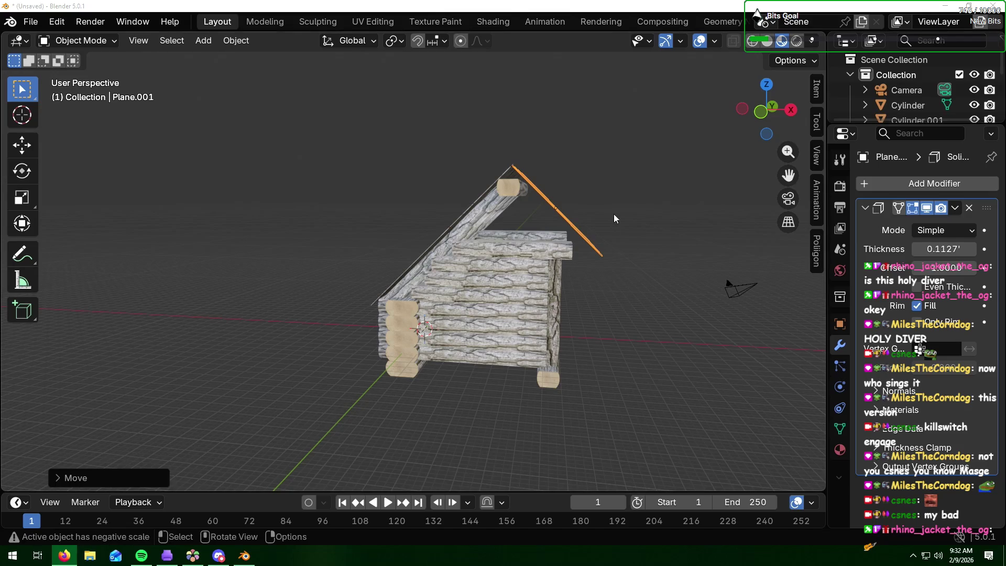
# Step: Delete the extra log on the side wall
pyautogui.click(661, 234)
pyautogui.click(534, 250)
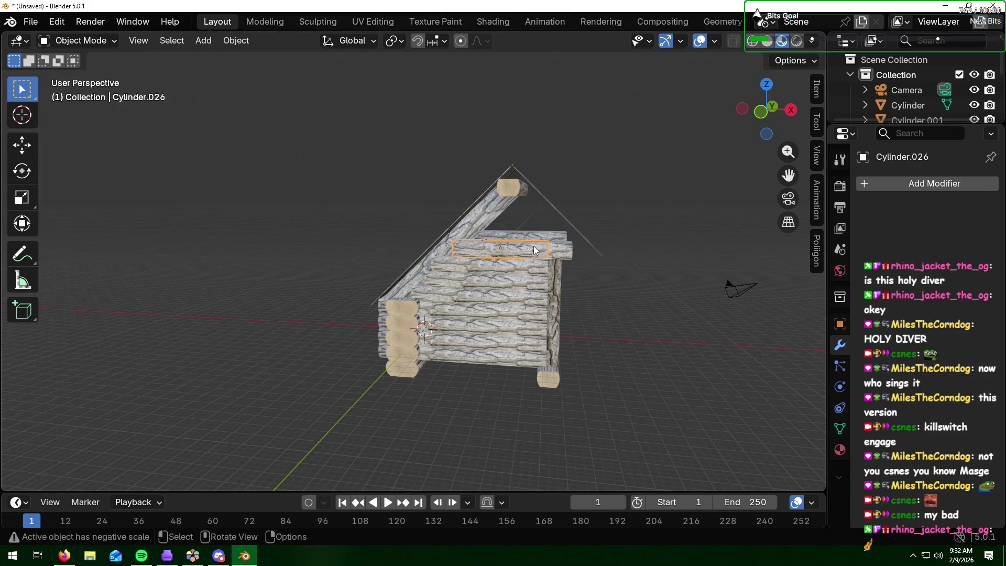
pyautogui.moveTo(552, 250); pyautogui.dragTo(499, 251, button='middle')
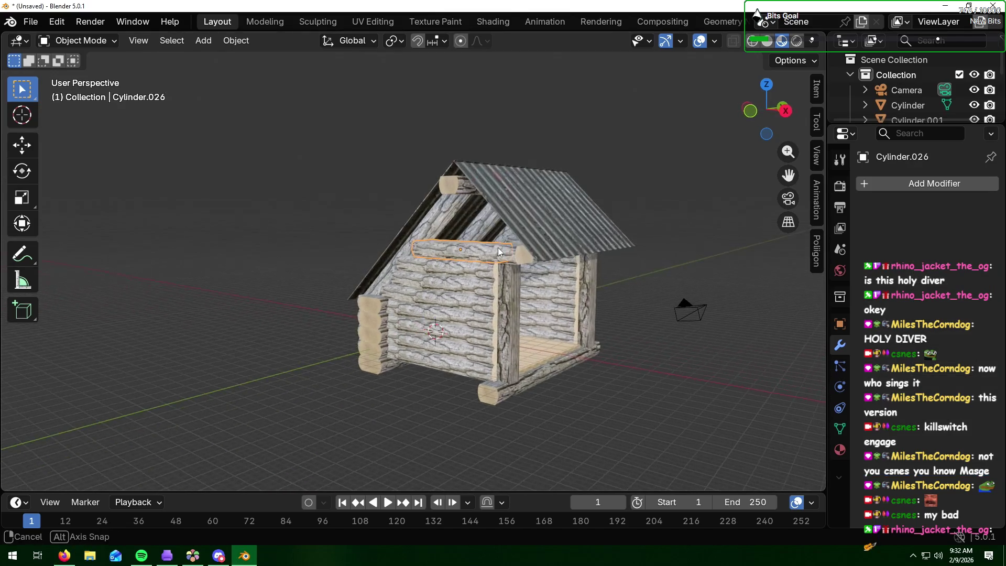
pyautogui.press('x')
pyautogui.click(508, 287)
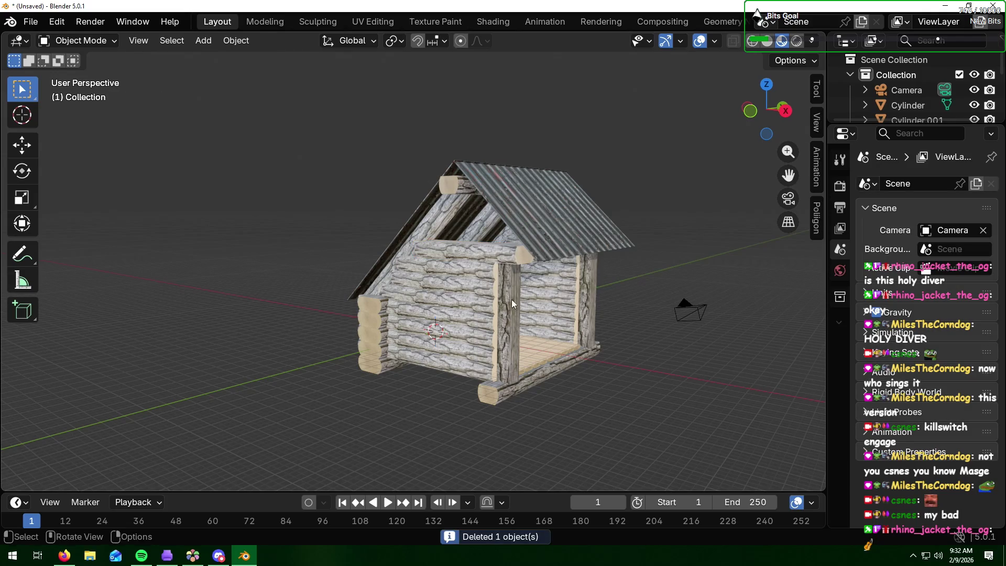
# Step: Stretch the top wall log to 1.1570 along X and shift it slightly along X
pyautogui.click(509, 251)
pyautogui.moveTo(504, 307); pyautogui.dragTo(552, 310, button='middle')
pyautogui.press('s')
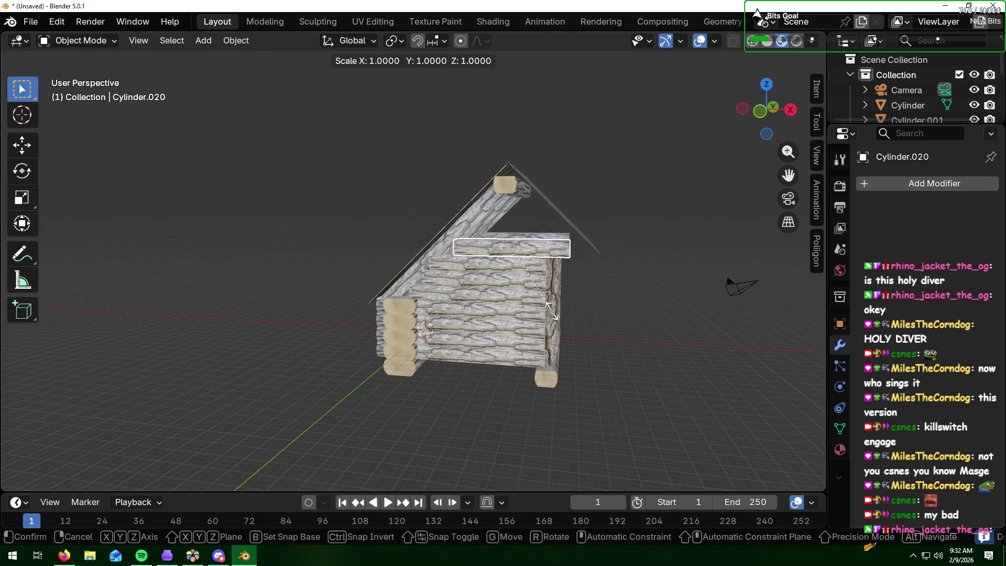
pyautogui.press('x')
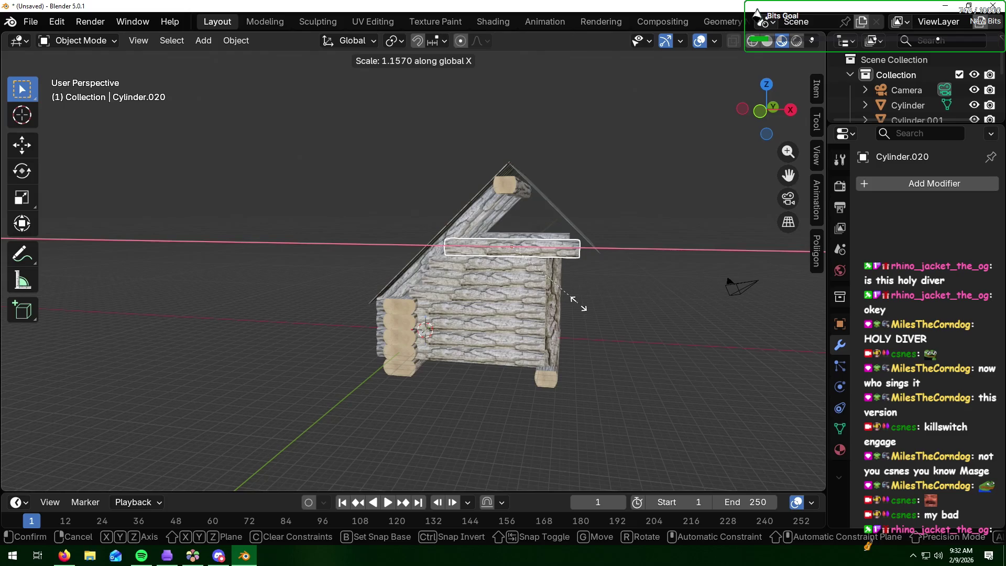
pyautogui.click(579, 304)
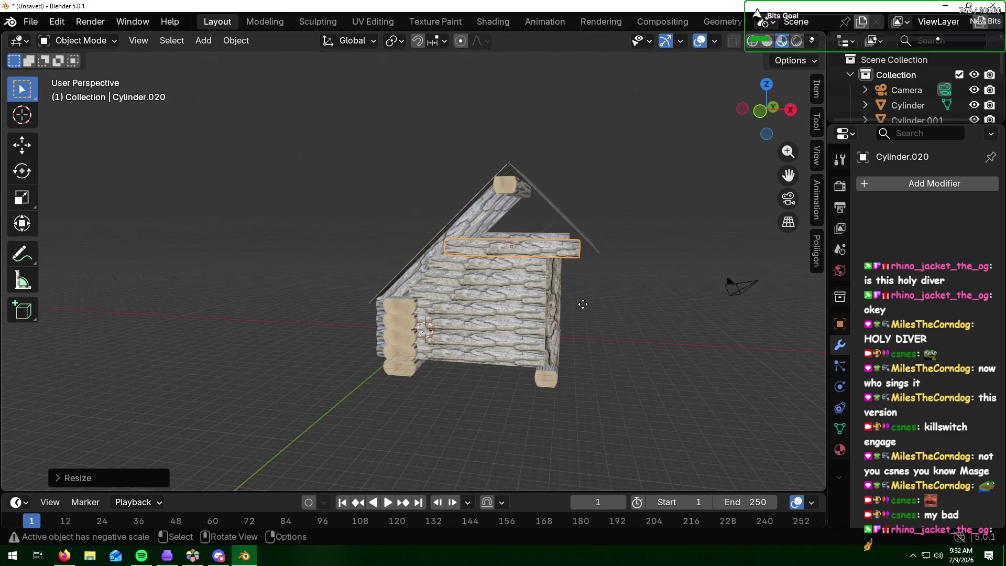
pyautogui.press('g')
pyautogui.press('x')
pyautogui.click(589, 304)
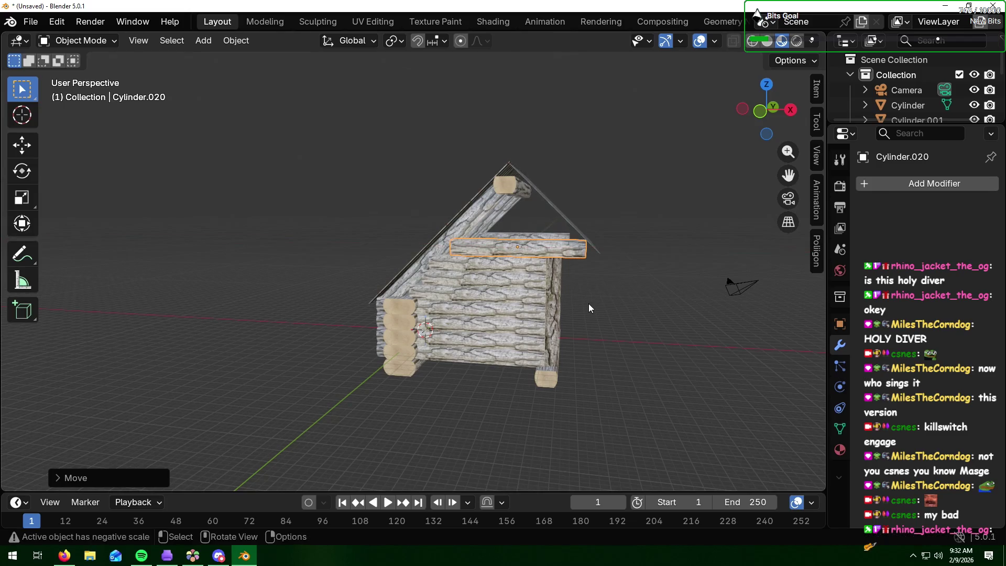
pyautogui.scroll(2, 608, 282)
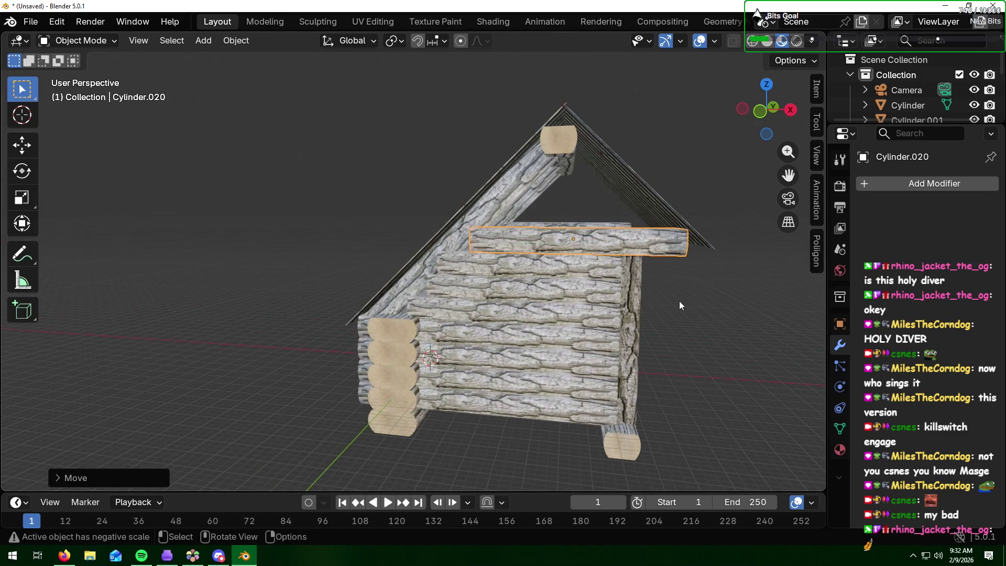
# Step: Delete the stray log above the doorway and duplicate the lengthened top wall log
pyautogui.moveTo(690, 312)
pyautogui.mouseDown(button='middle')
pyautogui.moveTo(650, 302)
pyautogui.moveTo(664, 284)
pyautogui.moveTo(673, 313)
pyautogui.moveTo(646, 296)
pyautogui.mouseUp(button='middle')
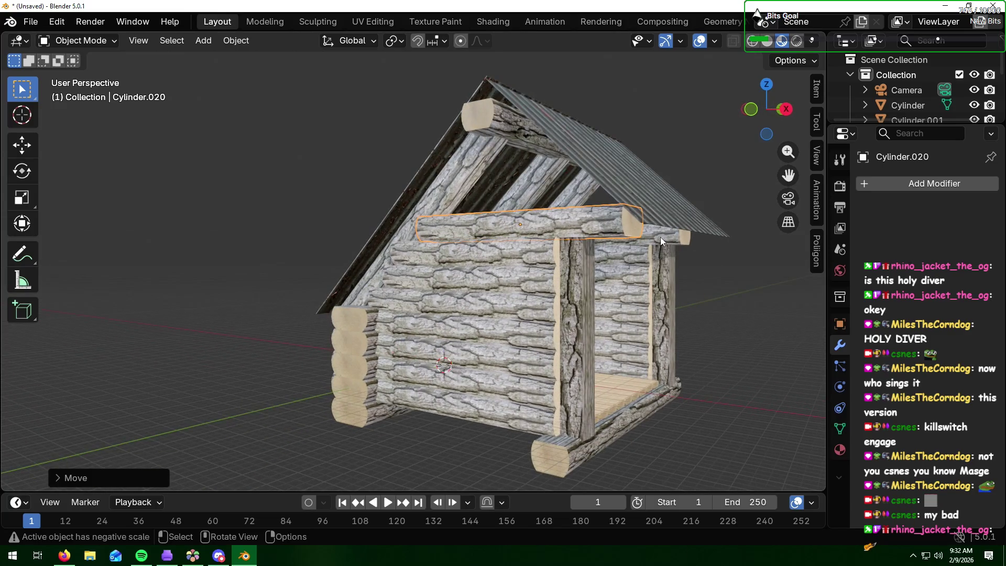
pyautogui.click(659, 238)
pyautogui.press('x')
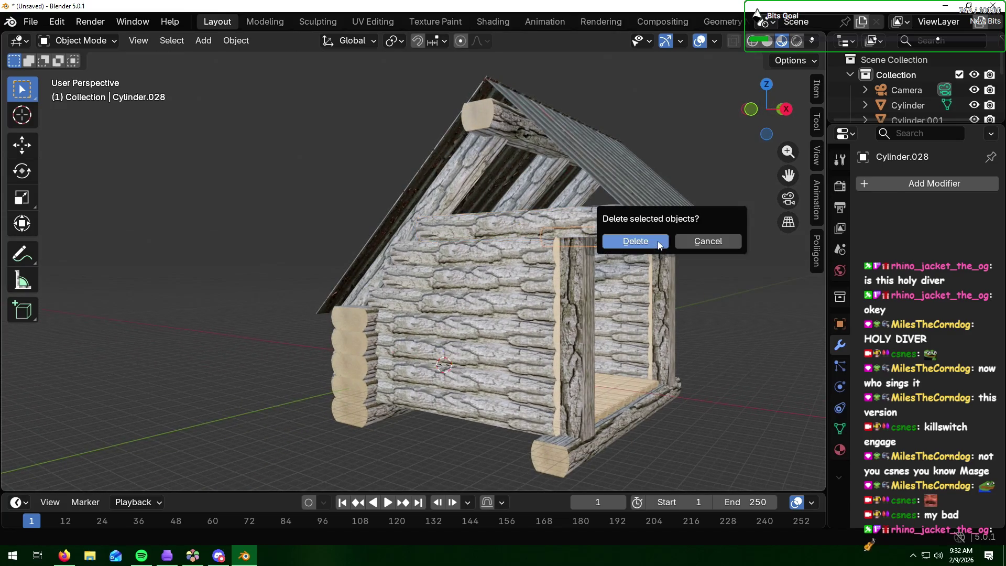
pyautogui.click(614, 241)
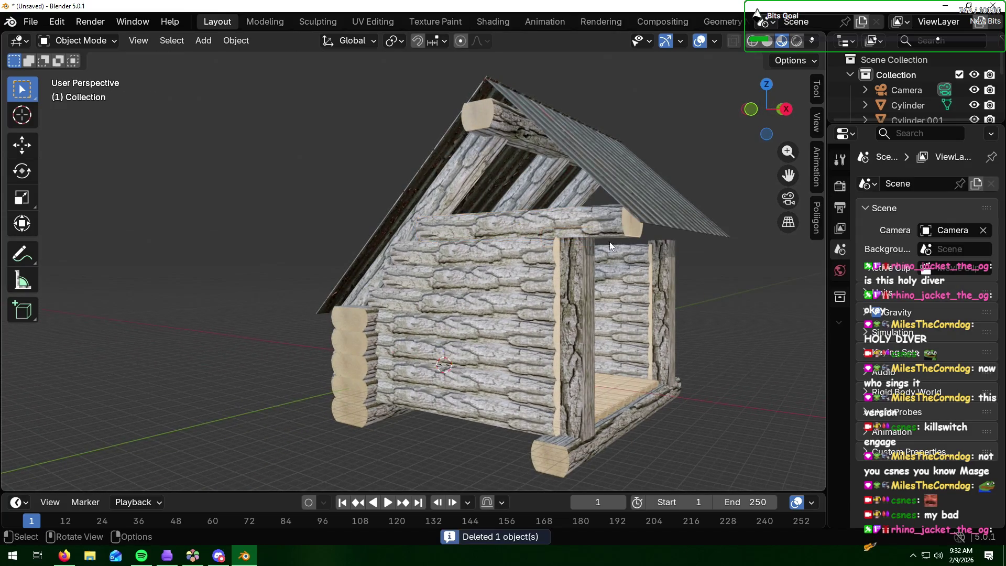
pyautogui.click(580, 231)
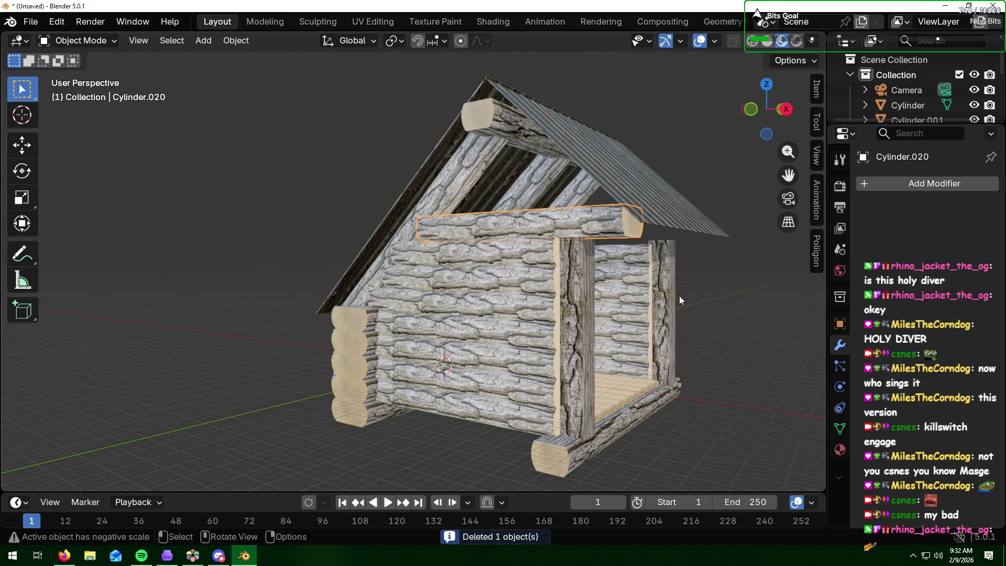
pyautogui.hotkey('shift', 'd')
# Step: Place the copied top log on the opposite side wall along Y and fine-tune its position
pyautogui.press('y')
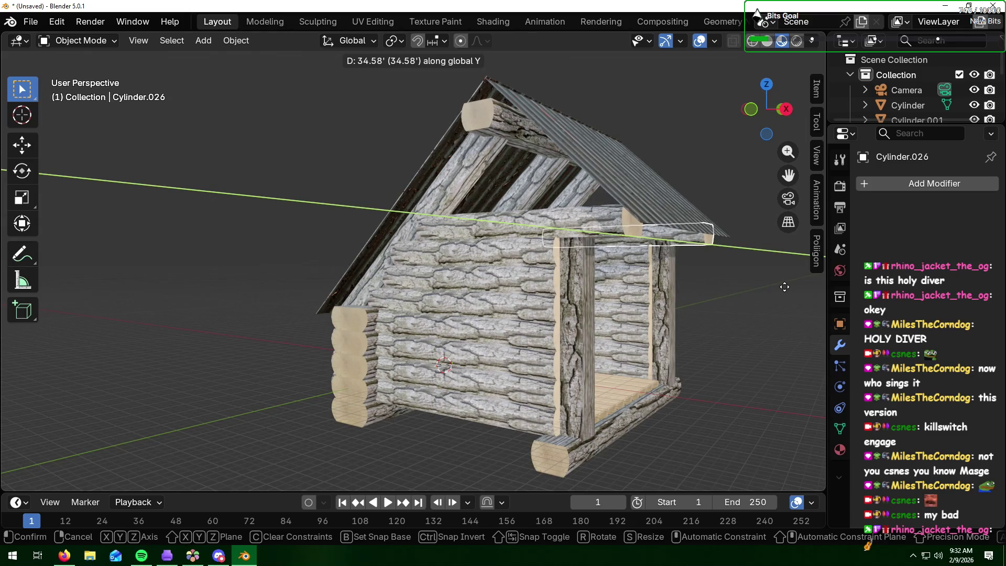
pyautogui.click(785, 287)
pyautogui.moveTo(787, 288)
pyautogui.mouseDown(button='middle')
pyautogui.moveTo(650, 285)
pyautogui.moveTo(667, 290)
pyautogui.mouseUp(button='middle')
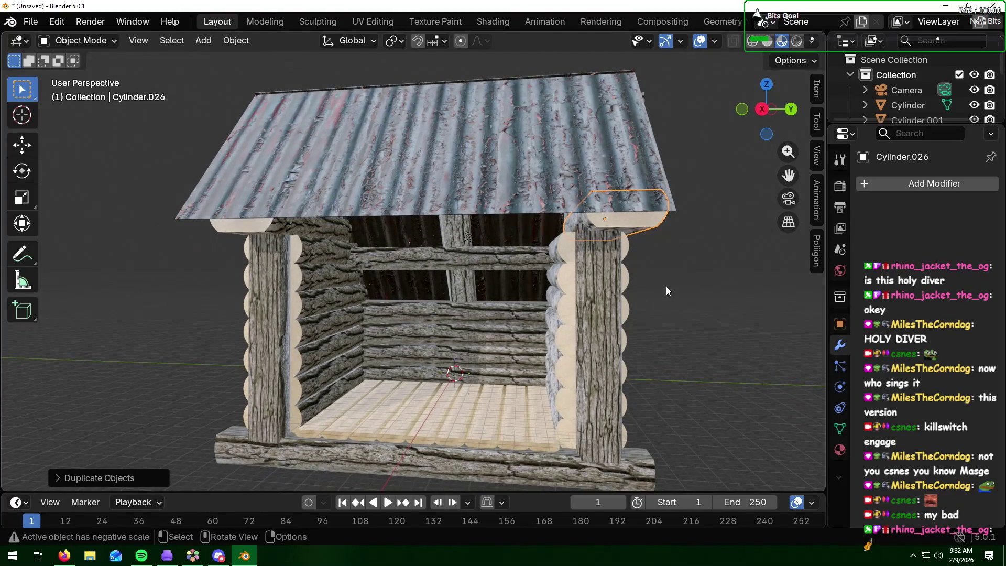
pyautogui.press('g')
pyautogui.press('y')
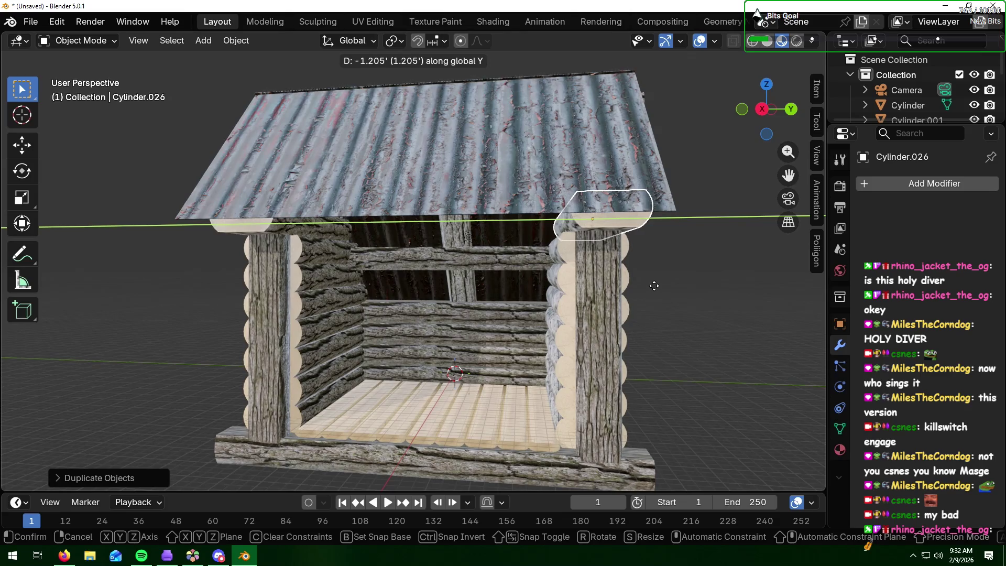
pyautogui.click(655, 287)
pyautogui.moveTo(684, 304)
pyautogui.mouseDown(button='middle')
pyautogui.moveTo(589, 301)
pyautogui.moveTo(695, 307)
pyautogui.mouseUp(button='middle')
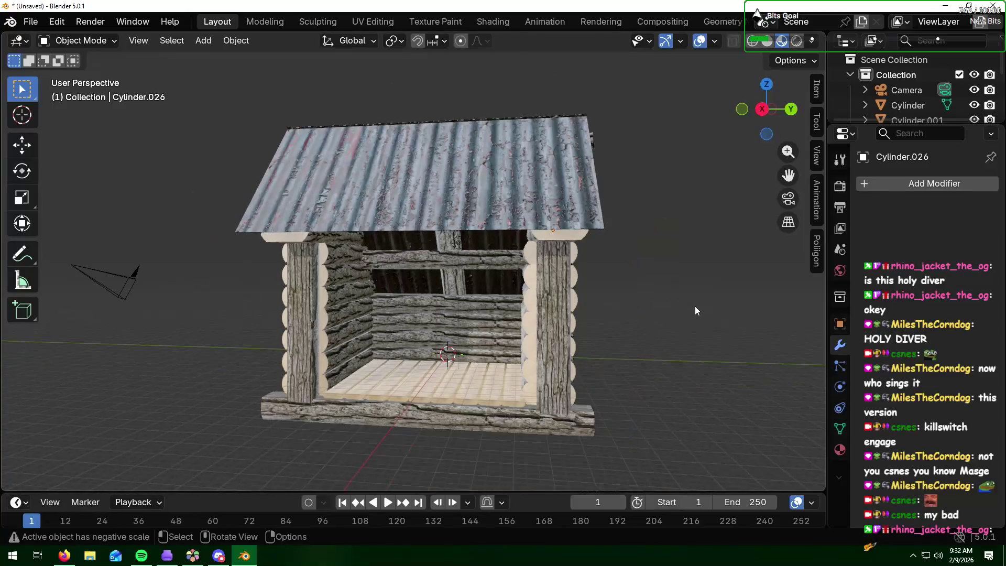
pyautogui.moveTo(574, 306)
pyautogui.mouseDown(button='middle')
pyautogui.moveTo(616, 304)
pyautogui.moveTo(602, 307)
pyautogui.mouseUp(button='middle')
pyautogui.hotkey('alt', 'Tab')
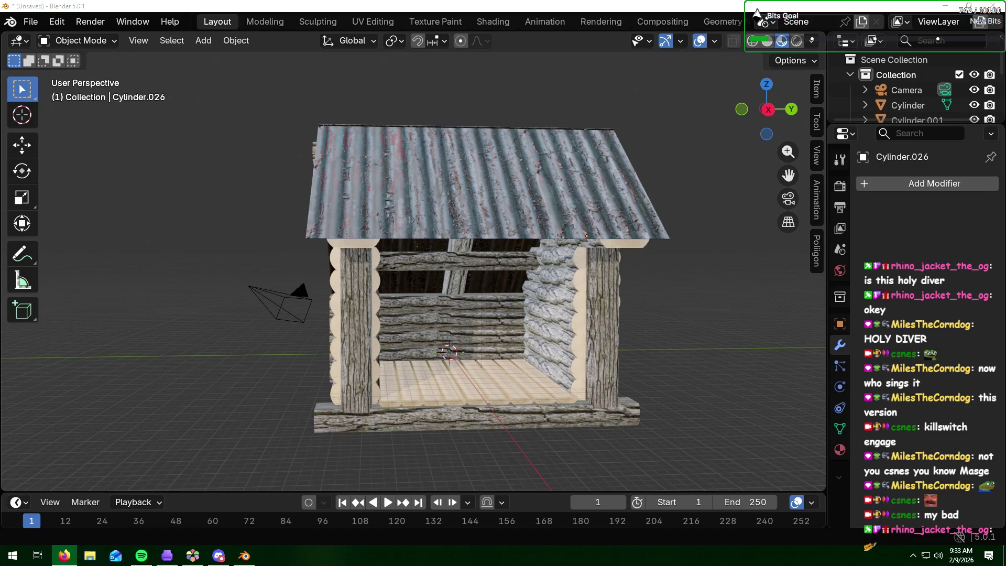
# Step: Bring Blender back in front of the browser and orbit to a front view of the cabin
pyautogui.click(689, 376)
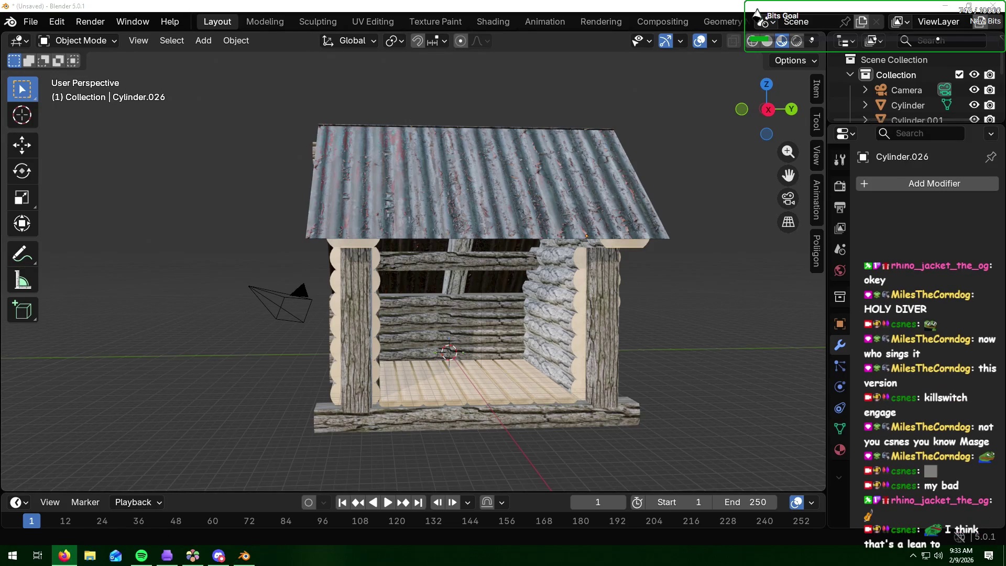
pyautogui.moveTo(1005, 52)
pyautogui.mouseDown()
pyautogui.moveTo(758, 96)
pyautogui.moveTo(638, 131)
pyautogui.moveTo(634, 224)
pyautogui.moveTo(753, 165)
pyautogui.moveTo(1005, 74)
pyautogui.mouseUp()
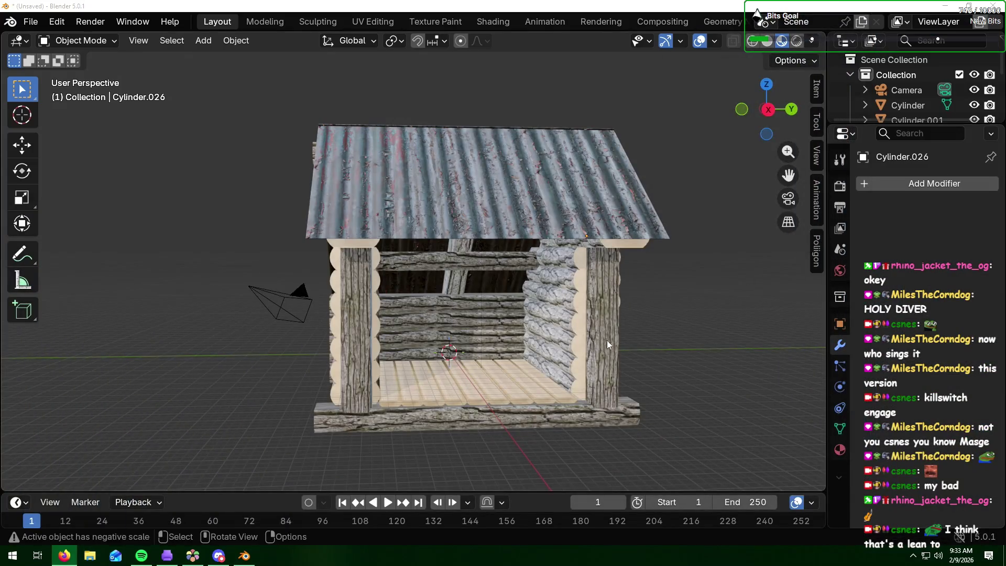
pyautogui.click(719, 324)
pyautogui.moveTo(650, 380)
pyautogui.mouseDown(button='middle')
pyautogui.moveTo(567, 426)
pyautogui.moveTo(614, 412)
pyautogui.moveTo(599, 423)
pyautogui.moveTo(701, 430)
pyautogui.moveTo(622, 462)
pyautogui.mouseUp(button='middle')
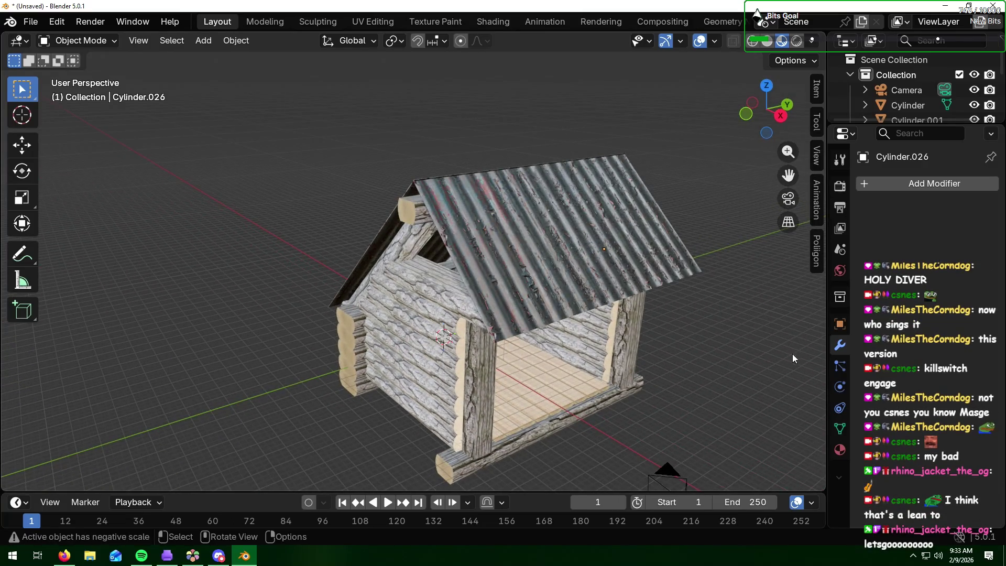
pyautogui.moveTo(737, 409)
pyautogui.mouseDown(button='middle')
pyautogui.moveTo(697, 360)
pyautogui.moveTo(660, 371)
pyautogui.moveTo(680, 370)
pyautogui.mouseUp(button='middle')
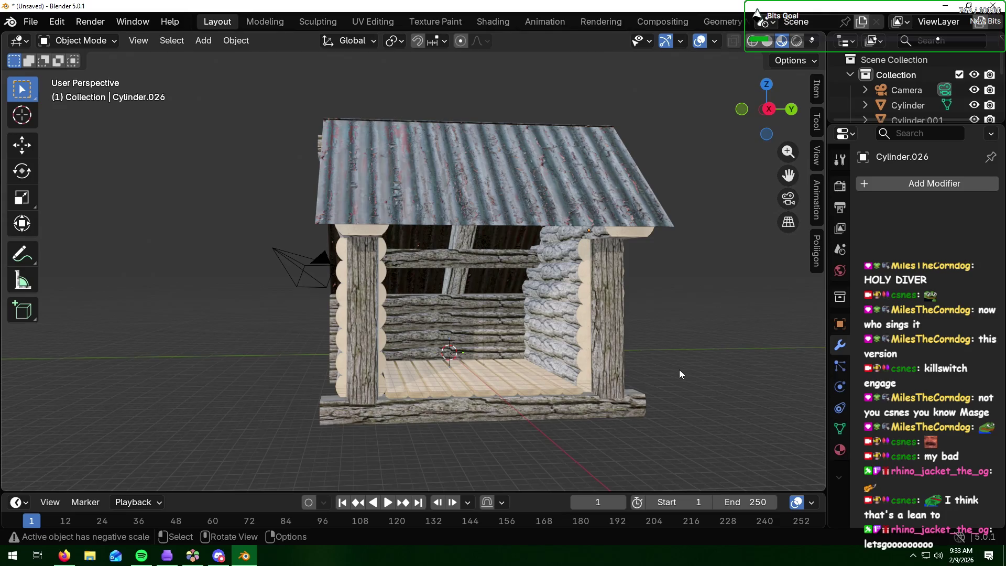
# Step: Save the scene as 'lean to.blend' with File > Save As
pyautogui.click(41, 22)
pyautogui.click(100, 137)
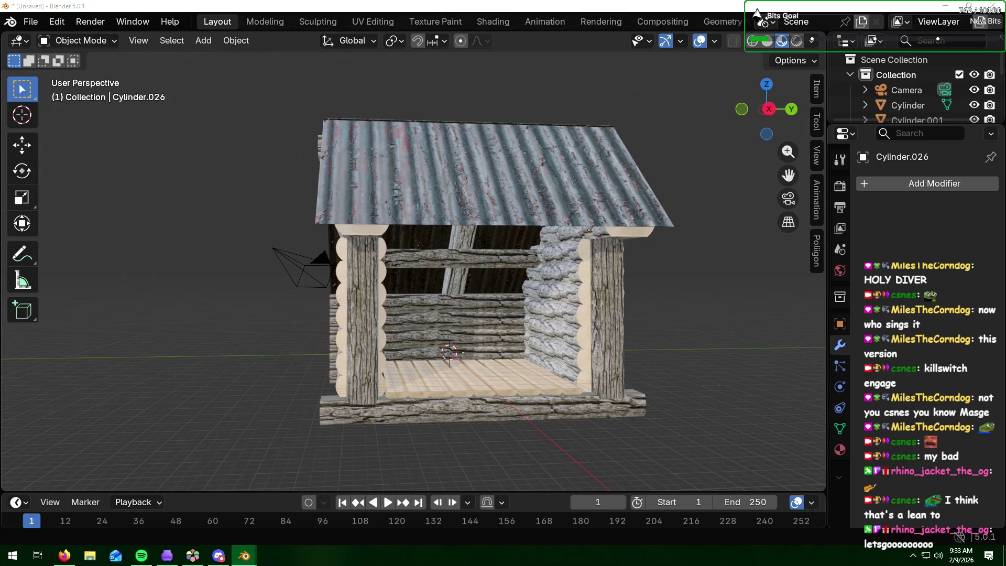
pyautogui.press('Return')
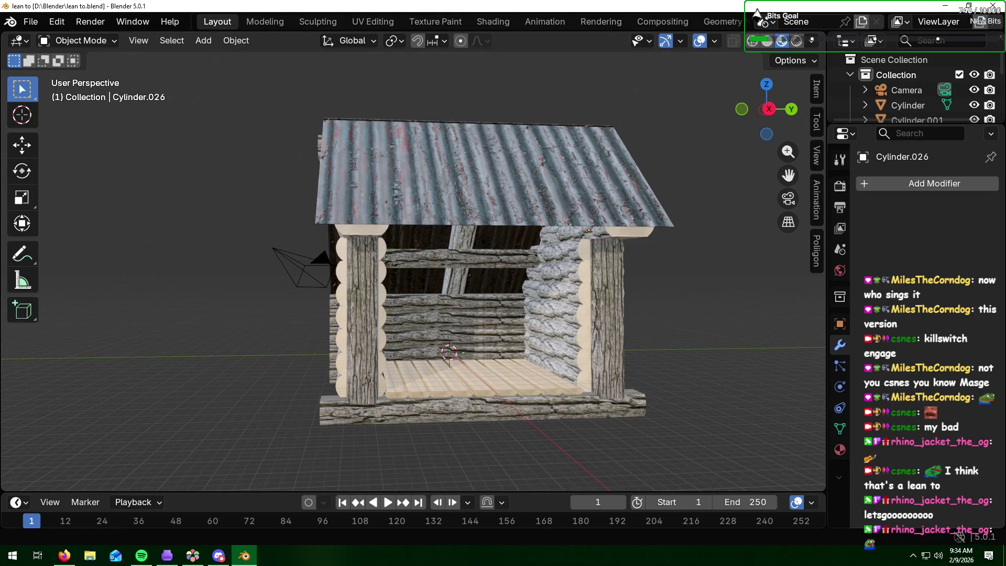
pyautogui.hotkey('alt', 'Tab')
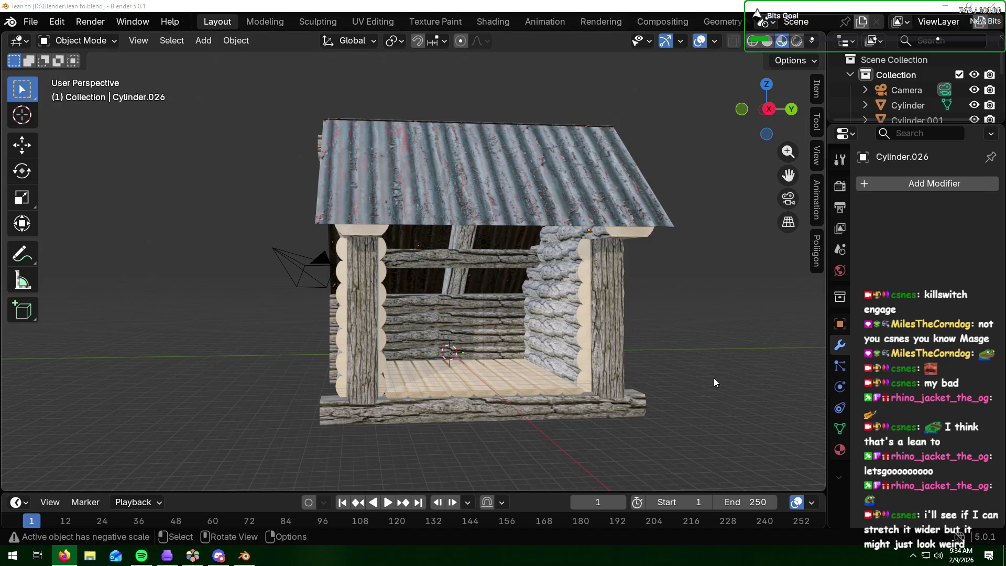
pyautogui.moveTo(748, 301)
pyautogui.mouseDown(button='middle')
pyautogui.moveTo(740, 312)
pyautogui.moveTo(702, 246)
pyautogui.mouseUp(button='middle')
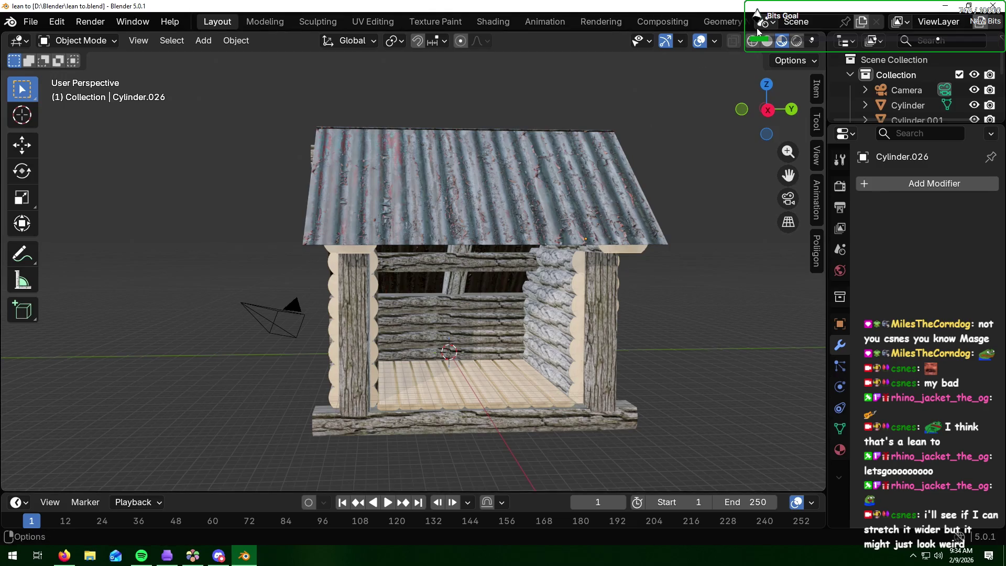
# Step: Box-select the whole cabin and stretch it wider along the Y axis
pyautogui.click(734, 42)
pyautogui.moveTo(695, 85)
pyautogui.mouseDown()
pyautogui.moveTo(383, 272)
pyautogui.moveTo(203, 493)
pyautogui.moveTo(236, 479)
pyautogui.mouseUp()
pyautogui.moveTo(181, 433)
pyautogui.mouseDown(button='middle')
pyautogui.moveTo(358, 429)
pyautogui.moveTo(454, 413)
pyautogui.moveTo(265, 423)
pyautogui.moveTo(194, 441)
pyautogui.moveTo(331, 382)
pyautogui.mouseUp(button='middle')
pyautogui.scroll(-3, 301, 389)
pyautogui.press('s')
pyautogui.press('y')
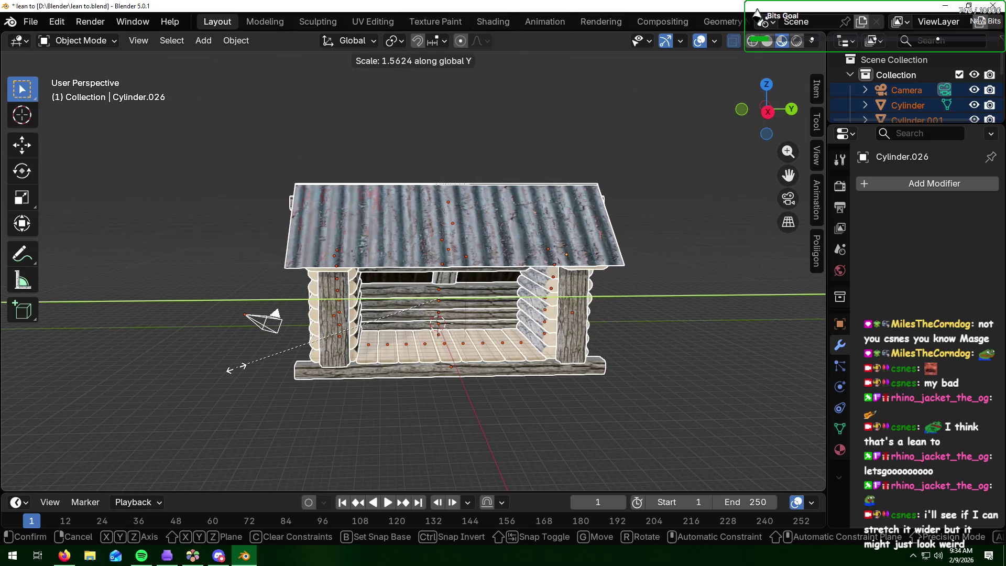
pyautogui.click(236, 368)
pyautogui.click(335, 434)
pyautogui.moveTo(334, 432)
pyautogui.mouseDown(button='middle')
pyautogui.moveTo(328, 395)
pyautogui.moveTo(326, 424)
pyautogui.moveTo(308, 426)
pyautogui.moveTo(416, 419)
pyautogui.moveTo(334, 429)
pyautogui.mouseUp(button='middle')
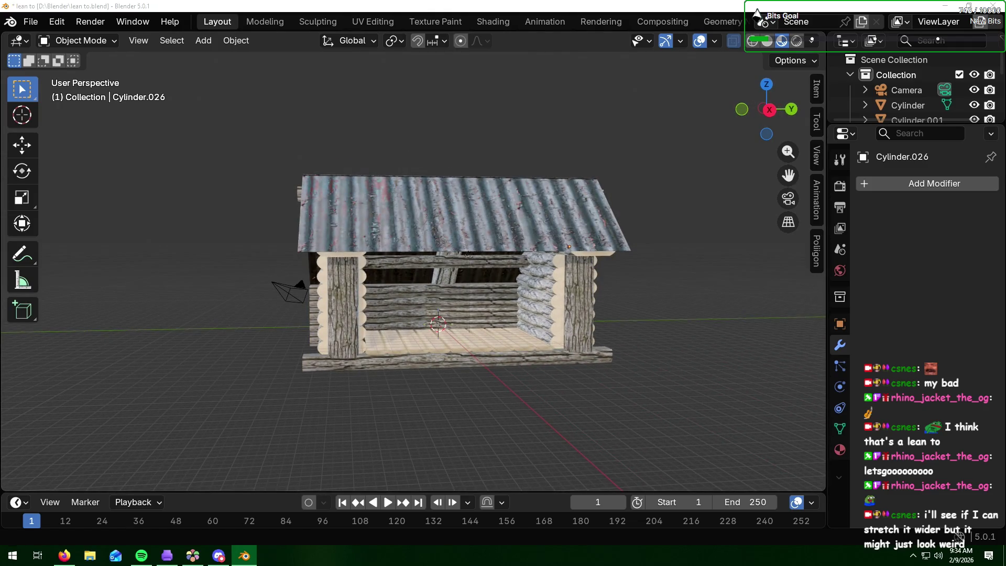
# Step: Orbit around the lean-to and select the roof panel Plane.001
pyautogui.hotkey('alt', 'Tab')
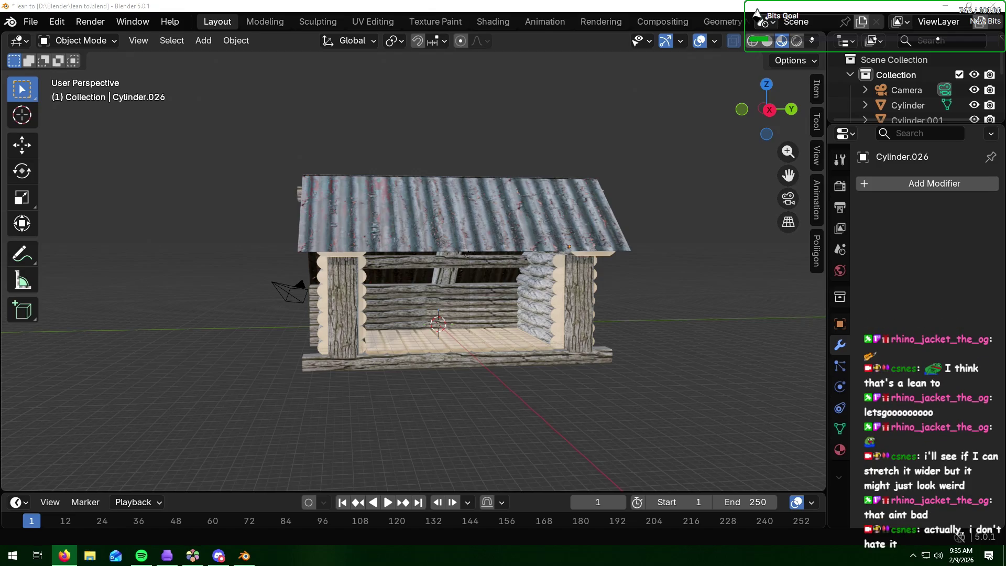
pyautogui.click(764, 418)
pyautogui.moveTo(703, 341); pyautogui.dragTo(641, 329, button='middle')
pyautogui.scroll(6, 635, 325)
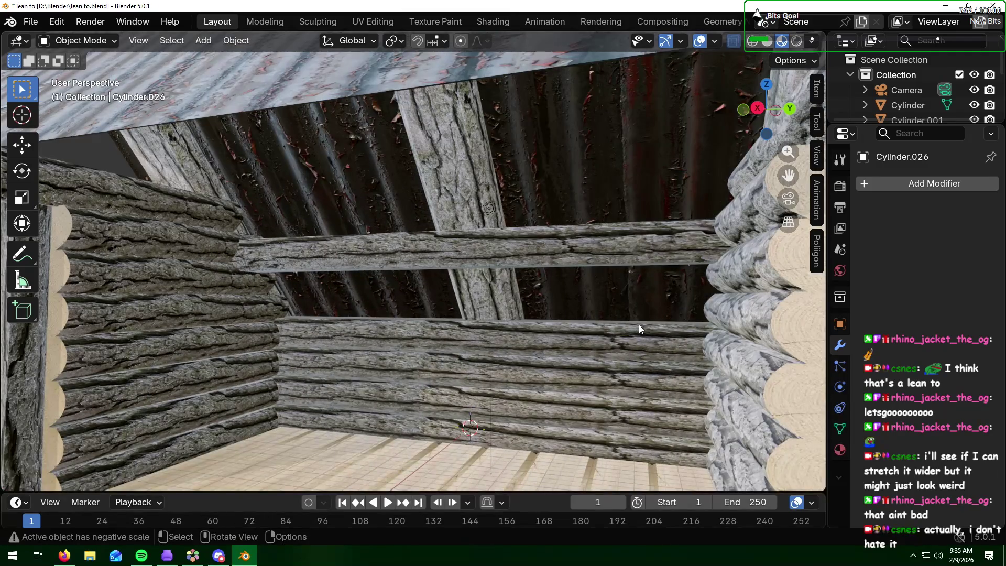
pyautogui.scroll(-6, 640, 329)
pyautogui.moveTo(436, 367)
pyautogui.mouseDown(button='middle')
pyautogui.moveTo(469, 396)
pyautogui.moveTo(527, 382)
pyautogui.moveTo(482, 417)
pyautogui.moveTo(495, 300)
pyautogui.mouseUp(button='middle')
pyautogui.click(495, 300)
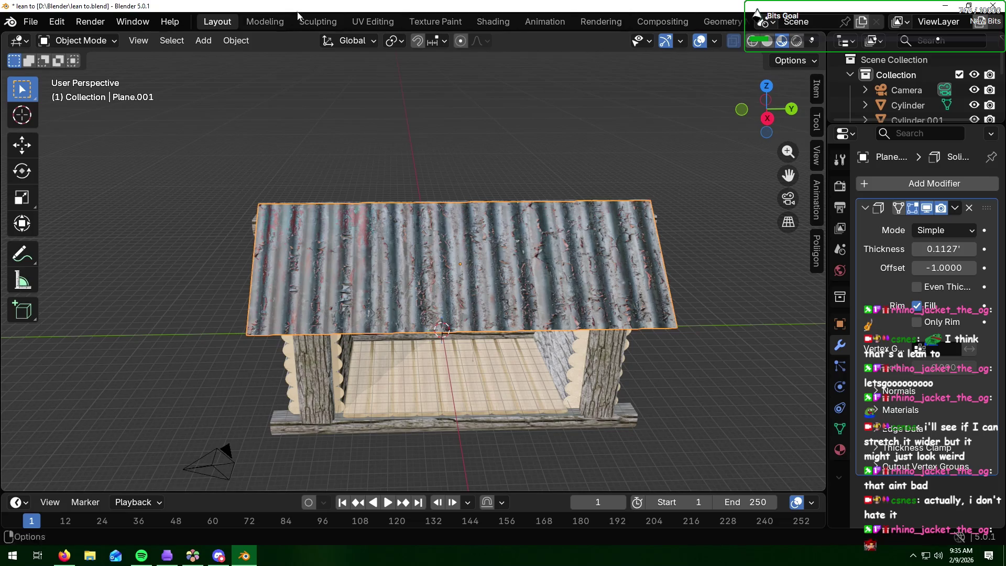
# Step: In UV Editing, scale the roof panel's UV face up about twofold
pyautogui.click(373, 21)
pyautogui.press('a')
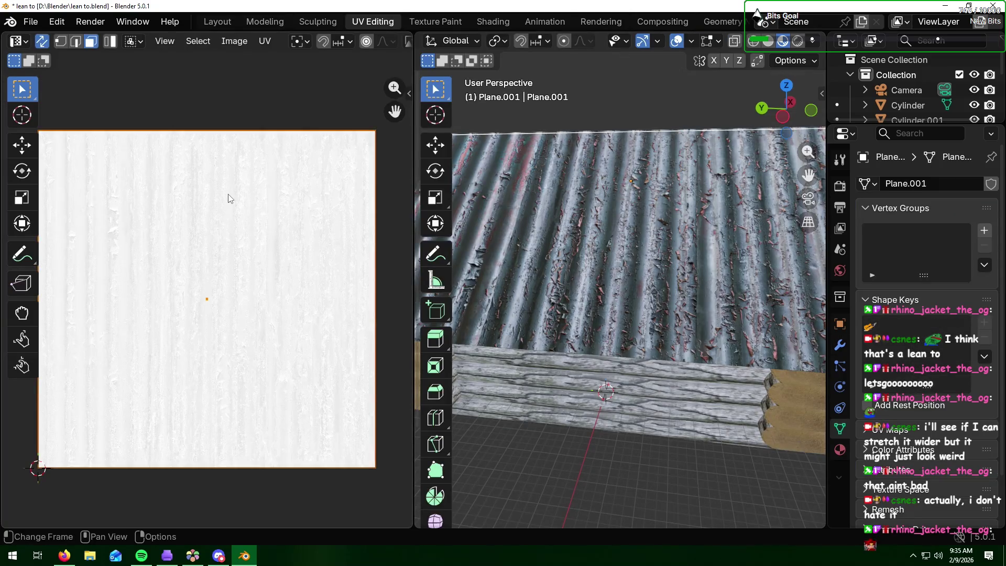
pyautogui.press('s')
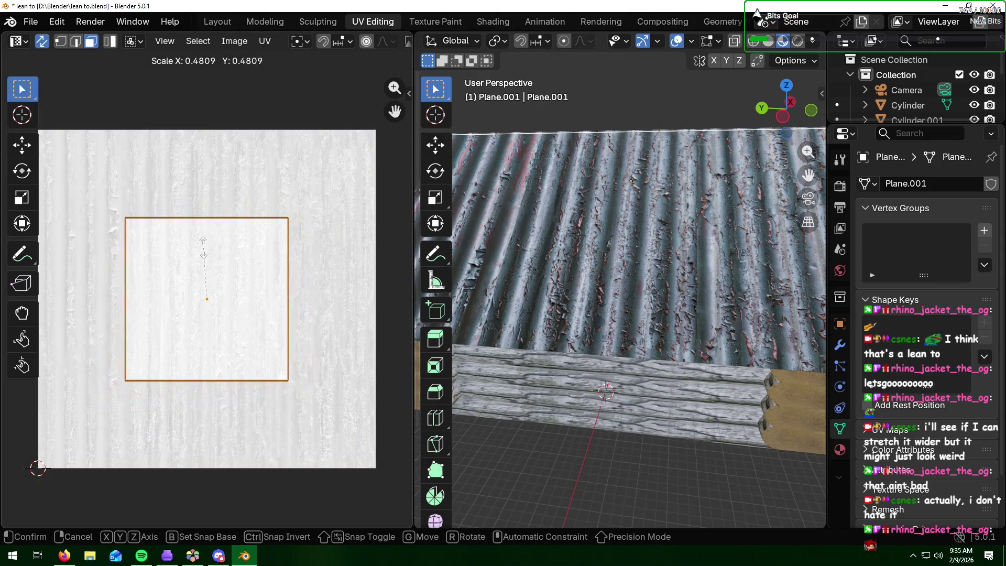
pyautogui.press('Escape')
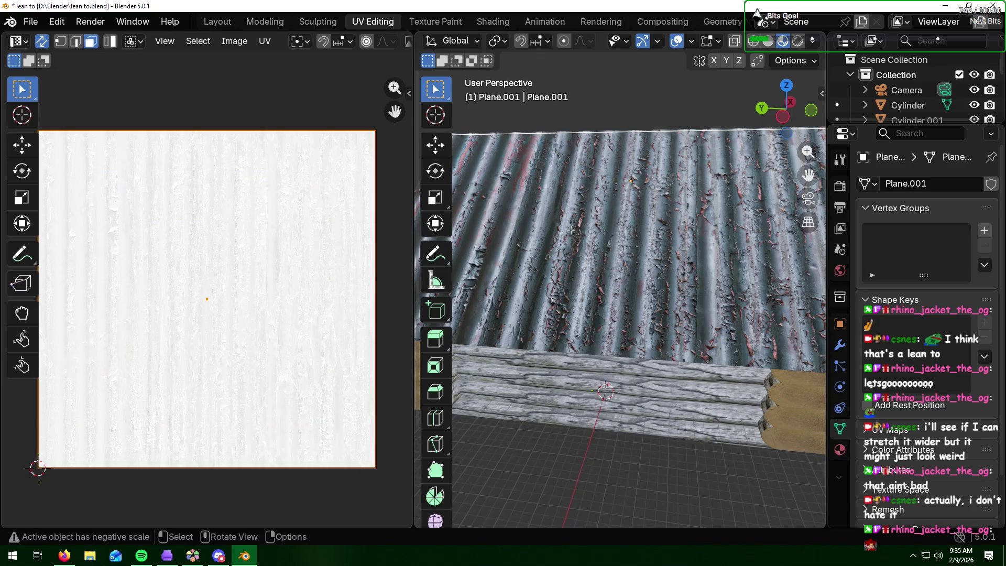
pyautogui.moveTo(591, 101)
pyautogui.mouseDown(button='middle')
pyautogui.moveTo(588, 168)
pyautogui.moveTo(818, 144)
pyautogui.mouseUp(button='middle')
pyautogui.click(337, 206)
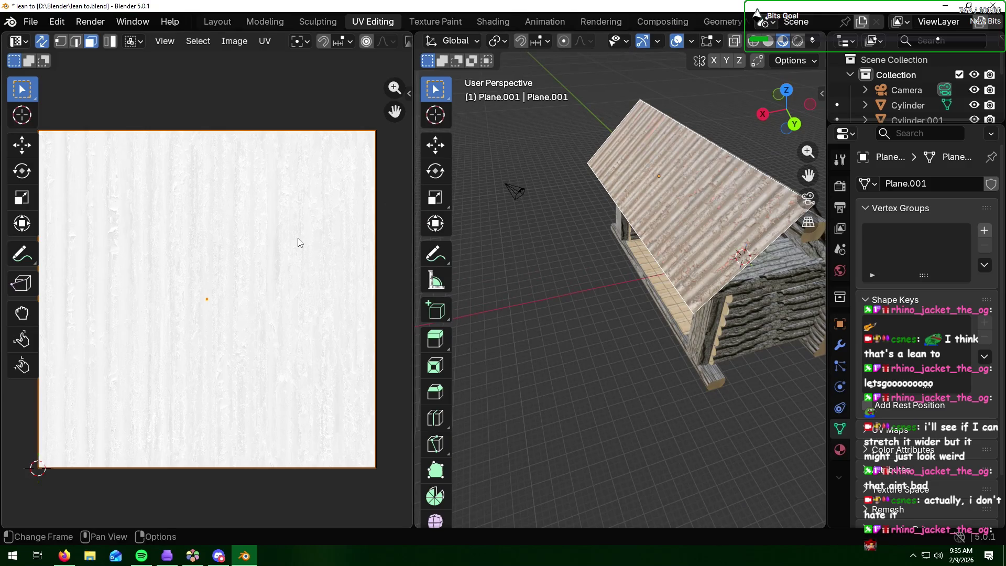
pyautogui.press('s')
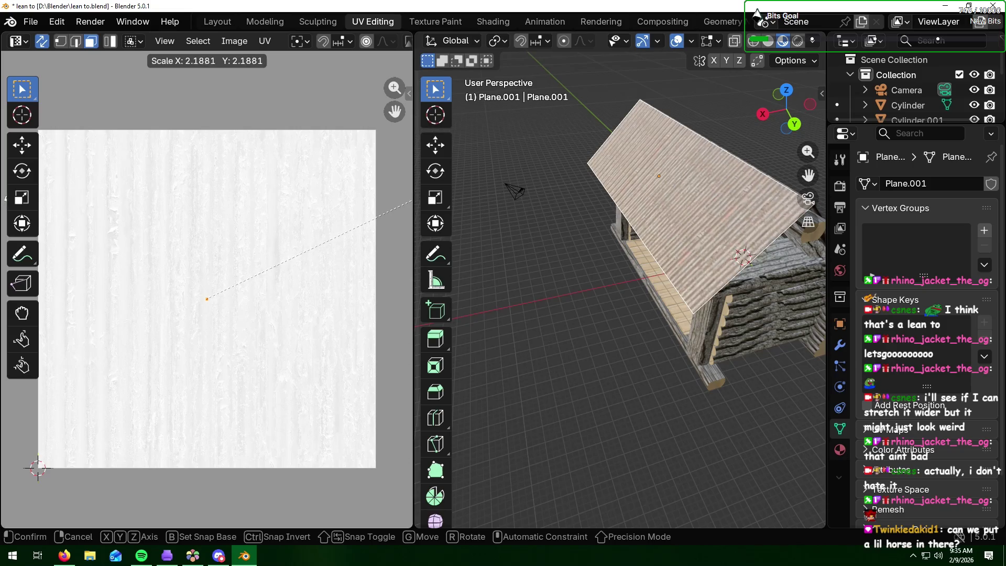
pyautogui.click(137, 232)
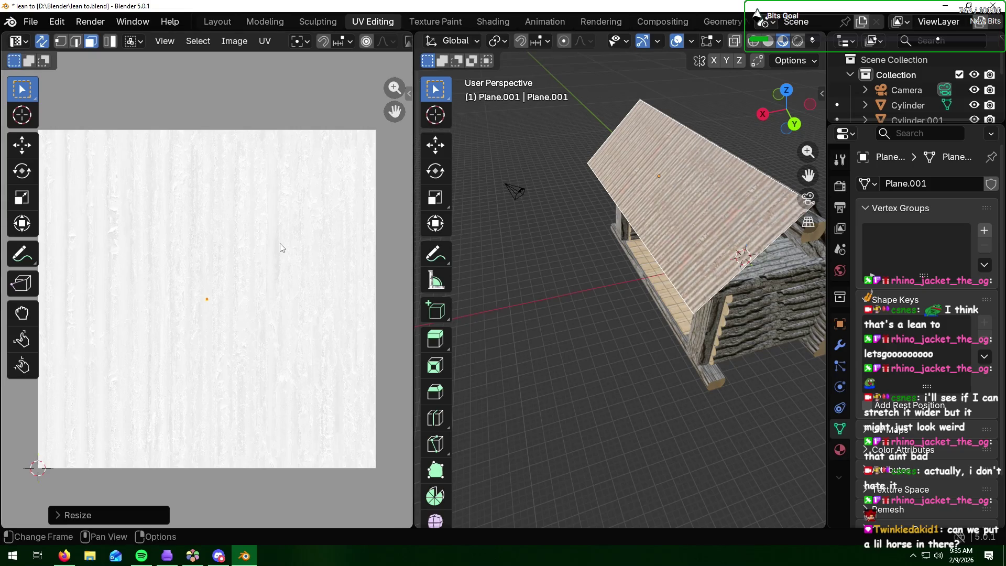
# Step: Deselect and orbit around the lean-to to inspect the finer corrugated roof texture
pyautogui.click(537, 283)
pyautogui.moveTo(534, 309)
pyautogui.mouseDown(button='middle')
pyautogui.moveTo(559, 298)
pyautogui.moveTo(514, 299)
pyautogui.mouseUp(button='middle')
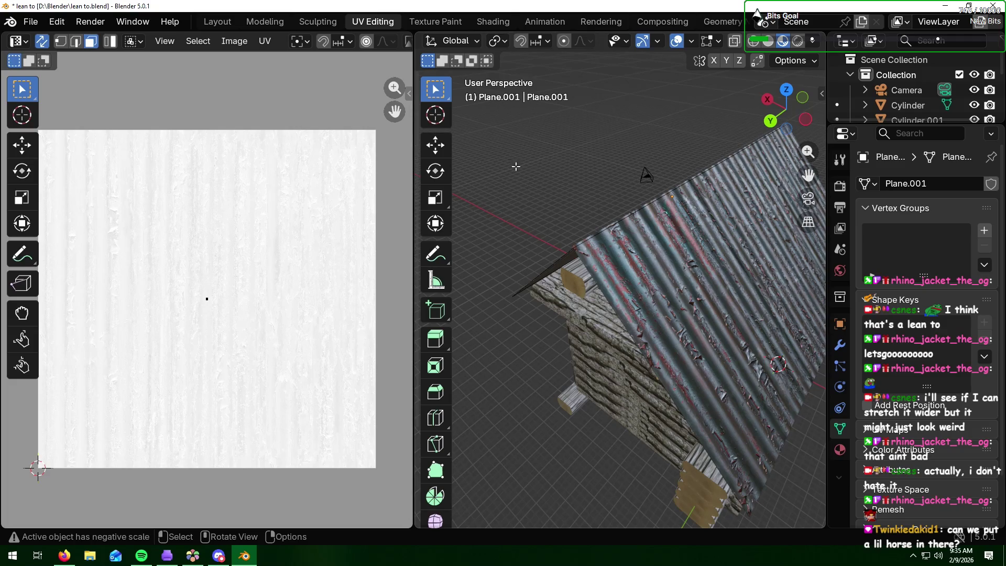
pyautogui.moveTo(512, 199); pyautogui.dragTo(662, 148, button='middle')
pyautogui.hotkey('alt', 'Tab')
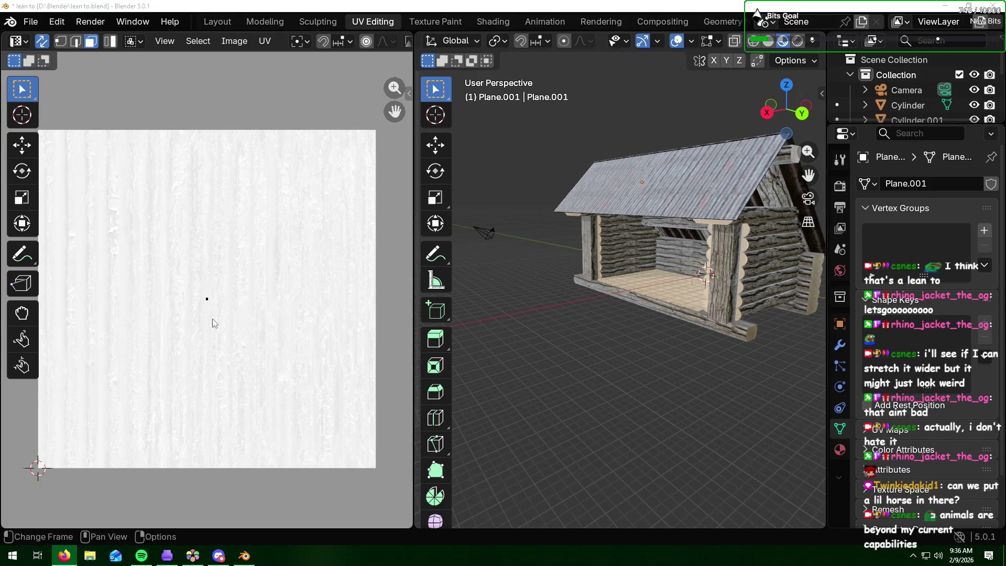
pyautogui.moveTo(707, 355); pyautogui.dragTo(596, 360, button='middle')
pyautogui.scroll(-3, 765, 276)
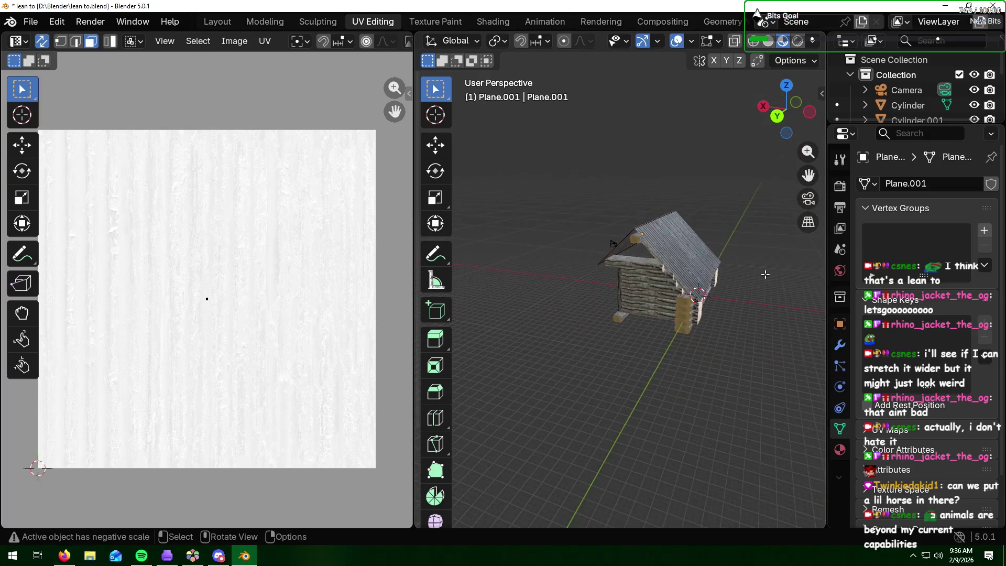
pyautogui.press('Tab')
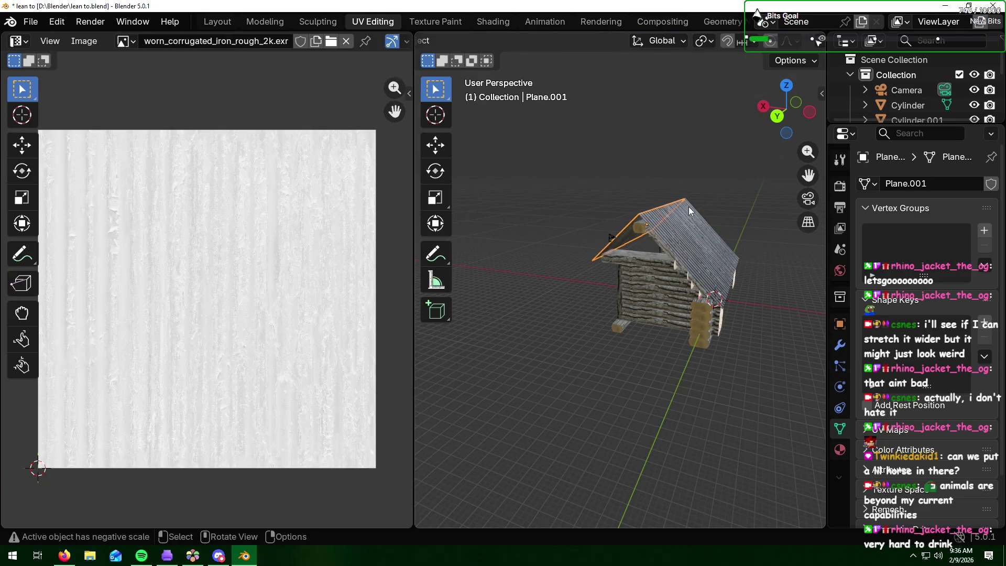
pyautogui.click(688, 223)
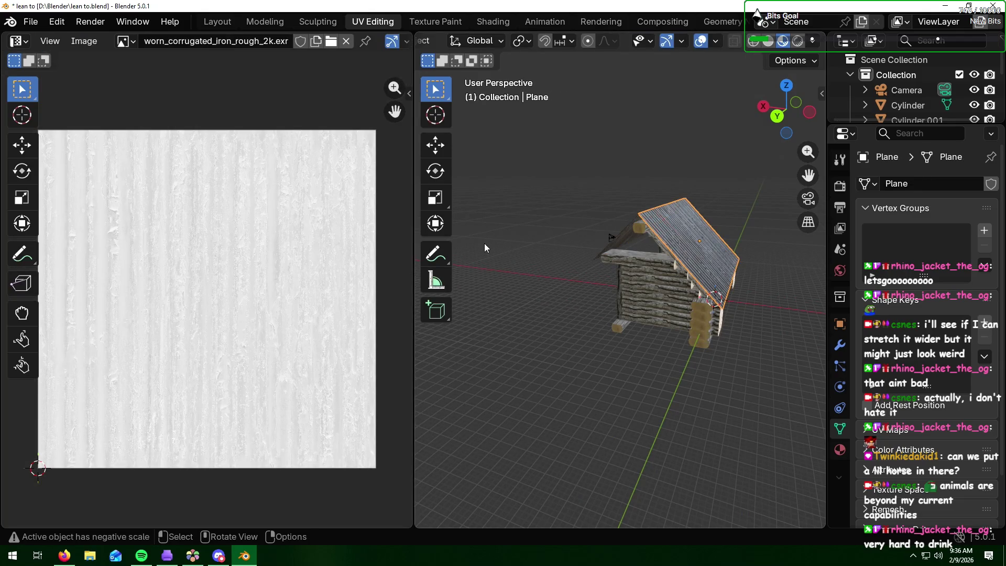
pyautogui.moveTo(484, 243)
pyautogui.mouseDown(button='middle')
pyautogui.moveTo(561, 265)
pyautogui.moveTo(520, 263)
pyautogui.moveTo(593, 87)
pyautogui.mouseUp(button='middle')
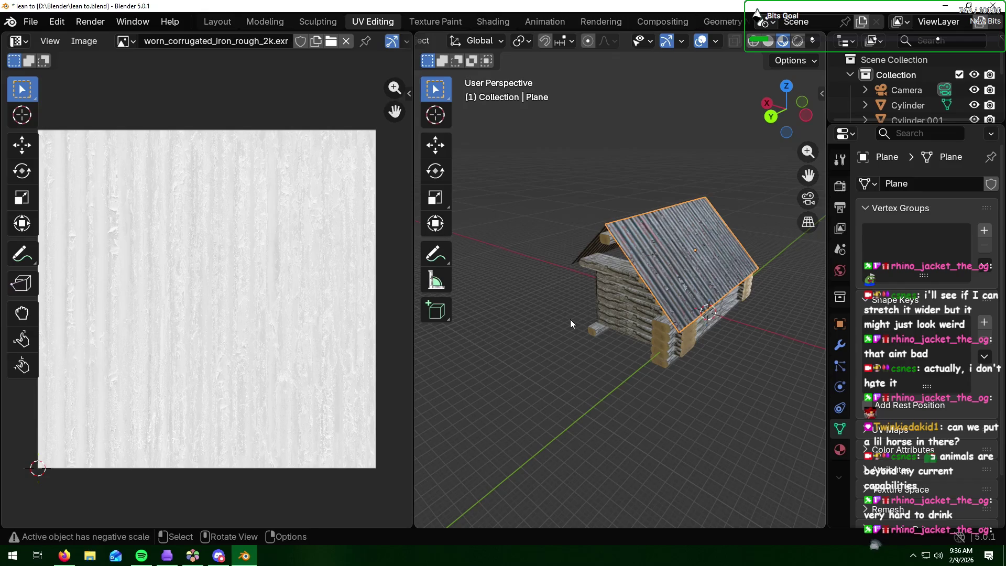
pyautogui.hotkey('ctrl', 'z')
pyautogui.hotkey('ctrl', 'shift', 'z')
pyautogui.press('Tab')
pyautogui.click(701, 240)
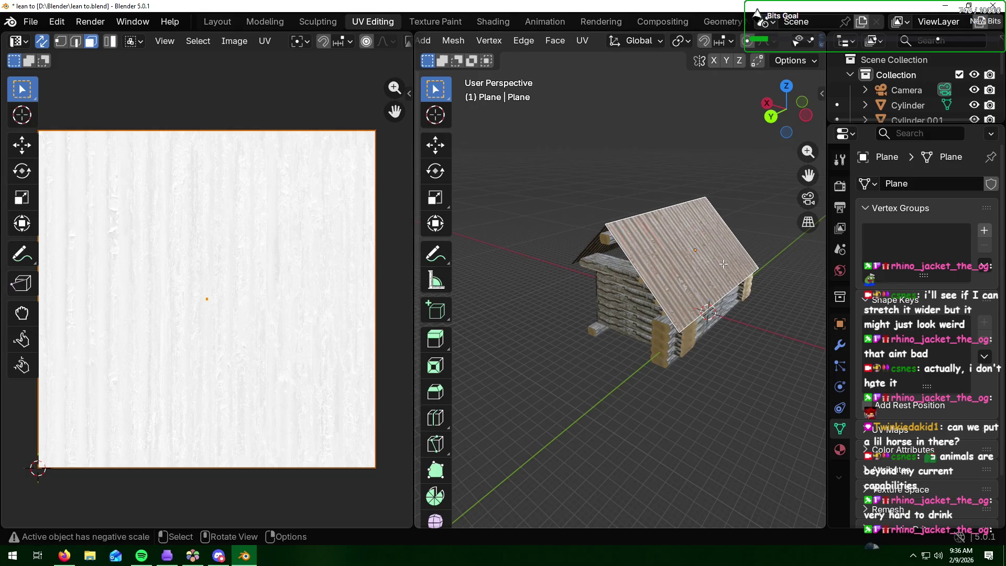
pyautogui.press('u')
pyautogui.click(694, 268)
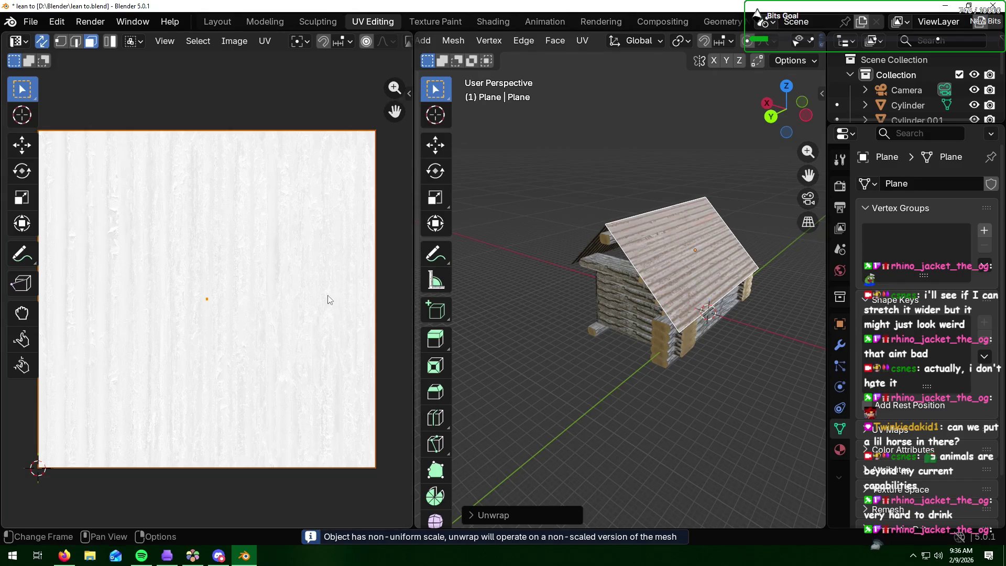
pyautogui.press('s')
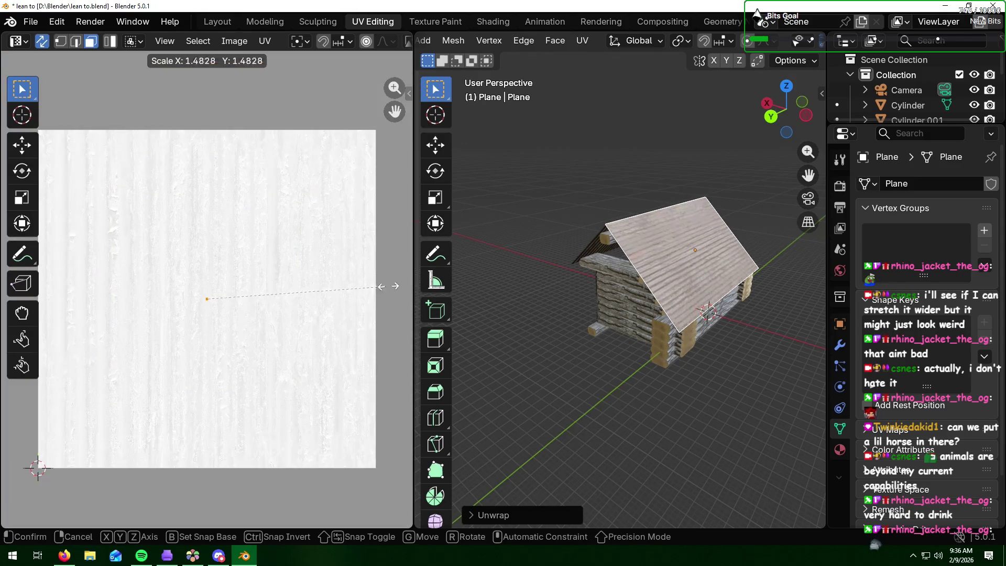
pyautogui.click(14, 287)
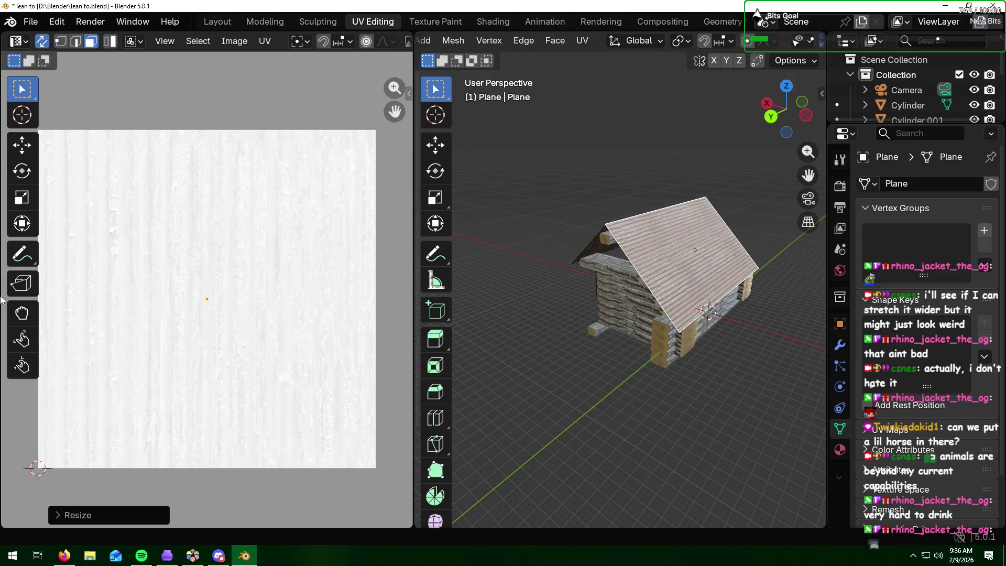
pyautogui.write('r90')
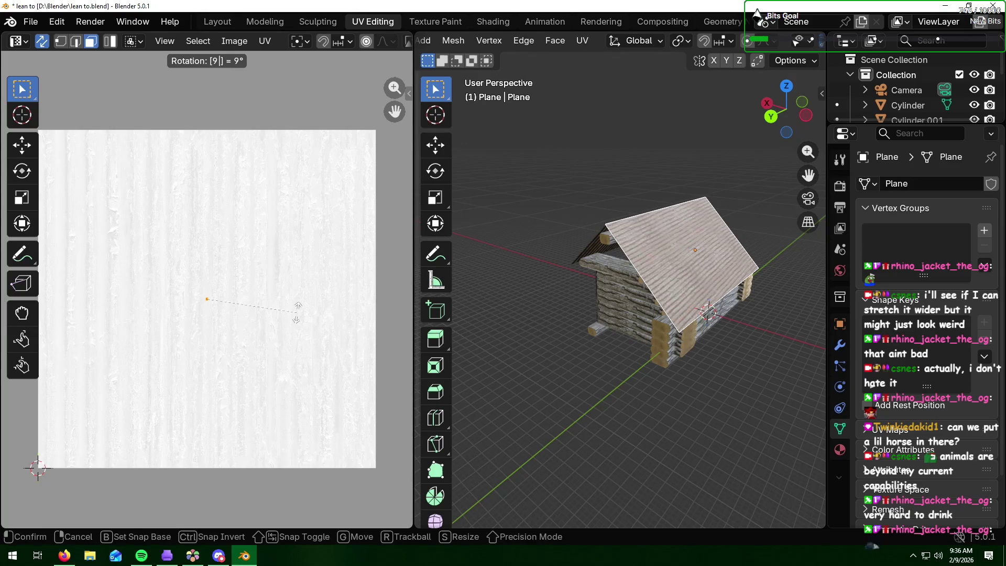
pyautogui.press('Return')
pyautogui.click(563, 376)
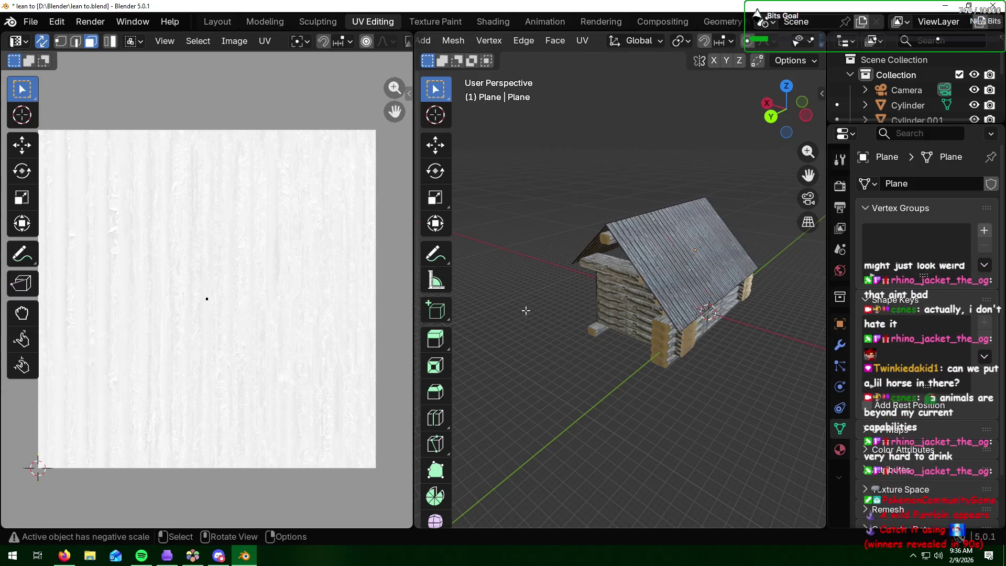
pyautogui.moveTo(544, 244)
pyautogui.mouseDown(button='middle')
pyautogui.moveTo(683, 249)
pyautogui.moveTo(653, 272)
pyautogui.mouseUp(button='middle')
pyautogui.scroll(6, 653, 273)
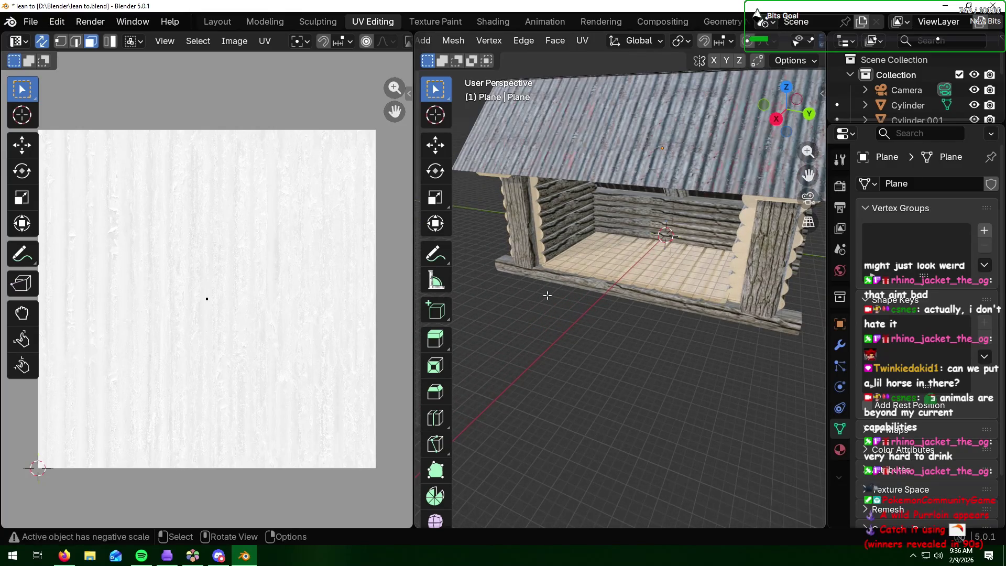
pyautogui.moveTo(482, 316)
pyautogui.mouseDown(button='middle')
pyautogui.moveTo(511, 307)
pyautogui.moveTo(498, 309)
pyautogui.mouseUp(button='middle')
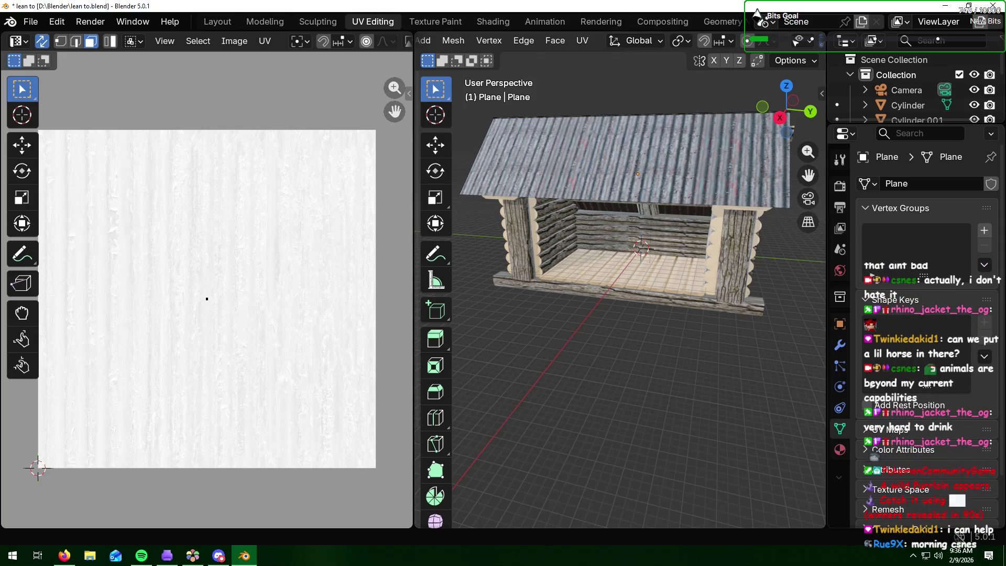
pyautogui.hotkey('alt', 'Tab')
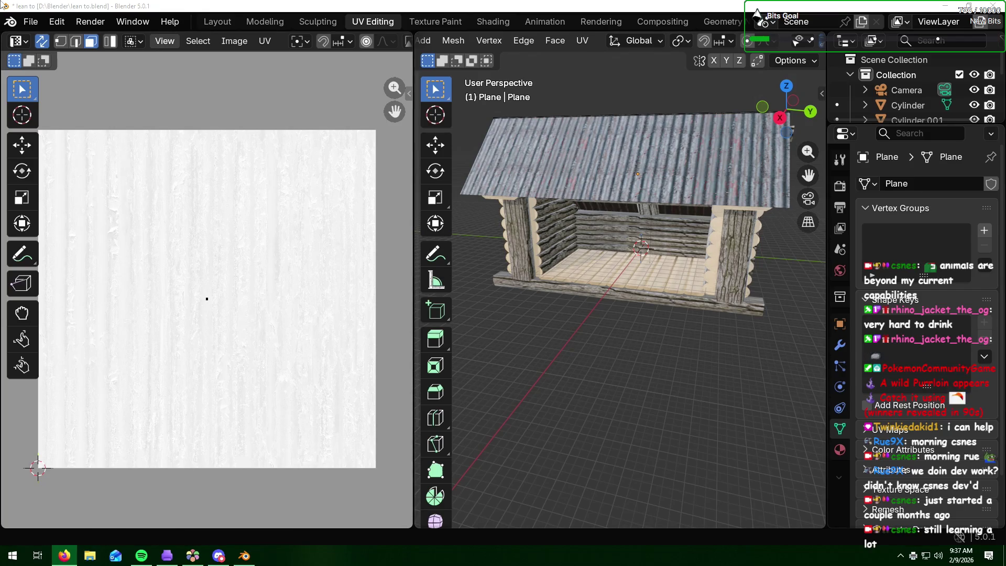
# Step: Save lean to.blend with File > Save and return to the Layout workspace
pyautogui.click(31, 21)
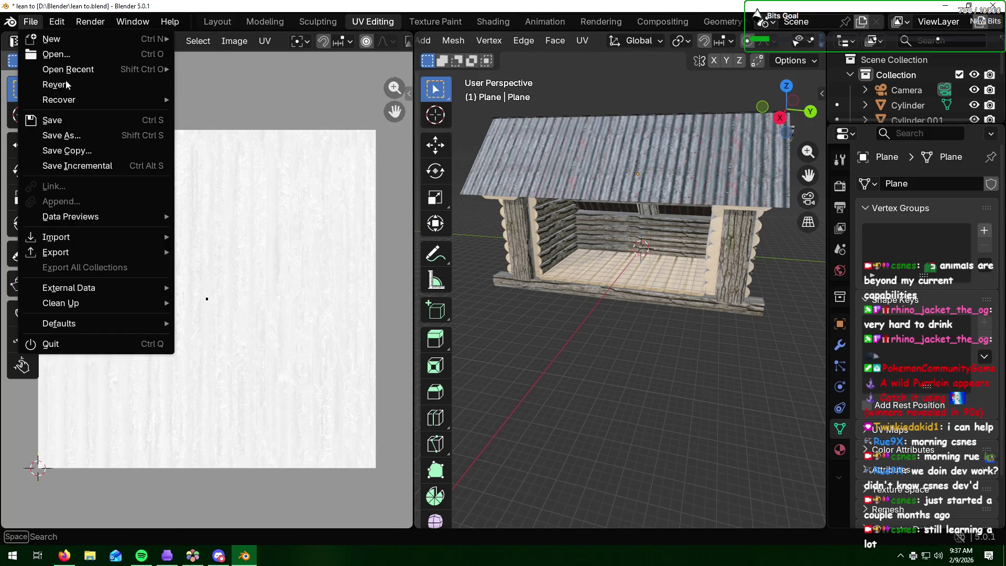
pyautogui.click(96, 123)
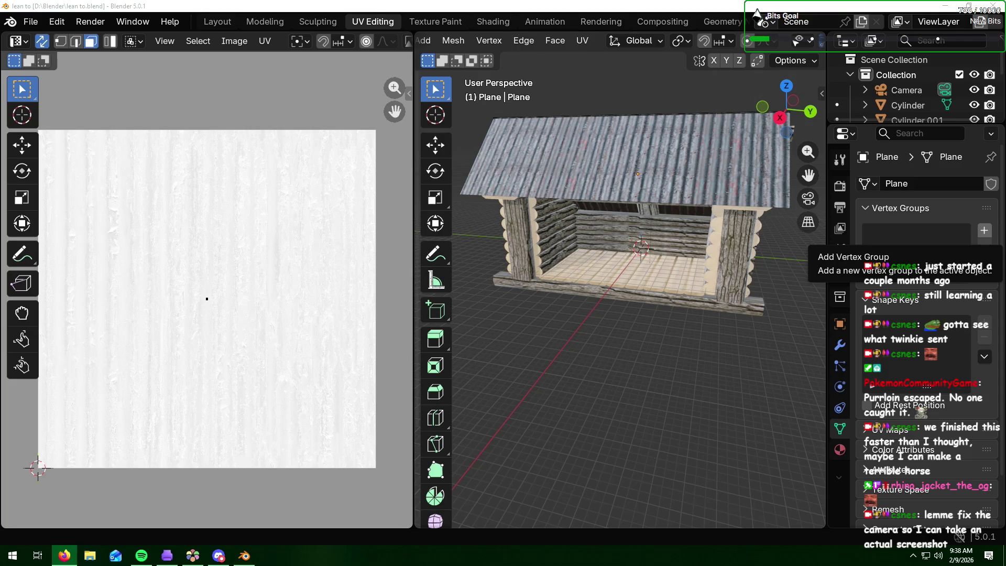
pyautogui.click(206, 22)
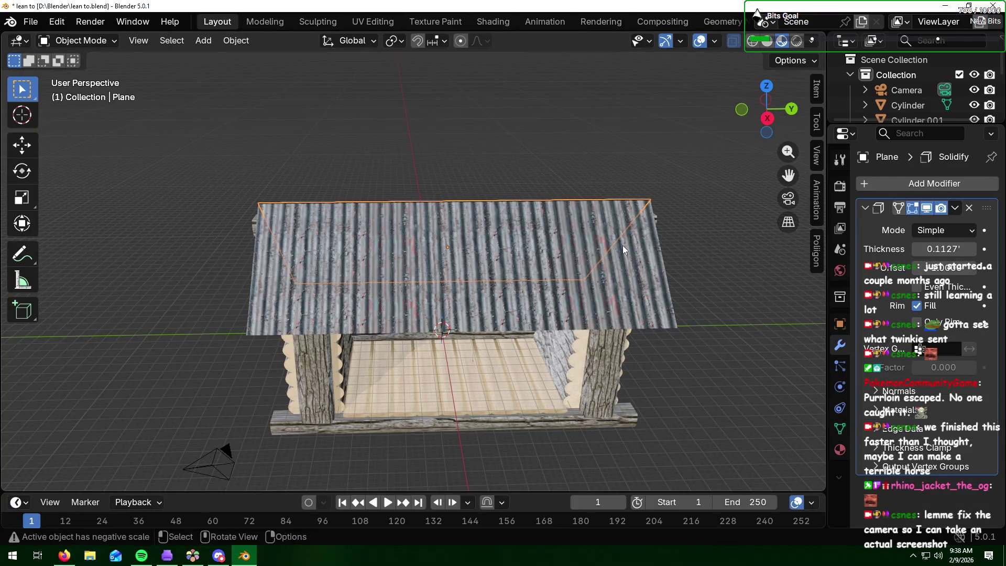
# Step: Move the camera along global X to about X 99.615, away from the lean-to
pyautogui.moveTo(669, 295)
pyautogui.mouseDown(button='middle')
pyautogui.moveTo(671, 326)
pyautogui.moveTo(655, 291)
pyautogui.moveTo(633, 338)
pyautogui.moveTo(581, 329)
pyautogui.moveTo(717, 336)
pyautogui.moveTo(690, 346)
pyautogui.moveTo(664, 334)
pyautogui.mouseUp(button='middle')
pyautogui.scroll(-1, 662, 333)
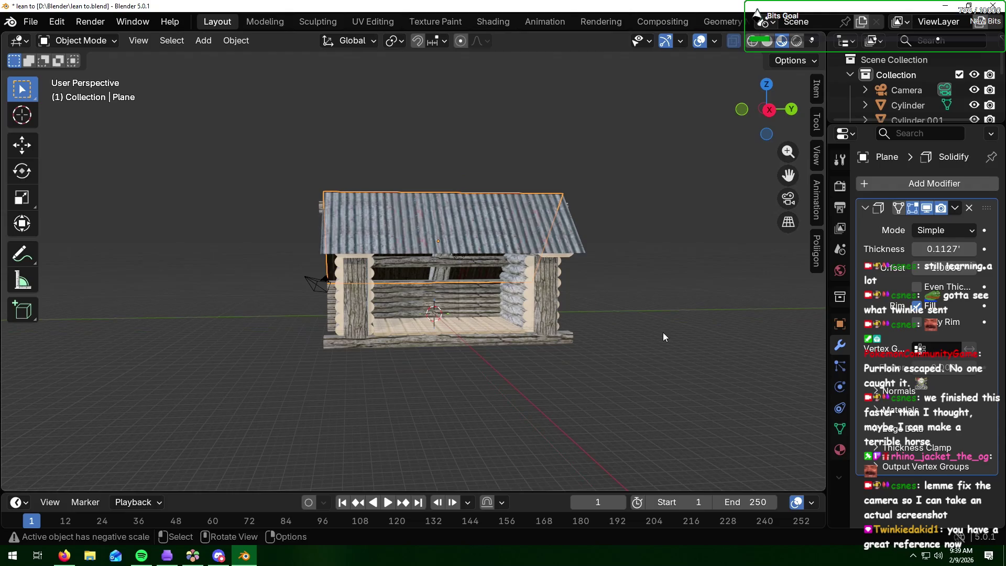
pyautogui.click(911, 90)
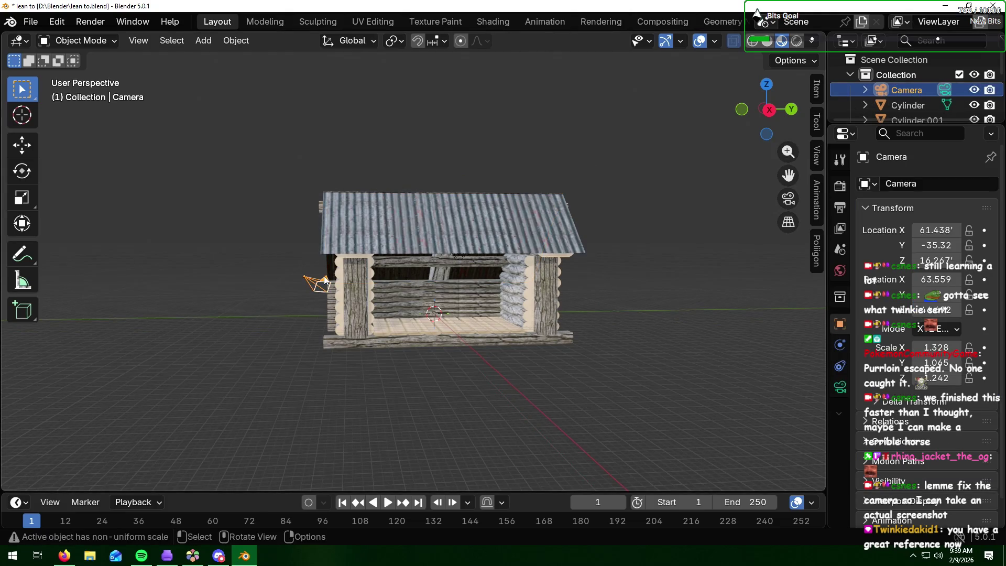
pyautogui.press('g')
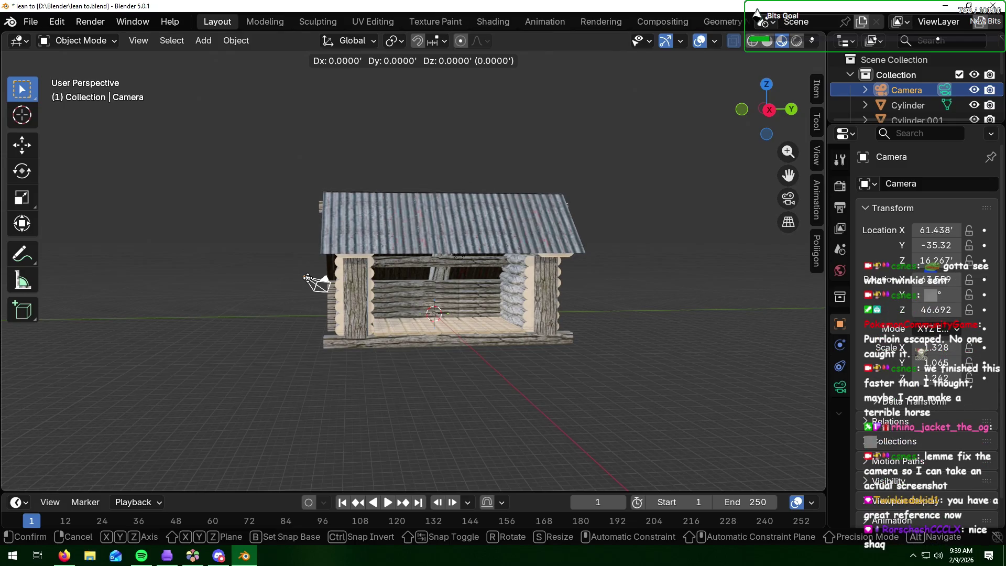
pyautogui.press('x')
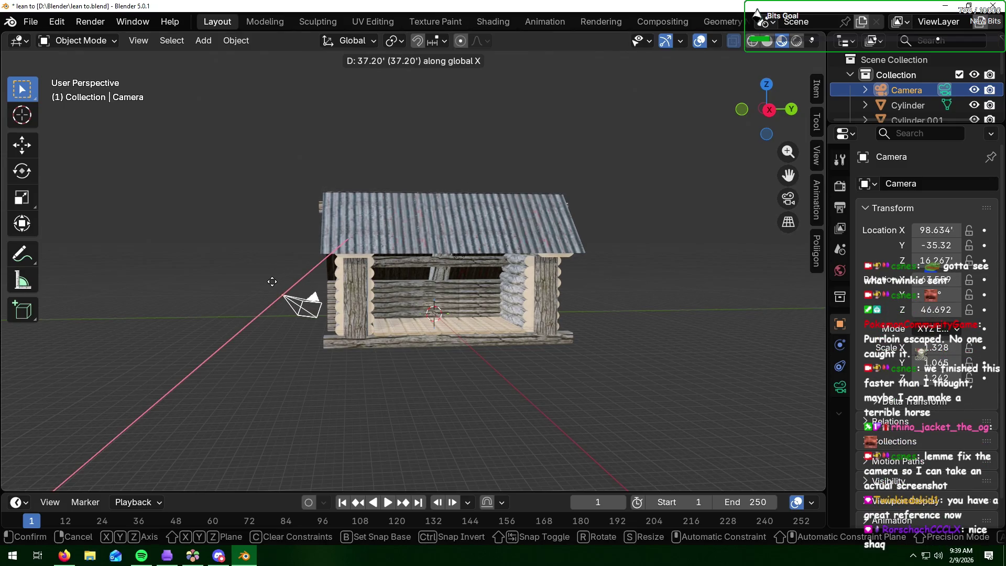
pyautogui.click(271, 287)
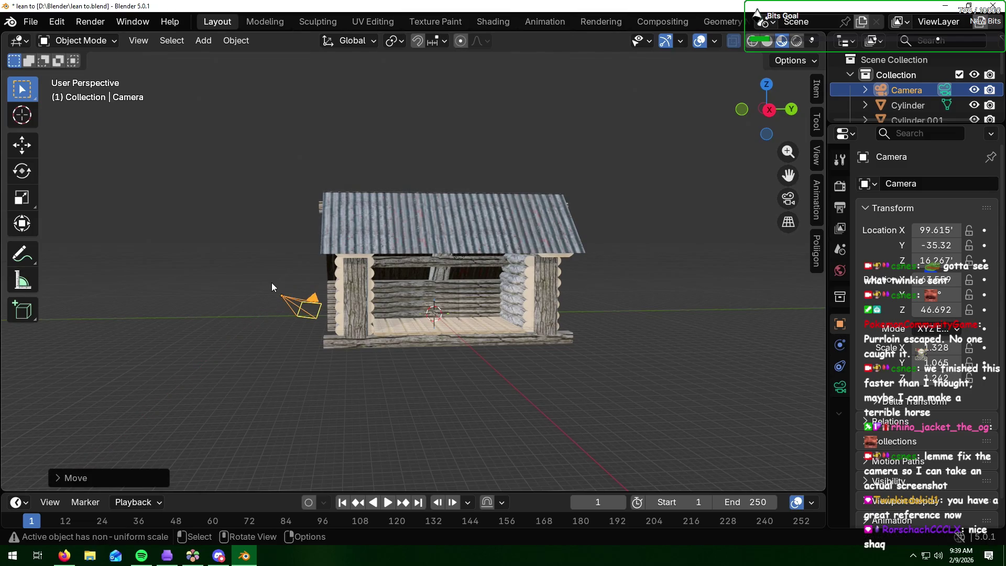
pyautogui.scroll(-2, 271, 287)
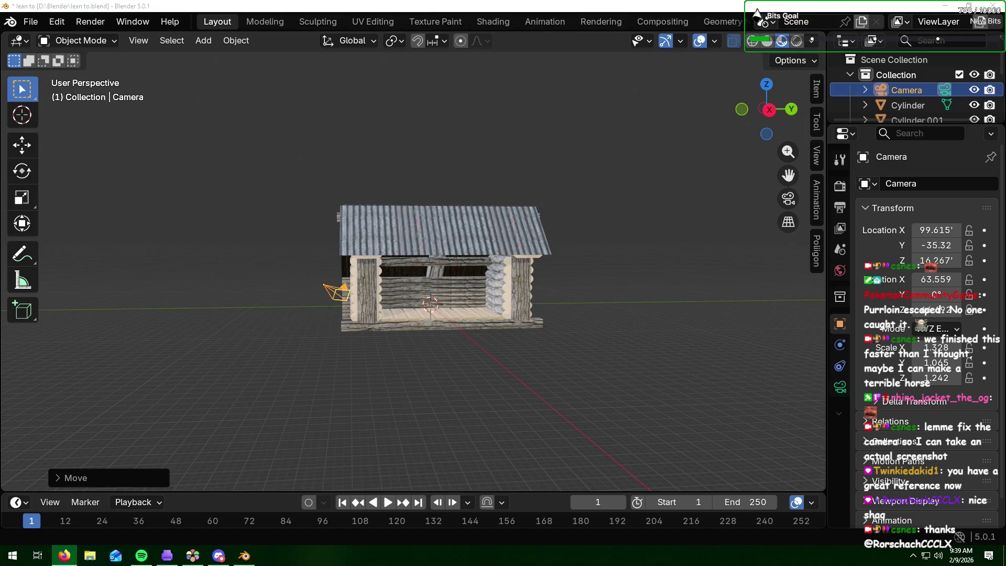
# Step: Rotate and tilt the camera around the X axis toward the lean-to, checking through the camera view
pyautogui.click(568, 284)
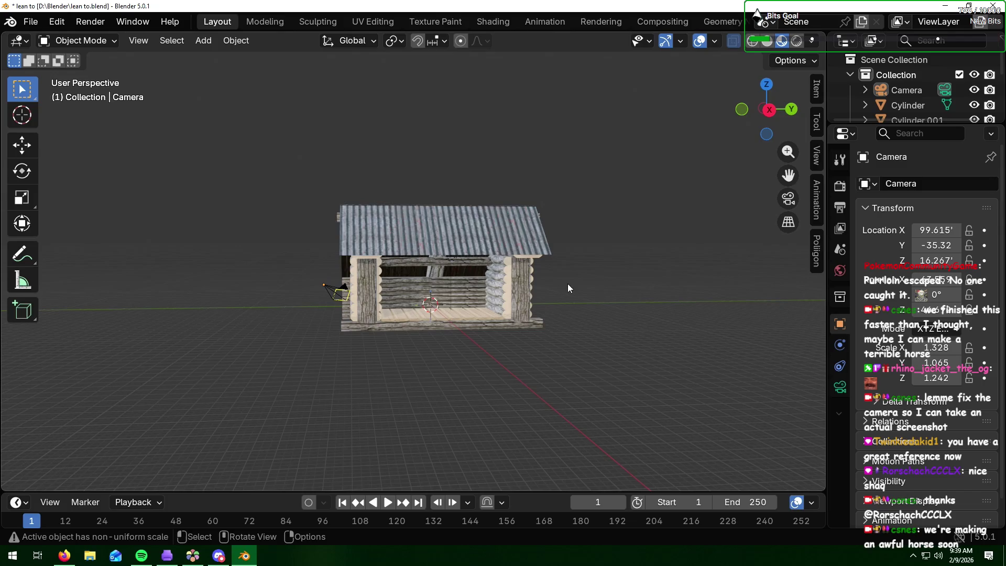
pyautogui.moveTo(567, 284)
pyautogui.mouseDown(button='middle')
pyautogui.moveTo(561, 301)
pyautogui.moveTo(546, 302)
pyautogui.mouseUp(button='middle')
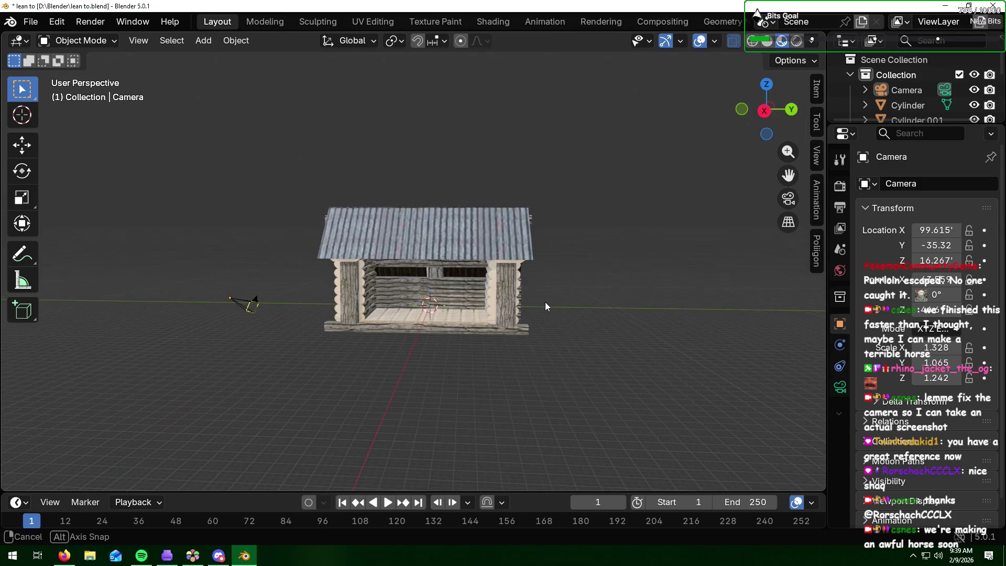
pyautogui.click(231, 298)
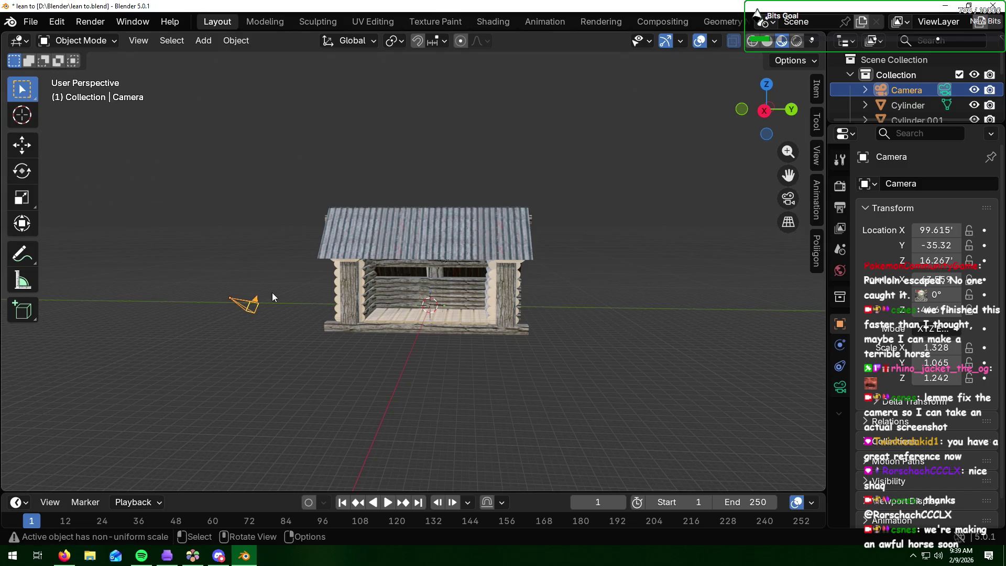
pyautogui.press('r')
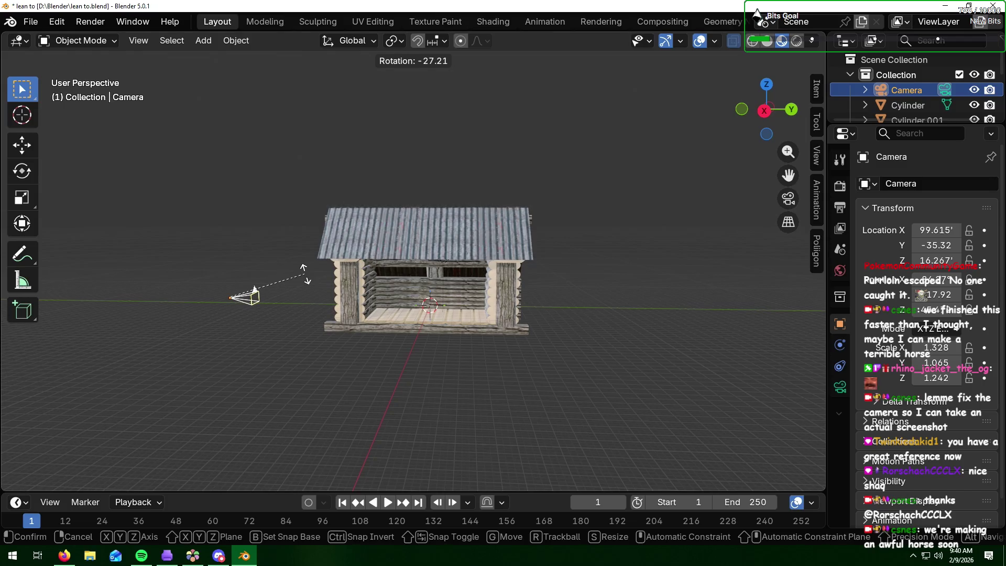
pyautogui.press('z')
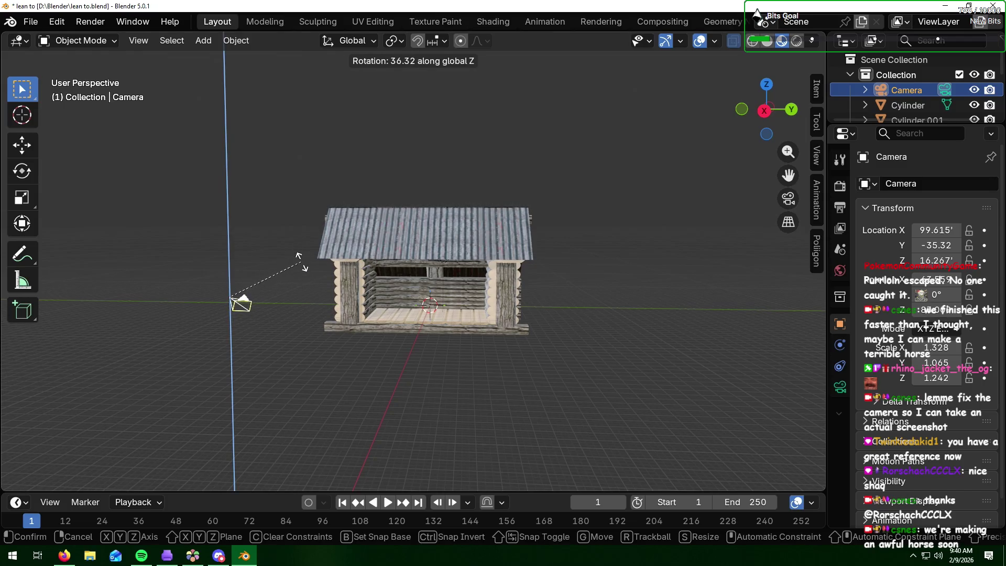
pyautogui.press('x')
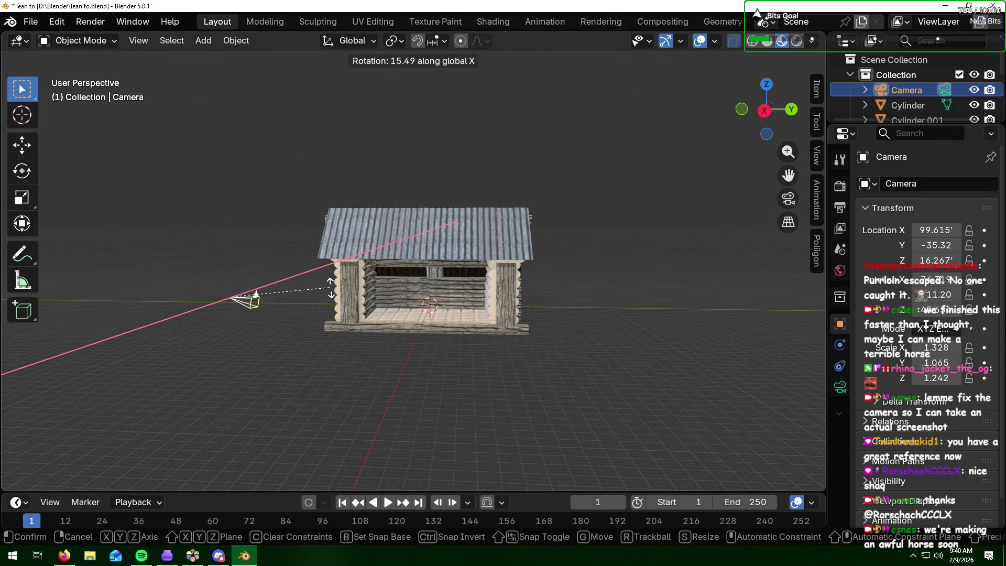
pyautogui.click(322, 273)
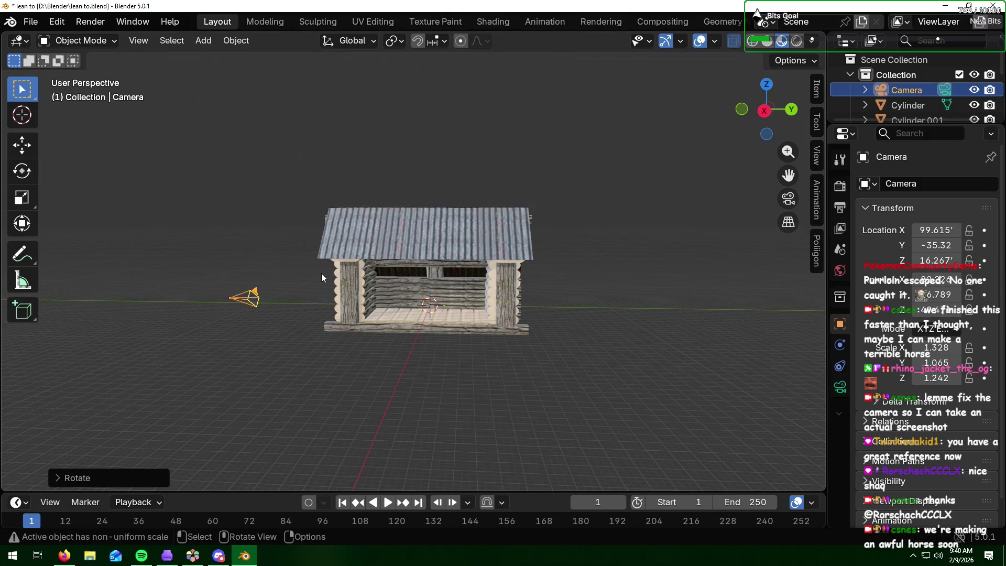
pyautogui.moveTo(309, 292); pyautogui.dragTo(346, 290, button='middle')
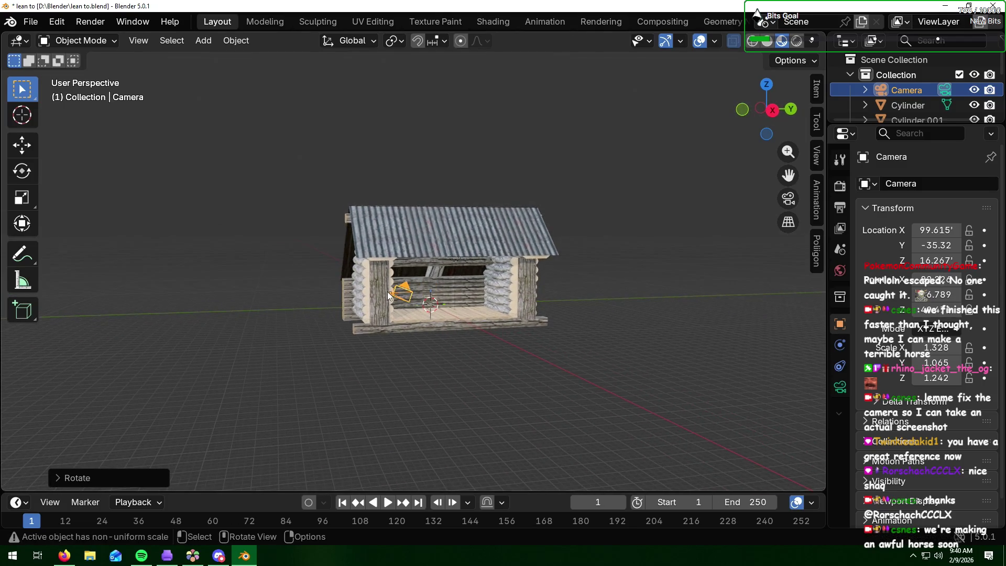
pyautogui.press('r')
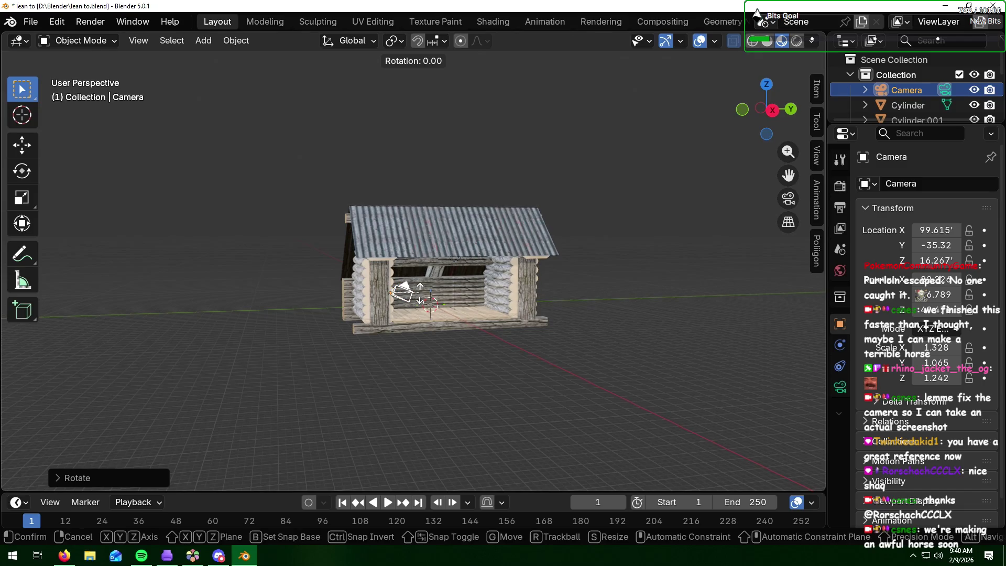
pyautogui.press('x')
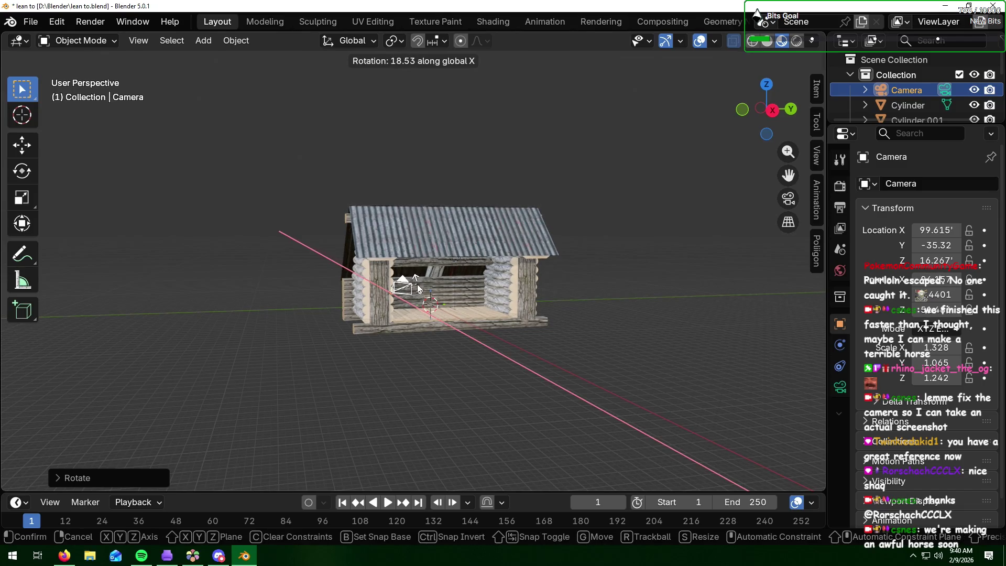
pyautogui.click(418, 288)
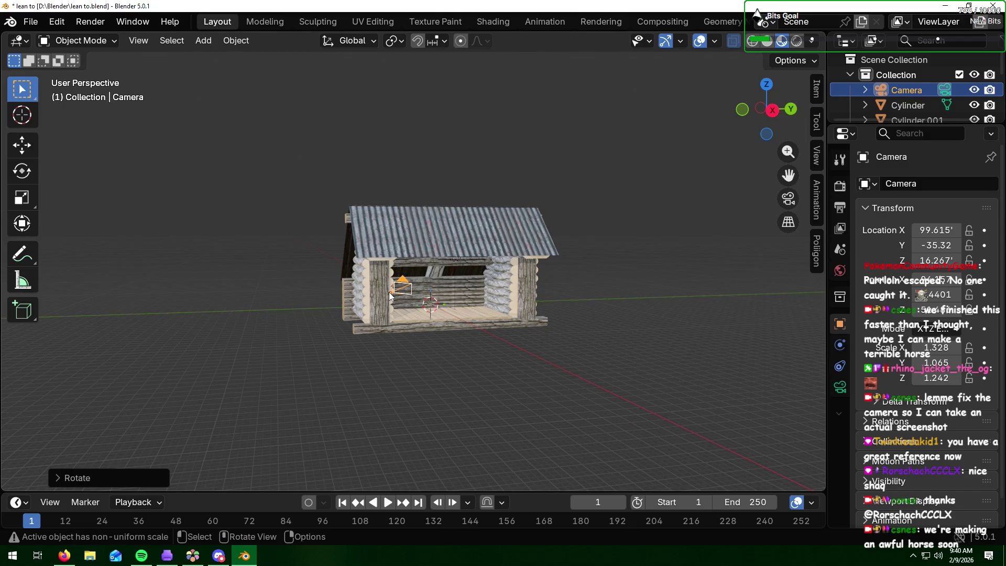
pyautogui.press('KP_0')
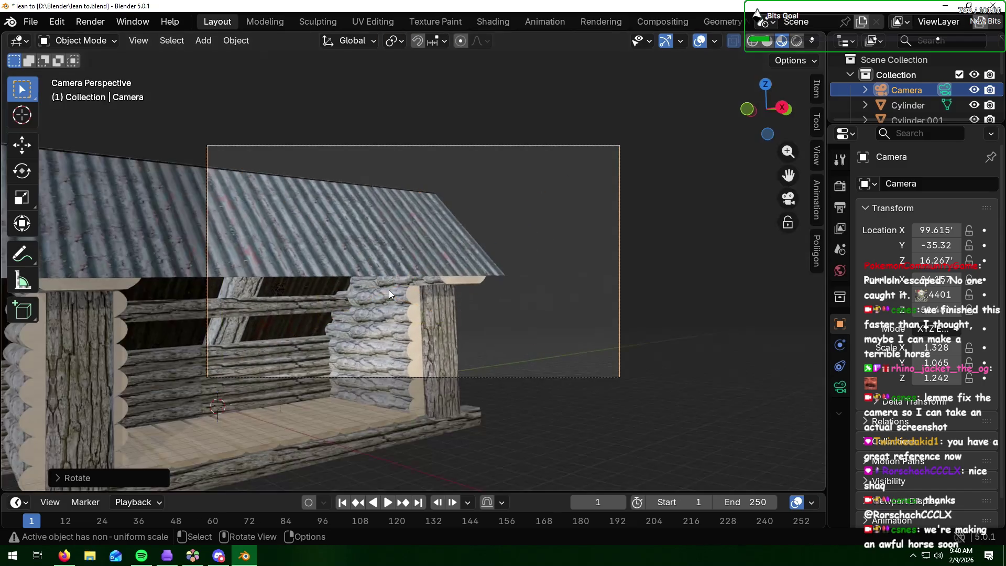
pyautogui.press('KP_0')
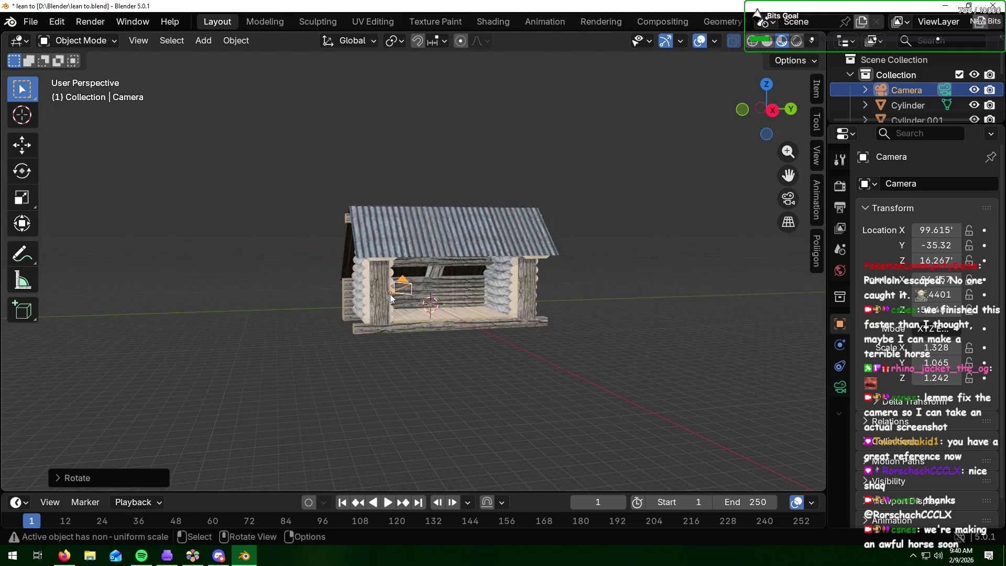
# Step: Reposition the camera along Y and X, checking the cabin framing through the camera view
pyautogui.press('g')
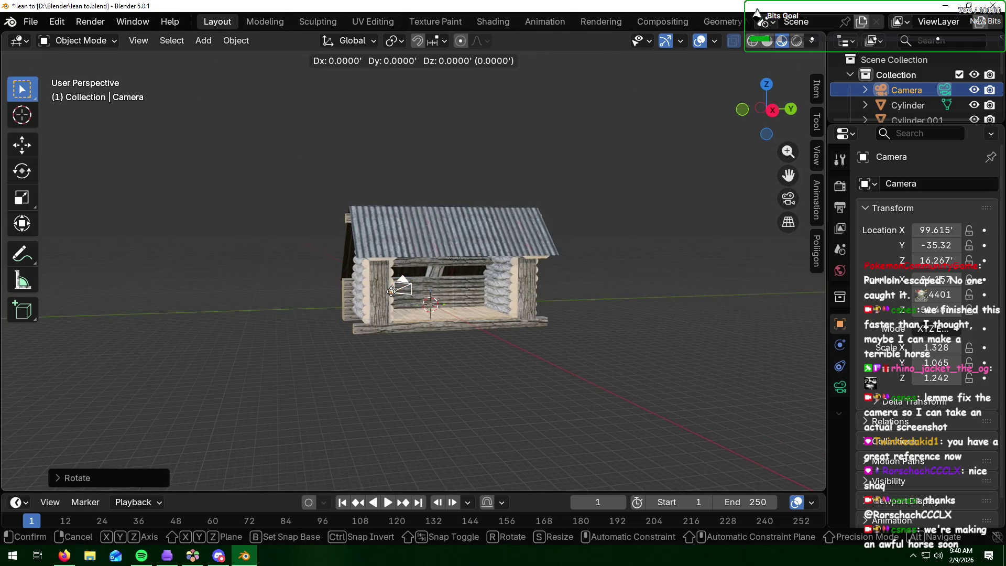
pyautogui.press('x')
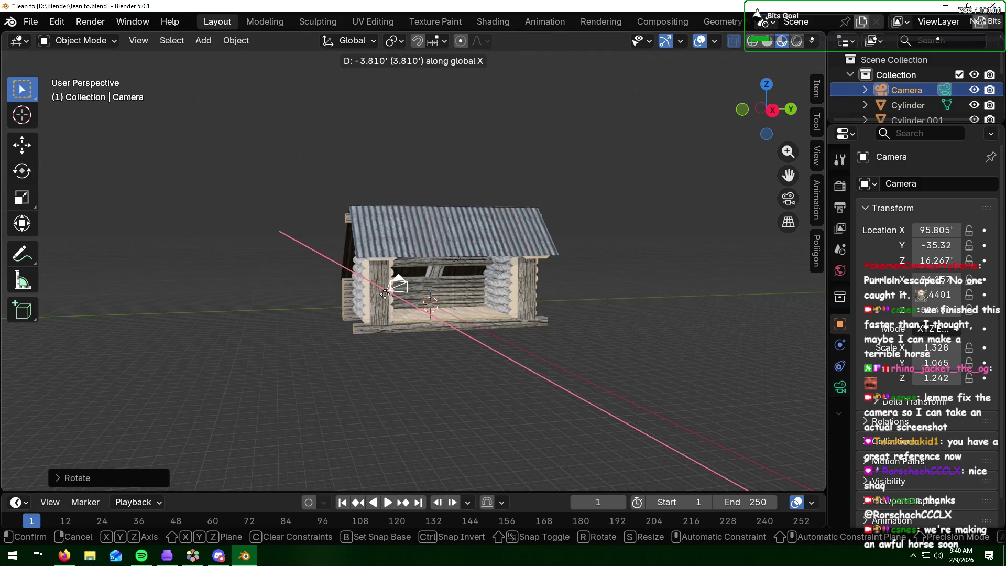
pyautogui.press('y')
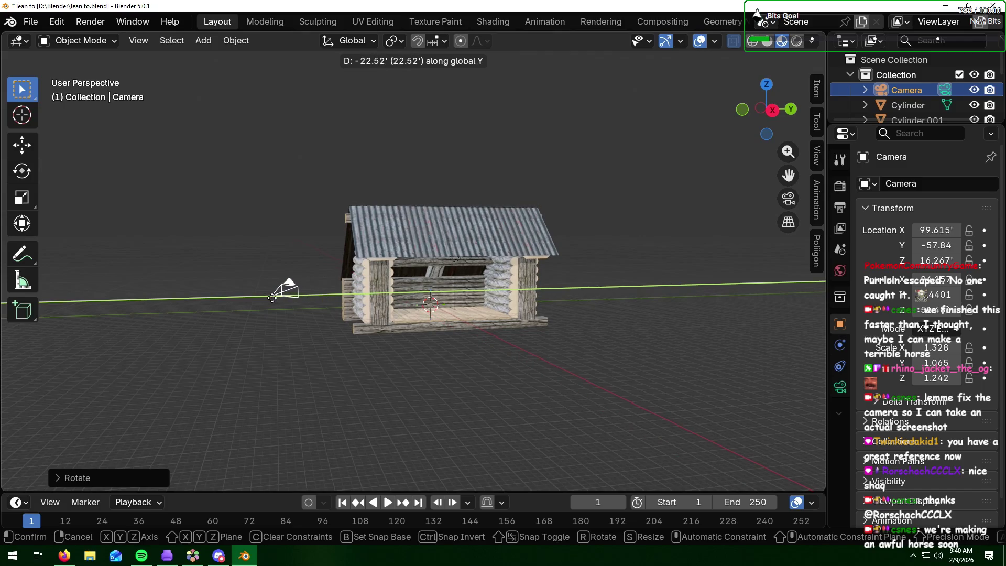
pyautogui.click(270, 298)
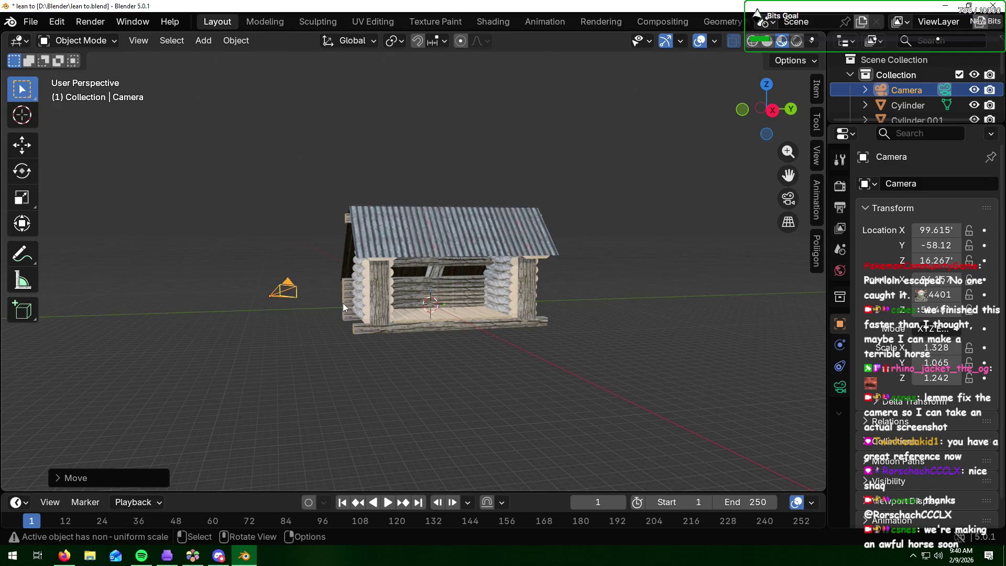
pyautogui.press('KP_0')
pyautogui.press('KP_0')
pyautogui.press('g')
pyautogui.press('x')
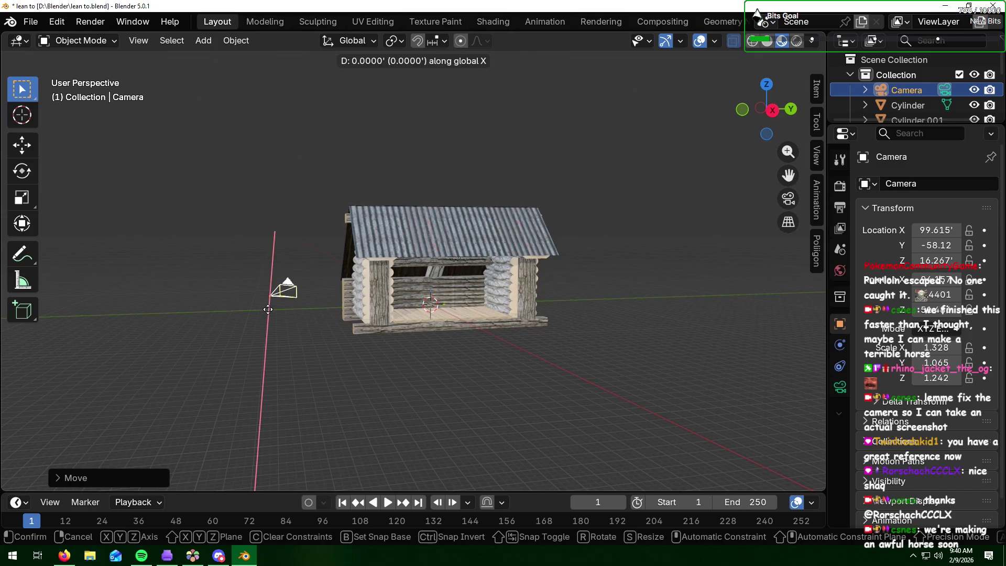
pyautogui.click(249, 353)
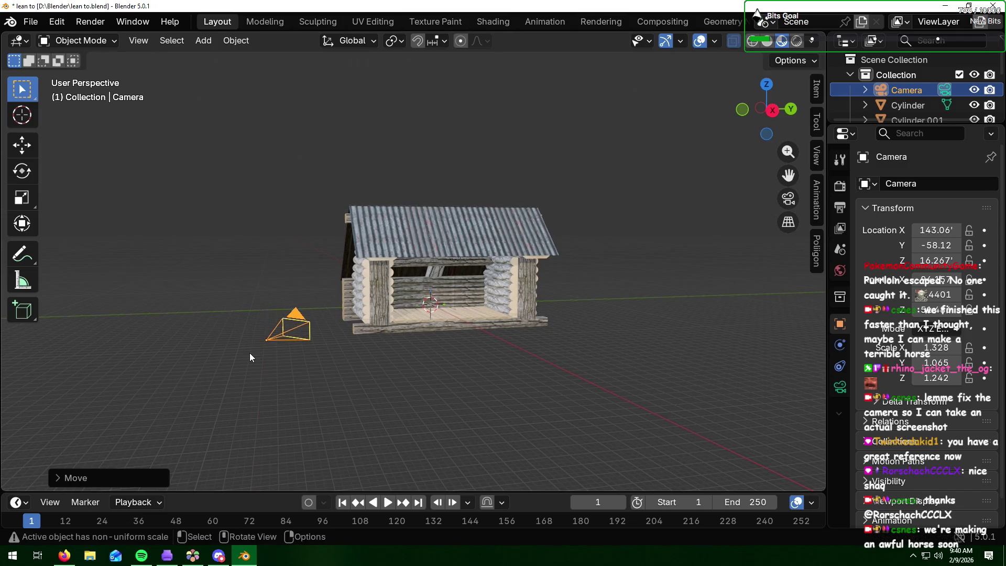
pyautogui.press('KP_0')
pyautogui.press('KP_0')
pyautogui.press('g')
pyautogui.press('y')
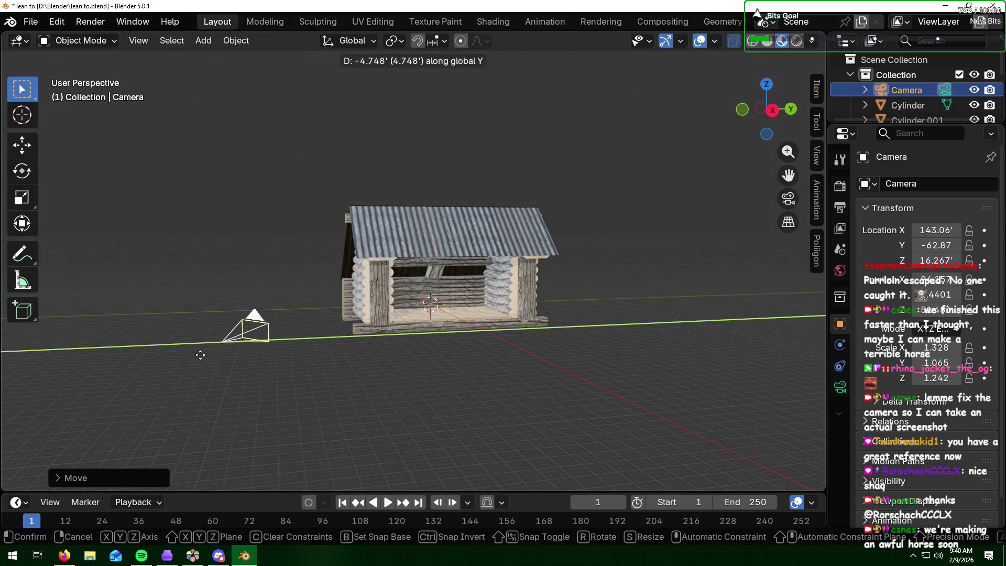
pyautogui.click(86, 358)
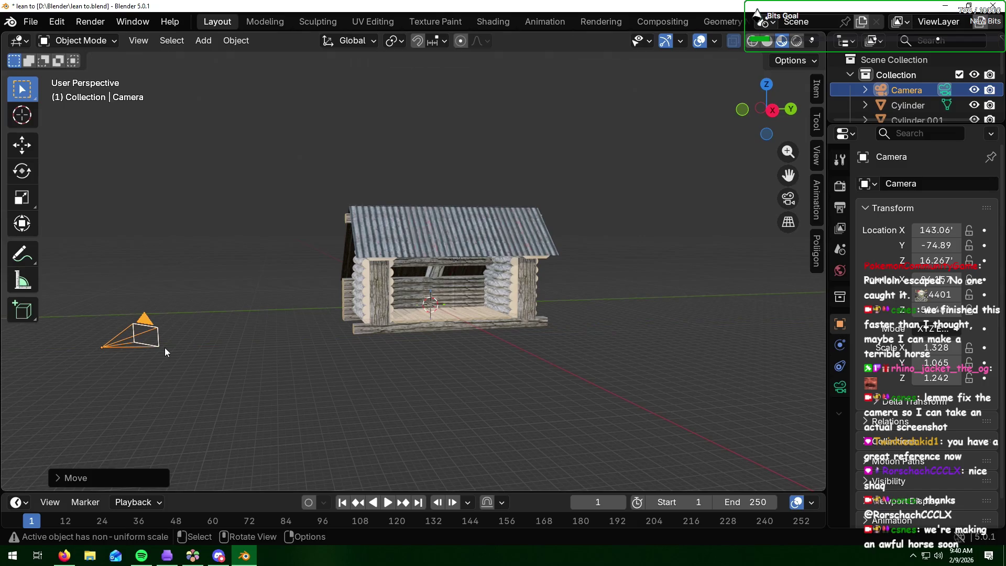
pyautogui.press('KP_0')
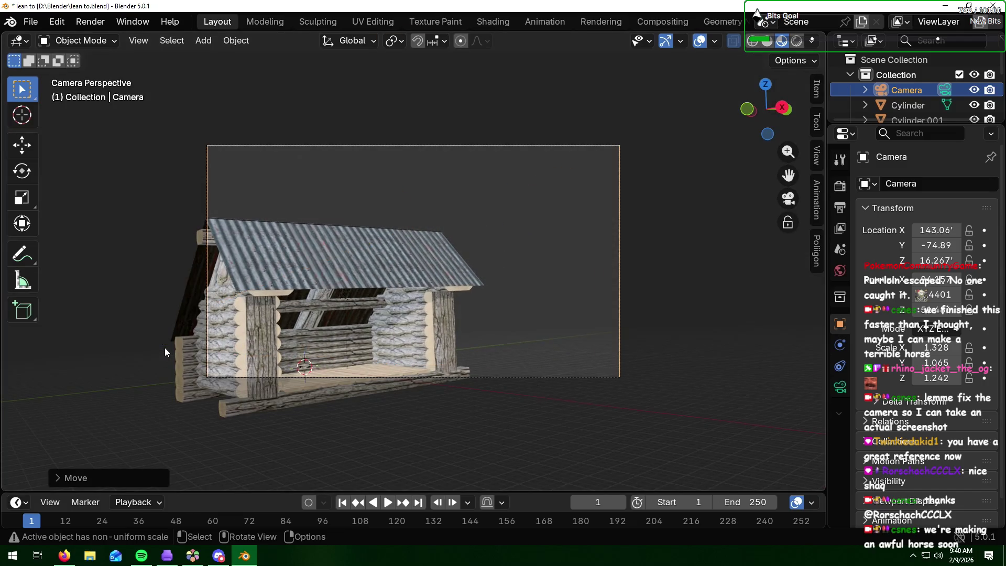
pyautogui.press('KP_0')
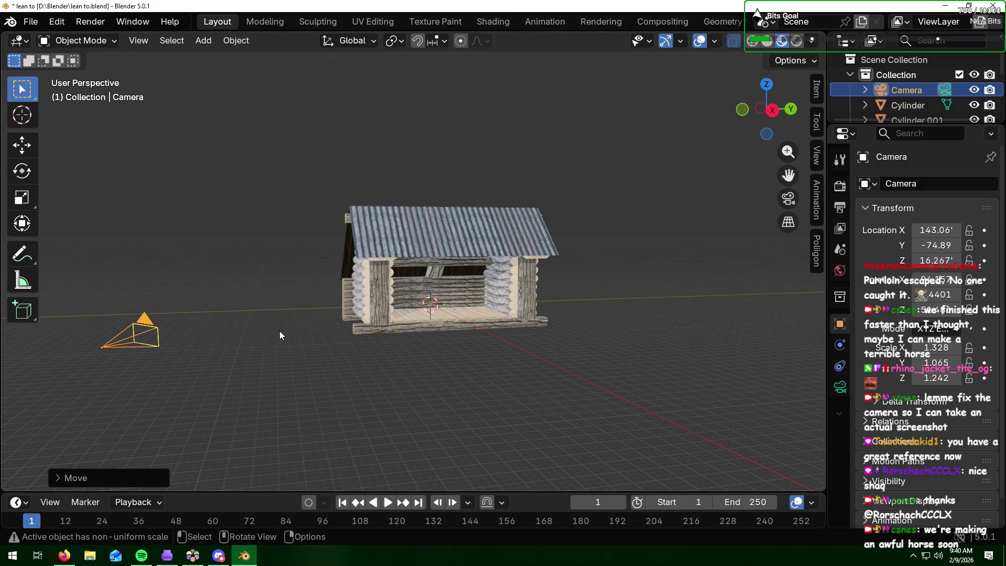
# Step: Rotate the camera around Y and pull it farther back along Y, then recheck the framing
pyautogui.press('r')
pyautogui.press('x')
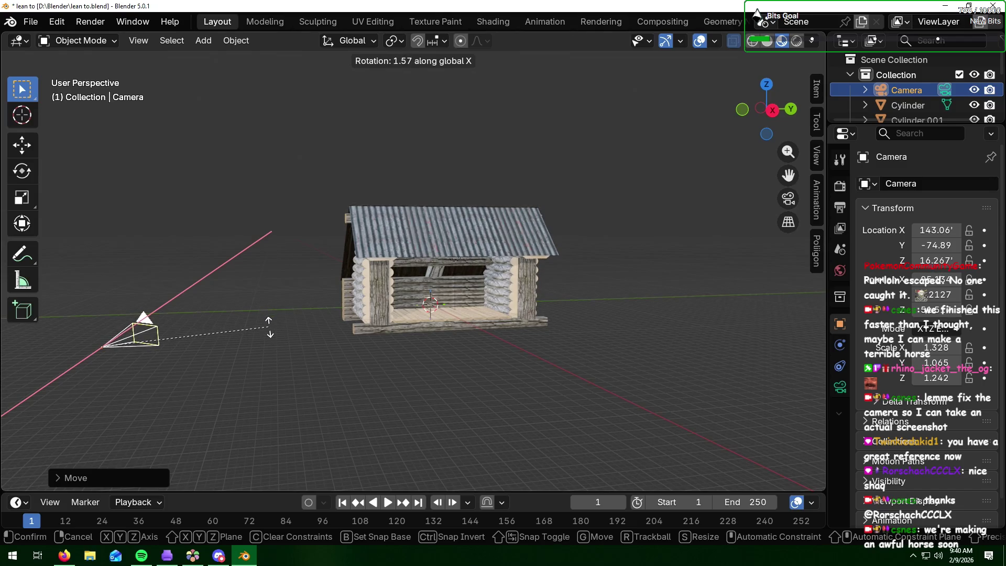
pyautogui.press('y')
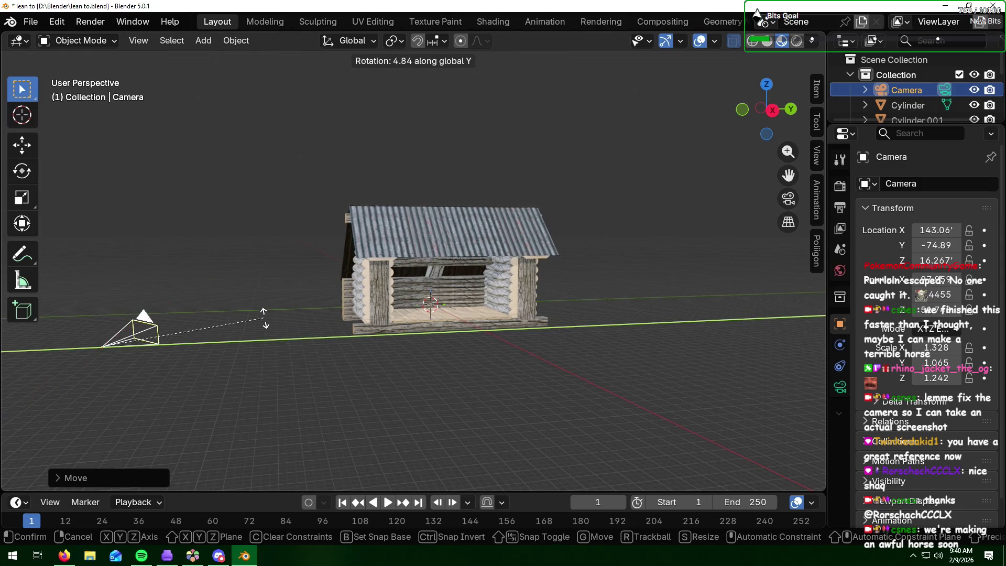
pyautogui.click(261, 342)
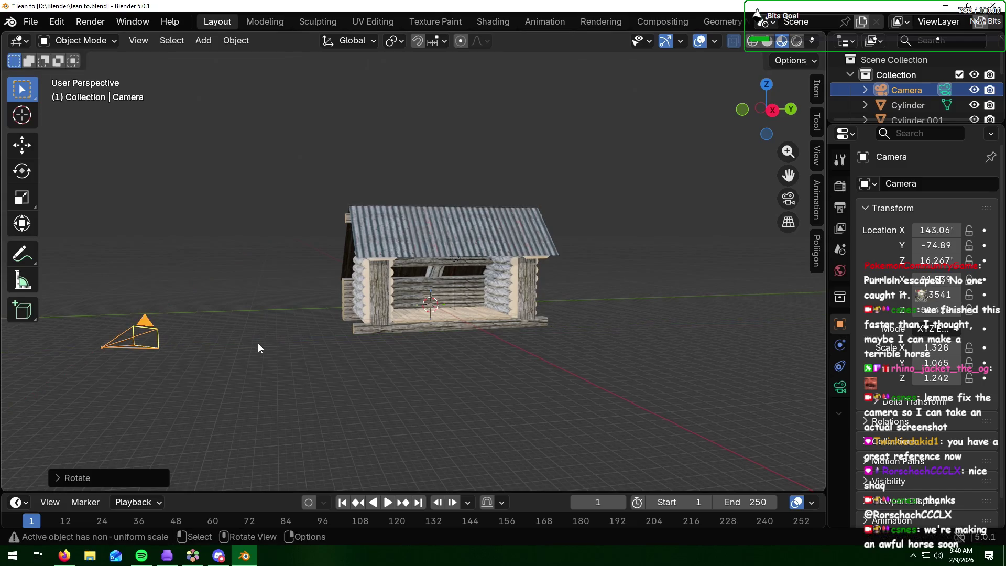
pyautogui.moveTo(270, 341); pyautogui.dragTo(302, 342, button='middle')
pyautogui.scroll(-2, 300, 339)
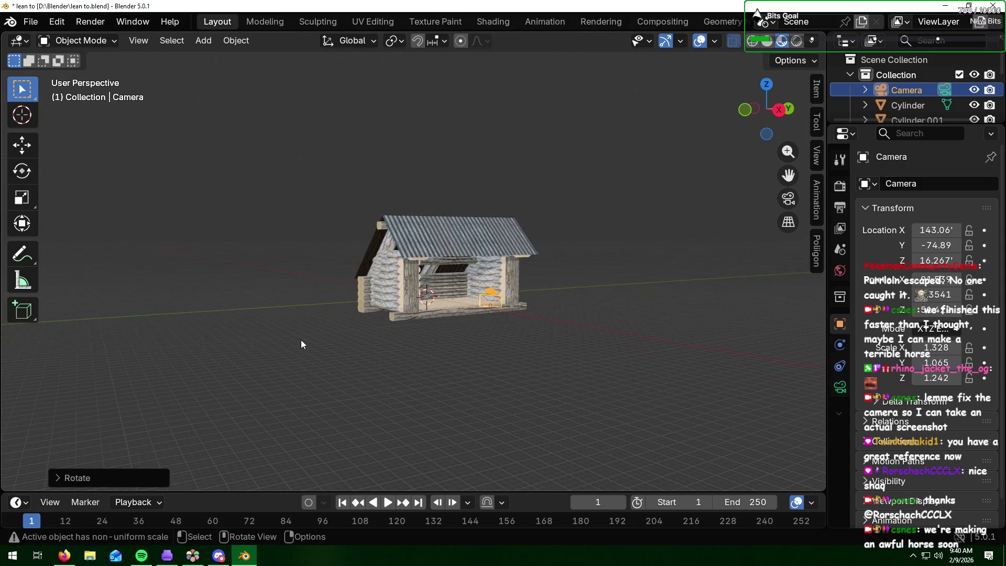
pyautogui.press('g')
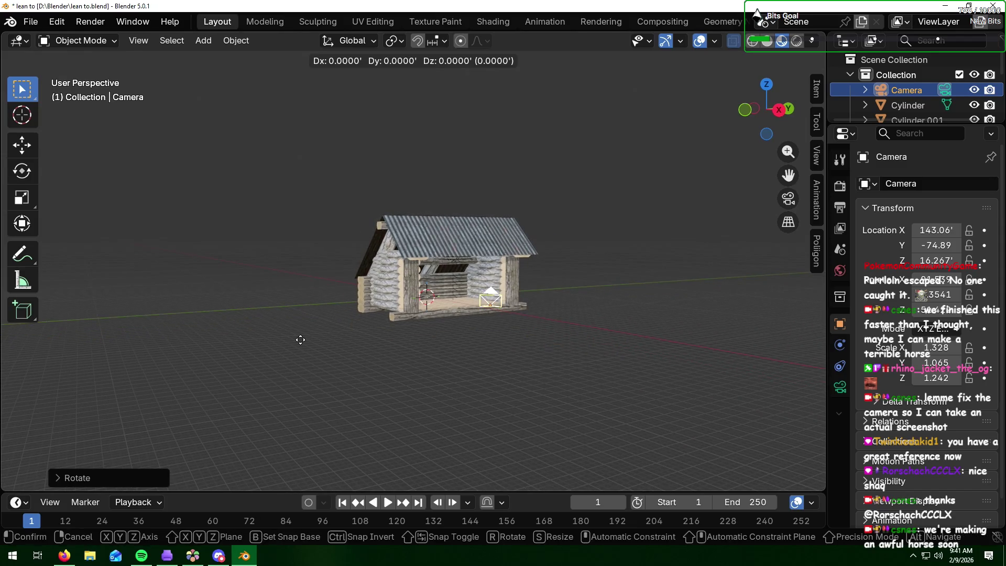
pyautogui.press('y')
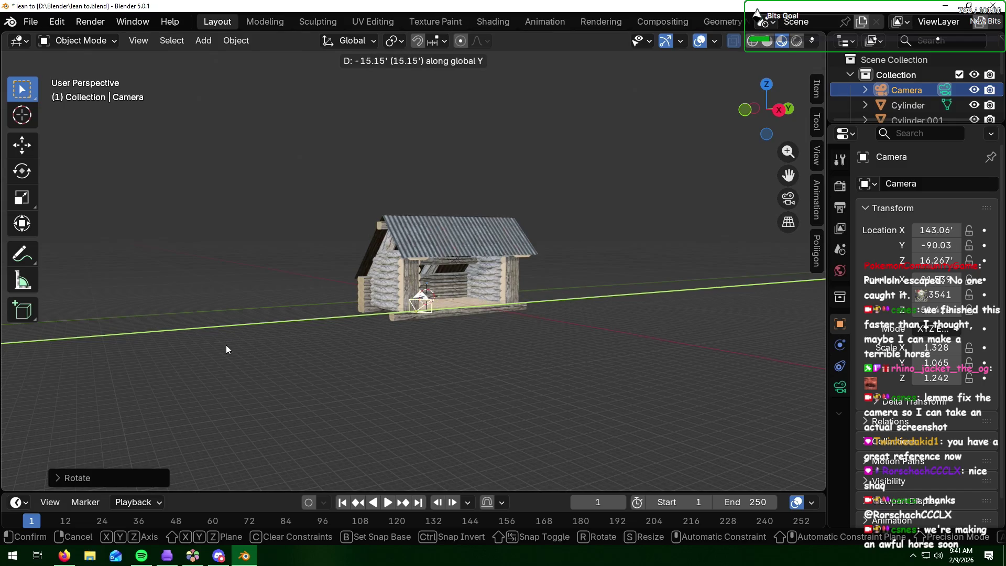
pyautogui.click(226, 345)
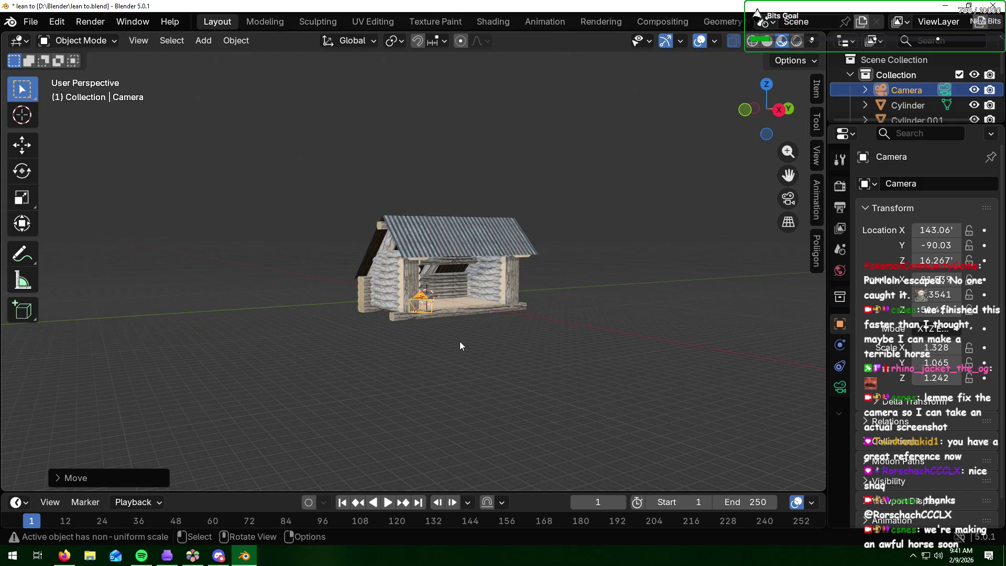
pyautogui.press('KP_0')
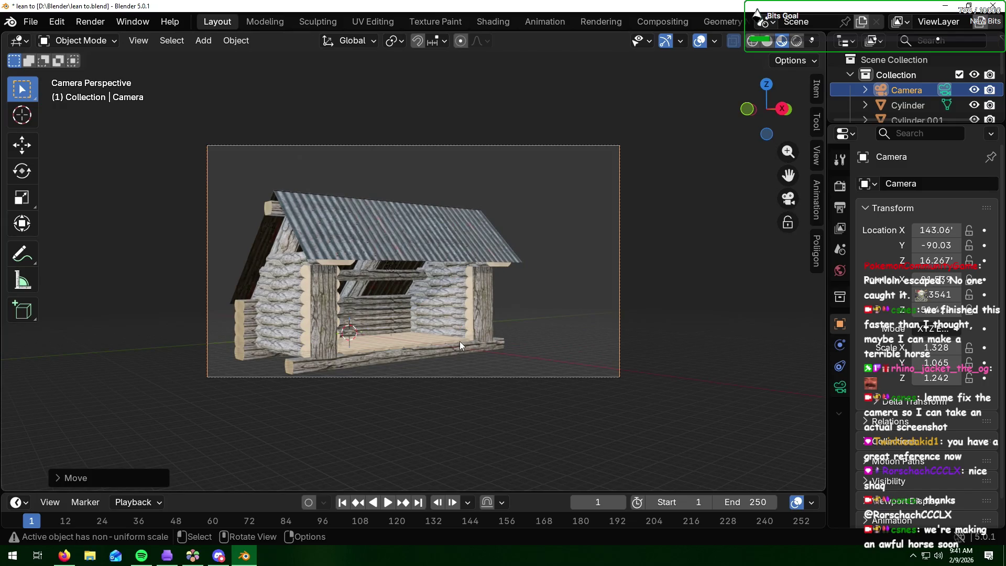
pyautogui.press('KP_0')
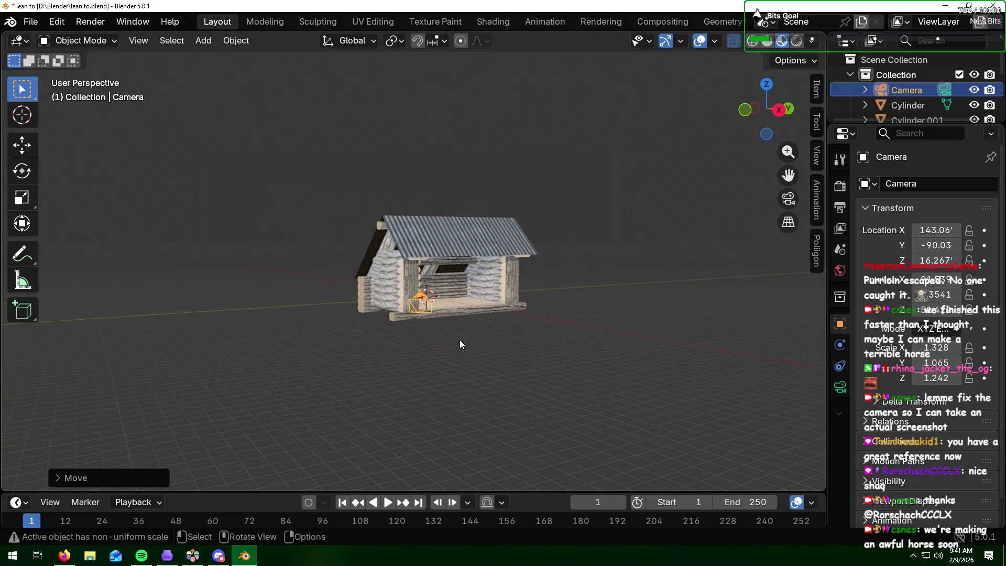
# Step: Turn the camera slightly around Z to frame the cabin from the front
pyautogui.press('r')
pyautogui.press('x')
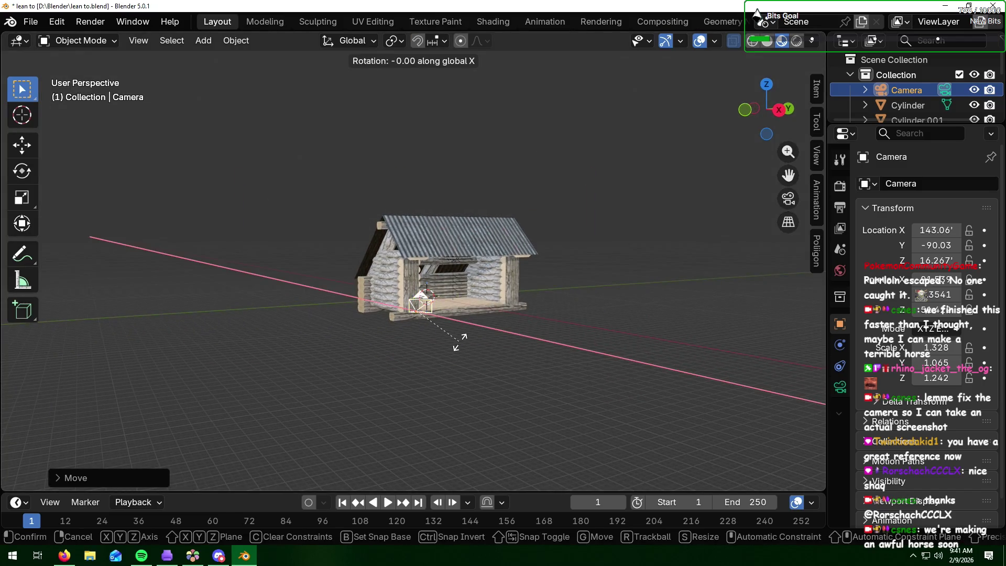
pyautogui.press('z')
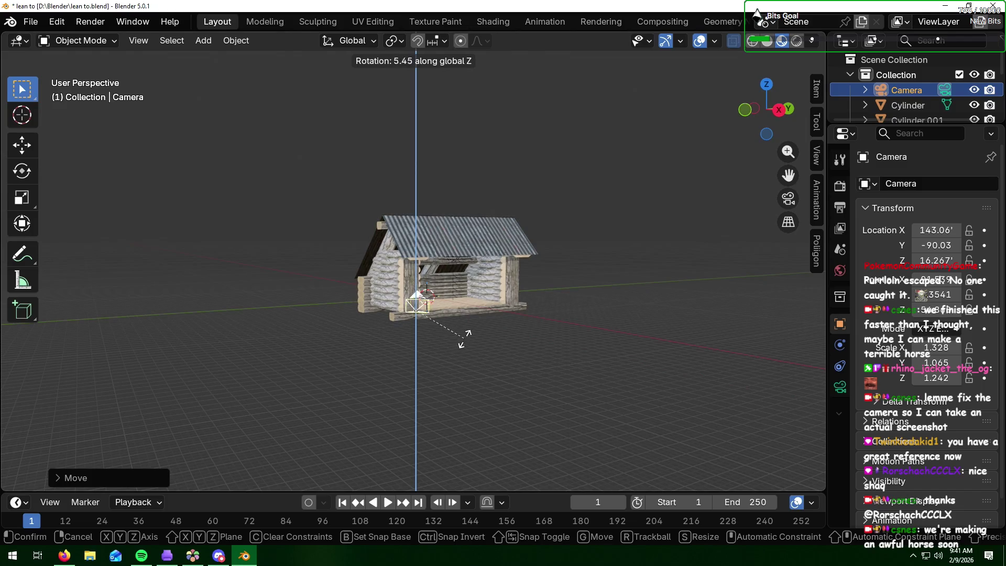
pyautogui.click(467, 339)
pyautogui.press('KP_0')
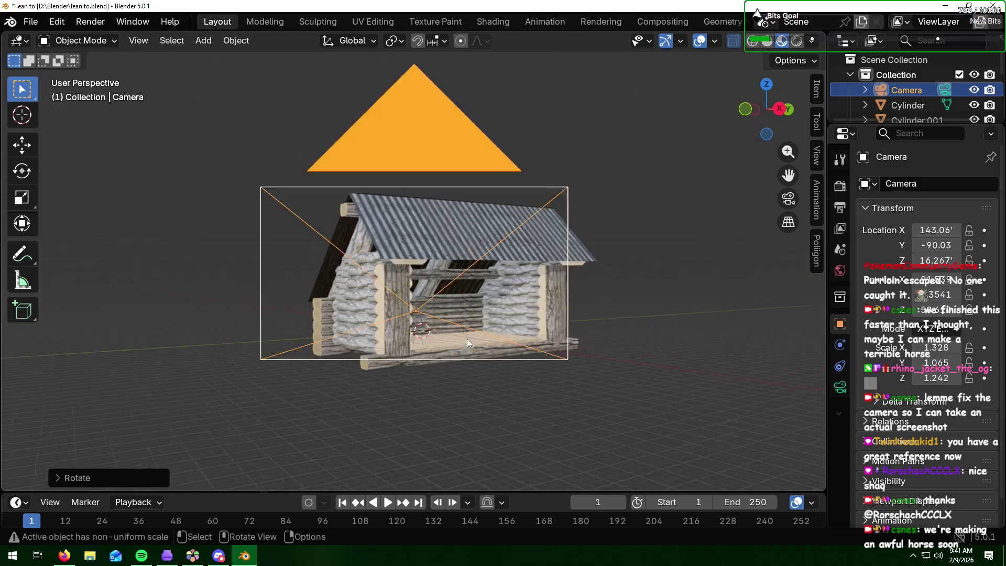
pyautogui.press('KP_0')
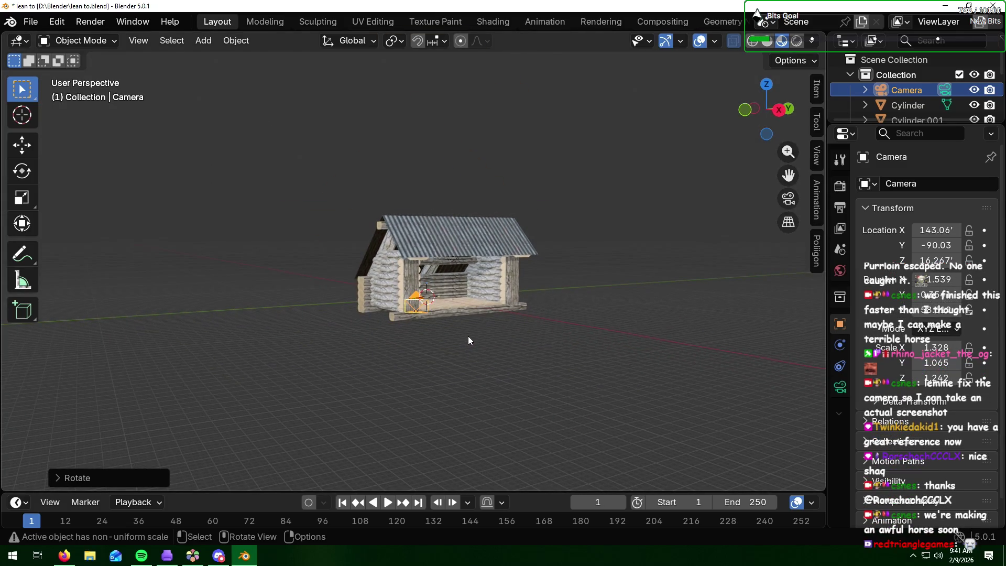
pyautogui.press('z')
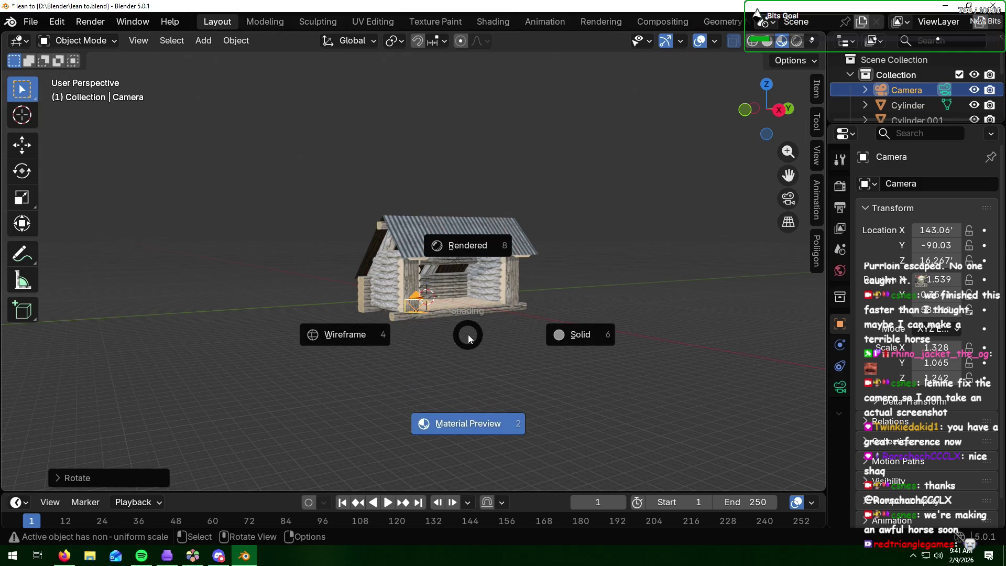
pyautogui.press('Escape')
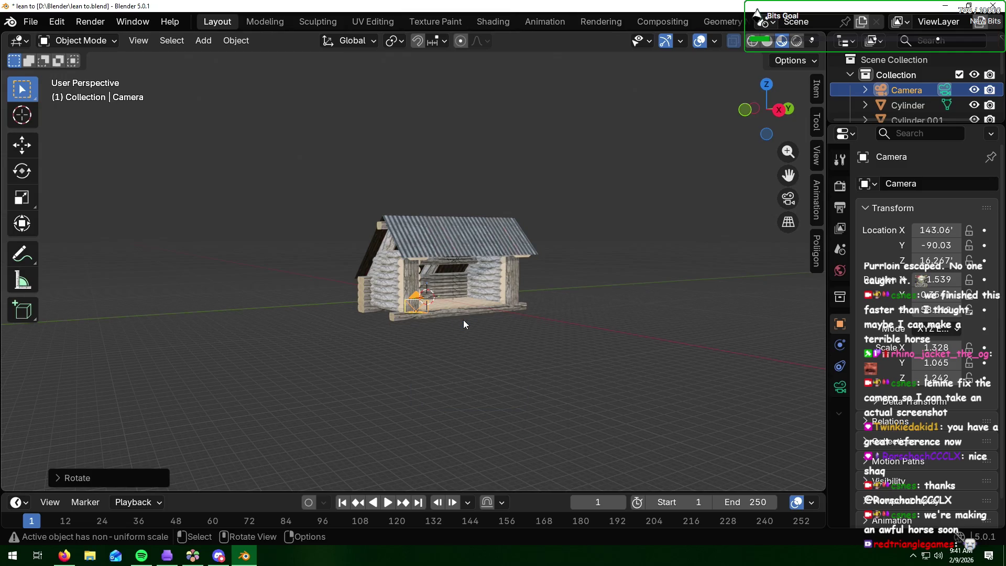
pyautogui.press('r')
pyautogui.press('z')
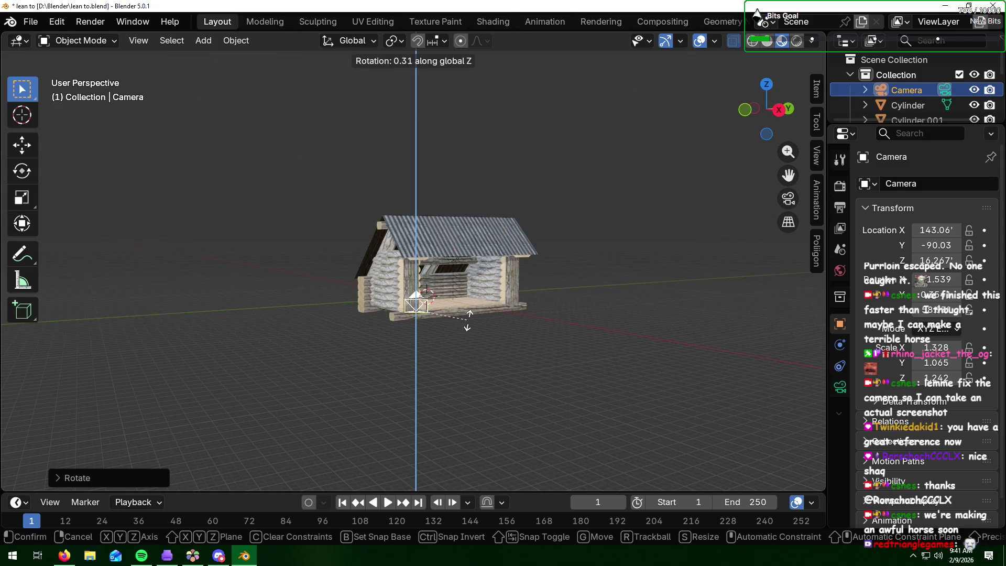
pyautogui.click(461, 324)
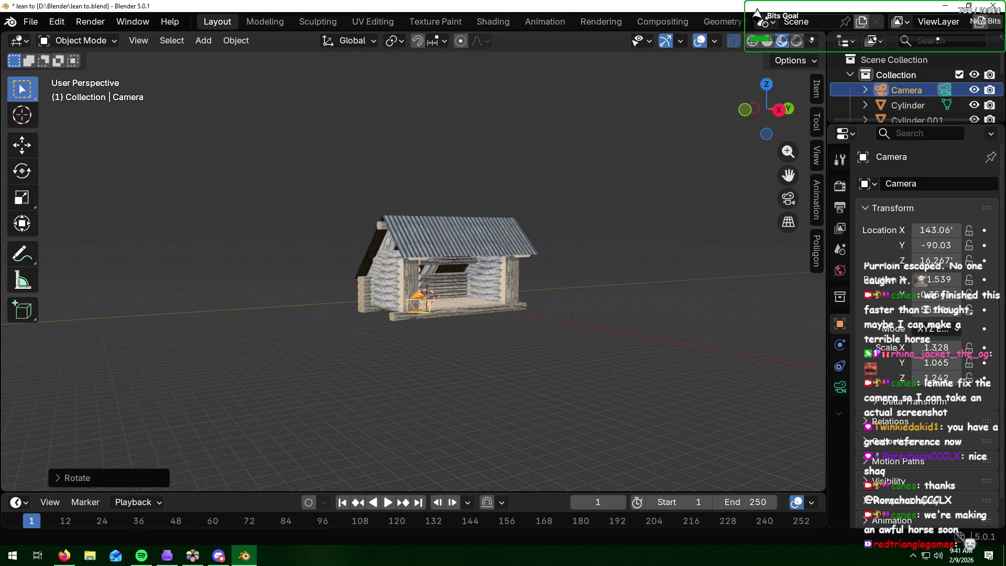
pyautogui.hotkey('alt', 'Tab')
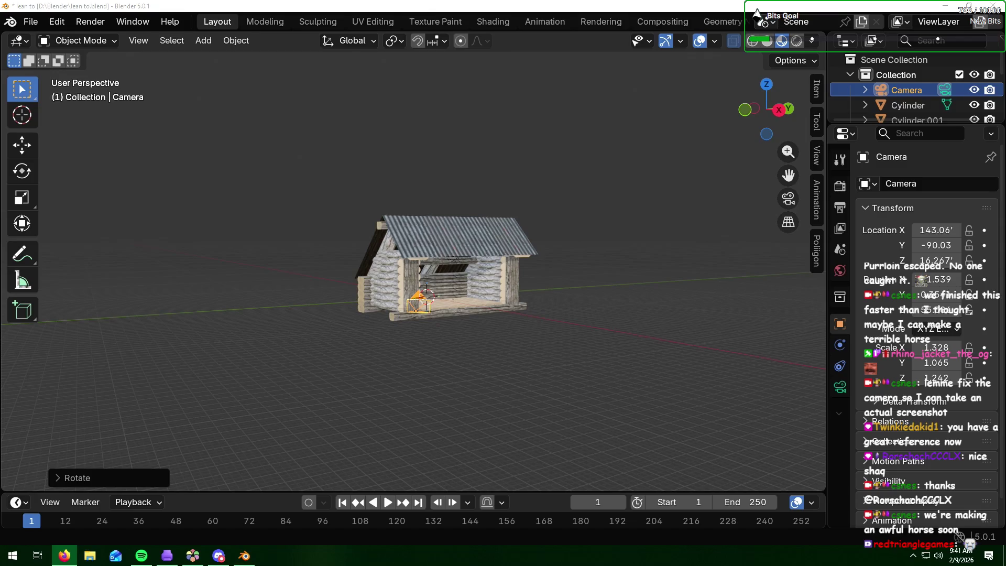
# Step: View the cabin through the camera at 143.06, -90.03, 16.267 in rendered shading, orbiting and zooming out
pyautogui.click(538, 328)
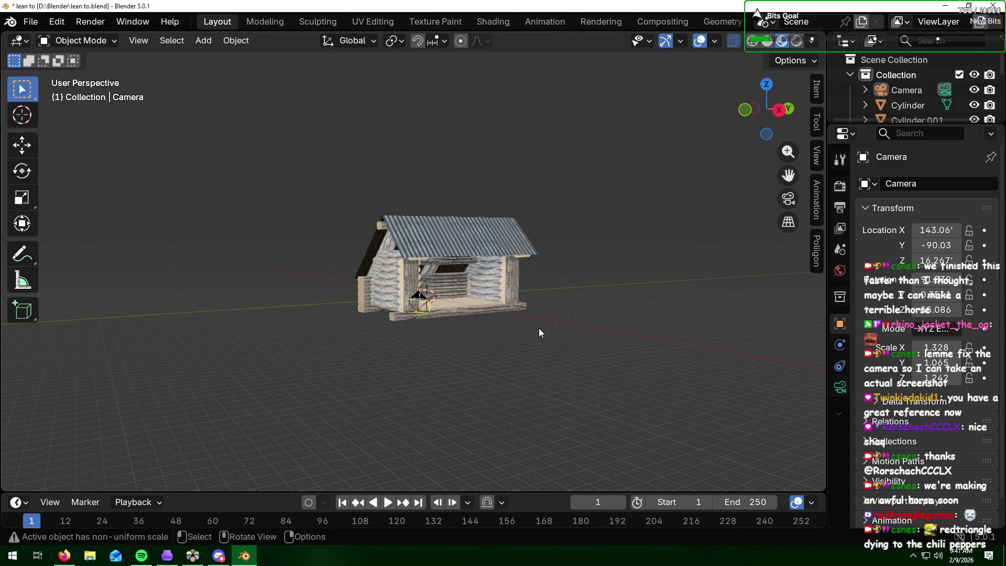
pyautogui.press('KP_0')
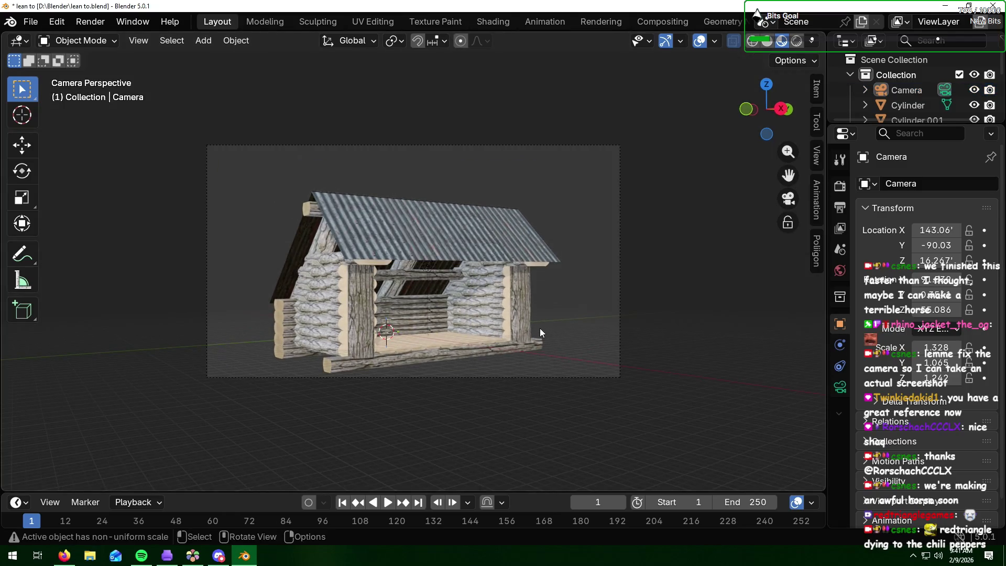
pyautogui.click(798, 42)
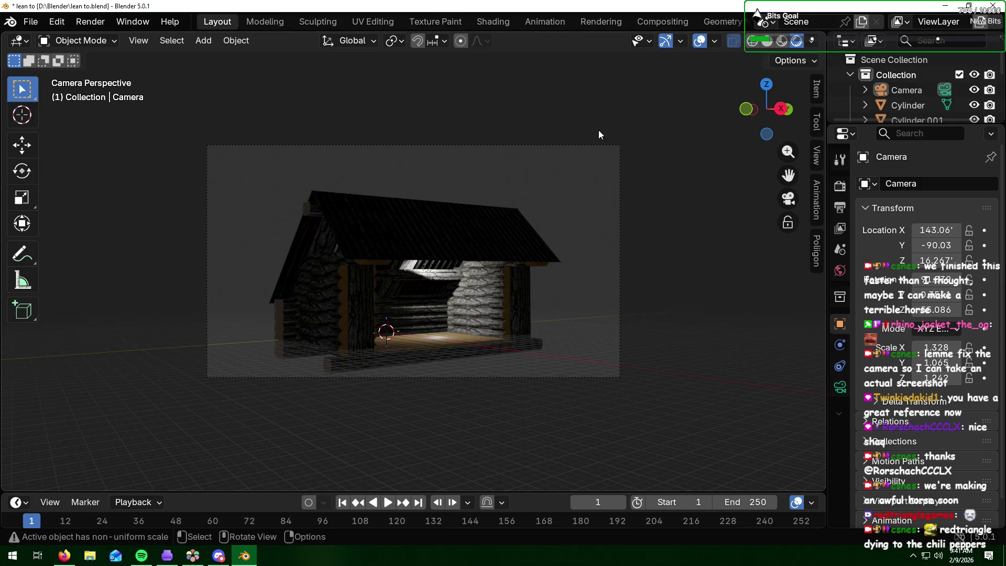
pyautogui.moveTo(571, 254)
pyautogui.mouseDown(button='middle')
pyautogui.moveTo(531, 200)
pyautogui.moveTo(529, 162)
pyautogui.moveTo(539, 259)
pyautogui.mouseUp(button='middle')
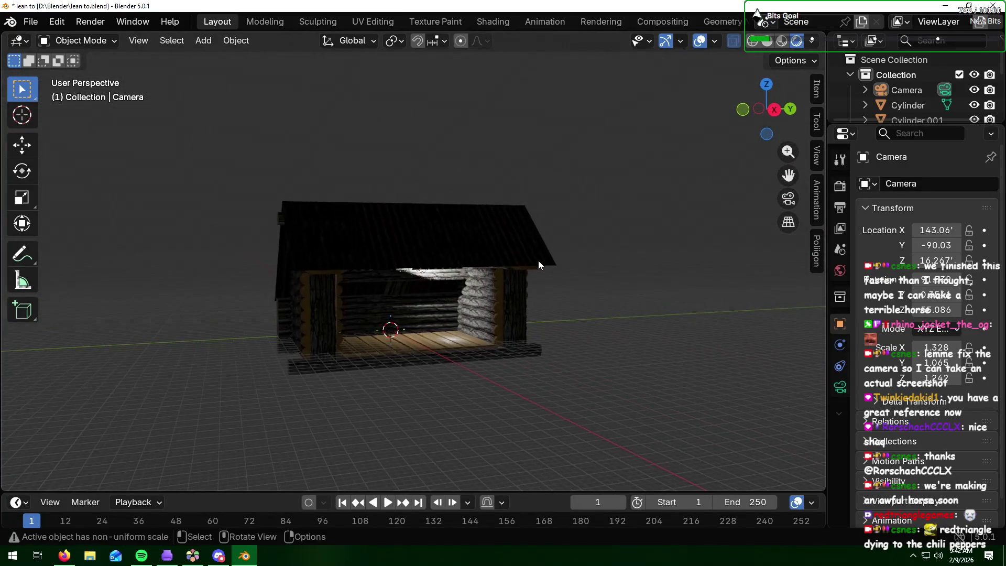
pyautogui.scroll(-20, 948, 114)
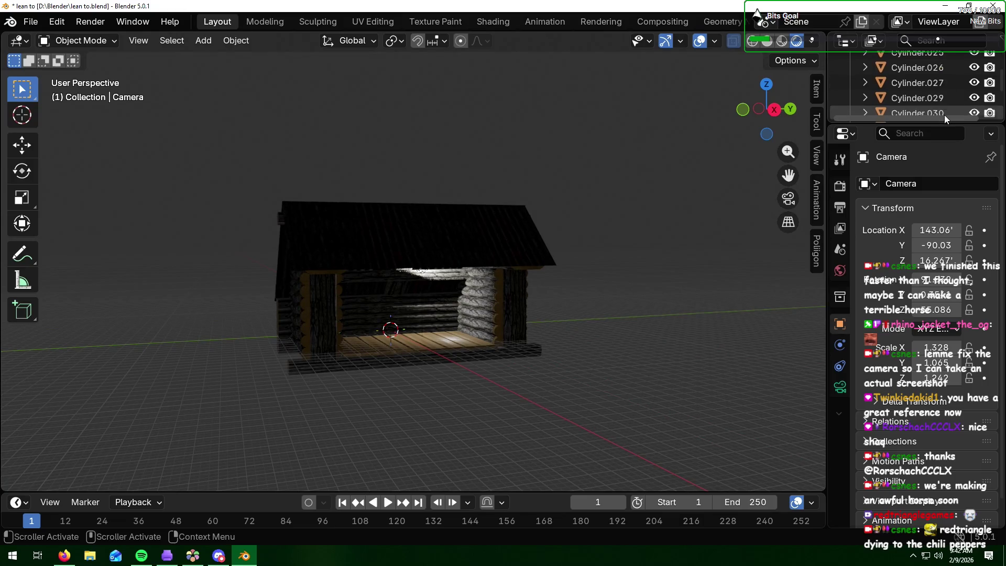
pyautogui.scroll(-6, 944, 115)
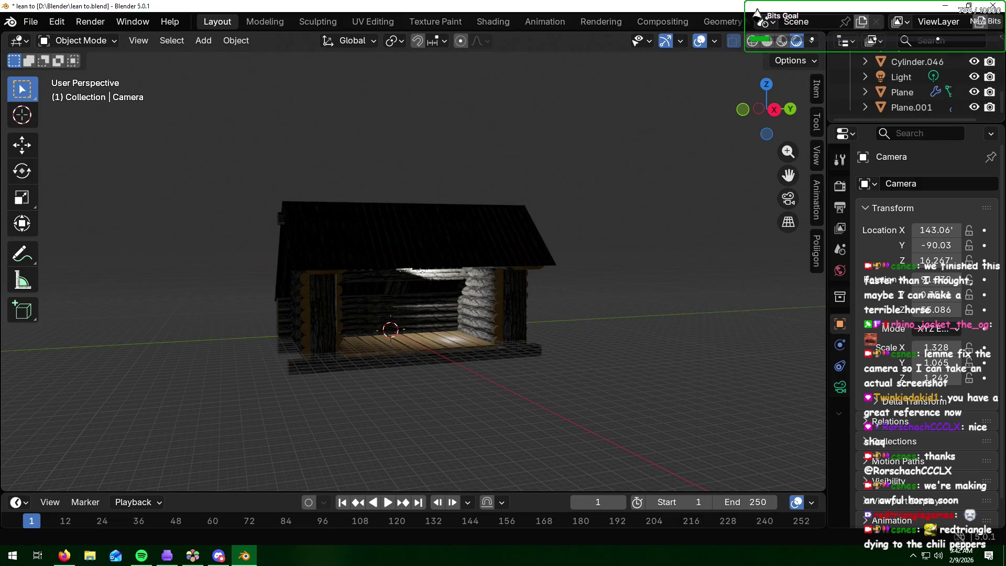
pyautogui.hotkey('alt', 'Tab')
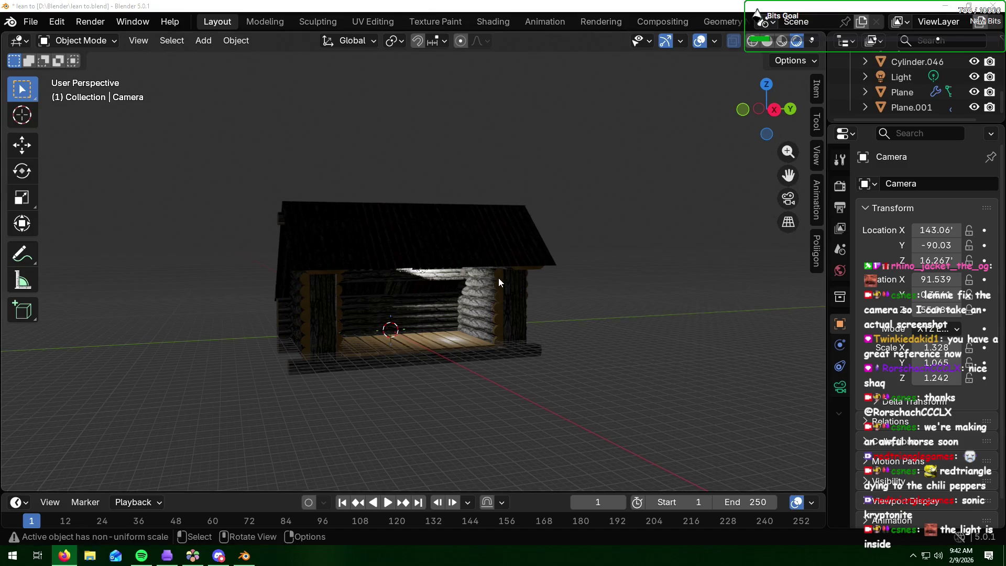
# Step: Move the light along X into the cabin's open front, near X 17.658, and render the scene
pyautogui.click(920, 75)
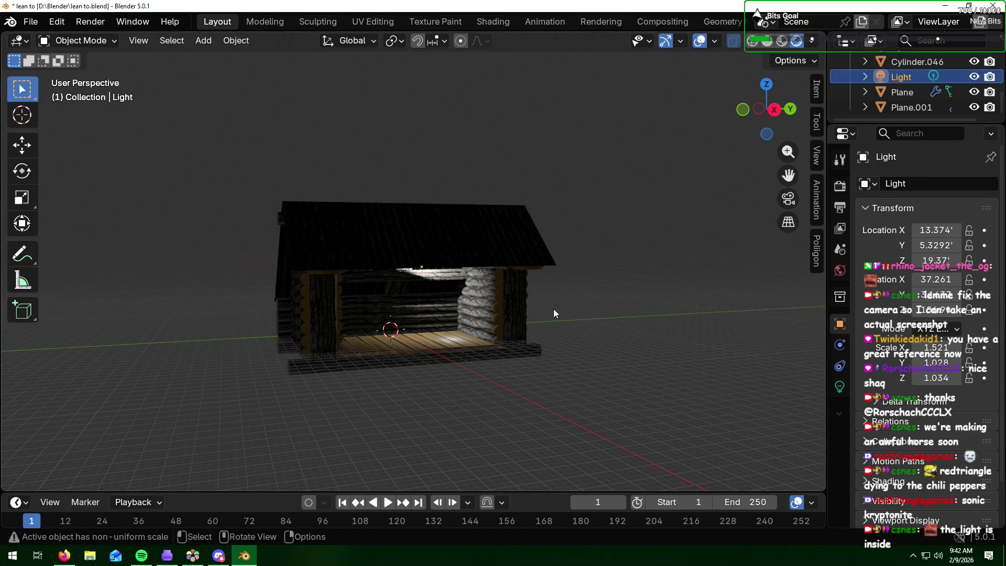
pyautogui.press('g')
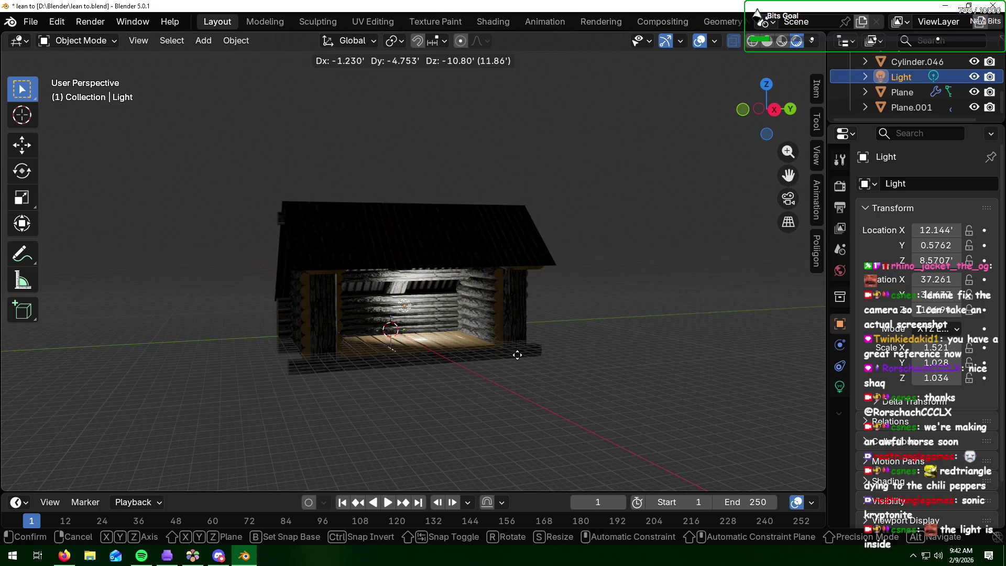
pyautogui.click(518, 354)
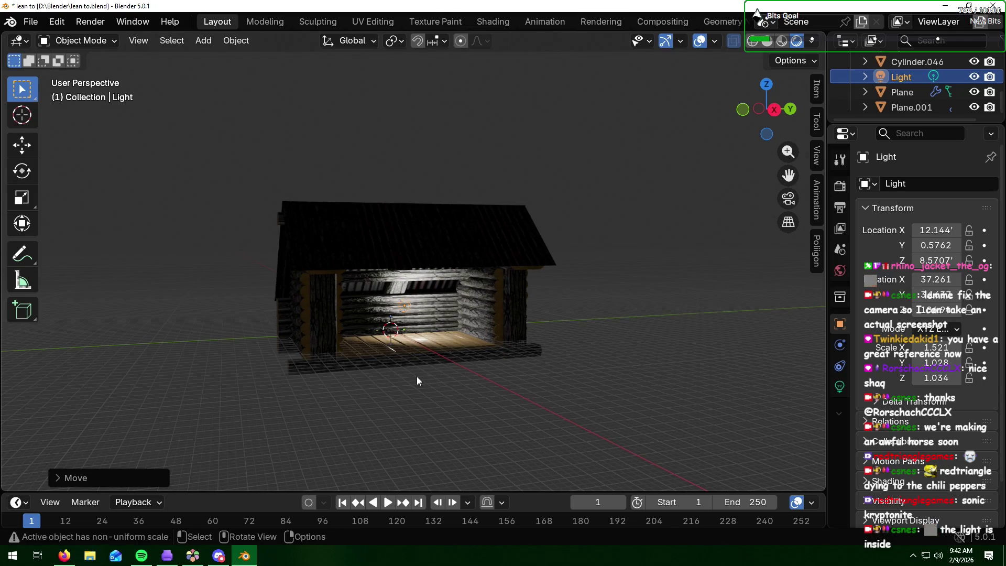
pyautogui.moveTo(418, 381)
pyautogui.mouseDown(button='middle')
pyautogui.moveTo(428, 324)
pyautogui.moveTo(411, 360)
pyautogui.moveTo(365, 402)
pyautogui.moveTo(391, 380)
pyautogui.mouseUp(button='middle')
pyautogui.press('g')
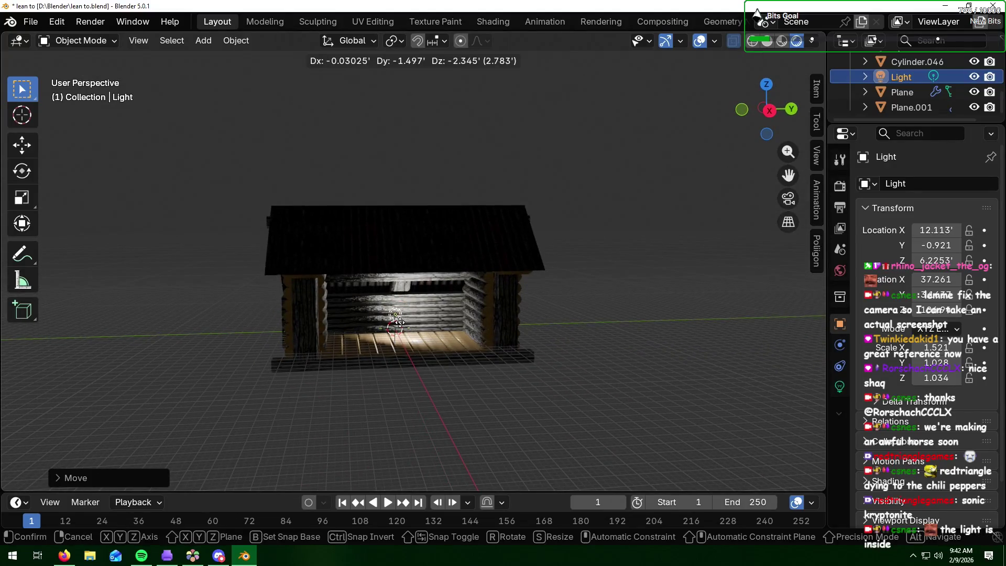
pyautogui.press('x')
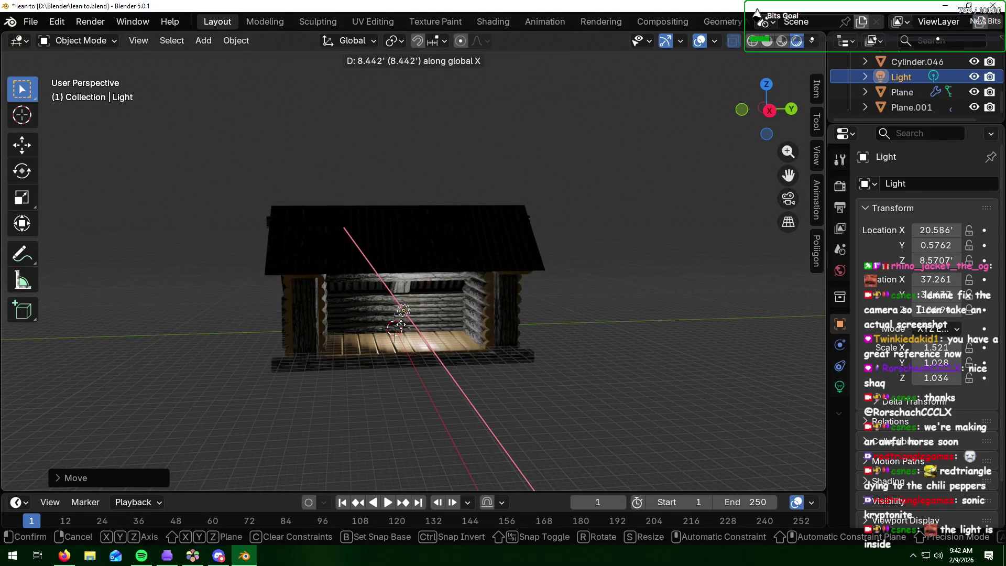
pyautogui.click(363, 348)
pyautogui.moveTo(363, 348)
pyautogui.mouseDown(button='middle')
pyautogui.moveTo(310, 338)
pyautogui.moveTo(389, 337)
pyautogui.mouseUp(button='middle')
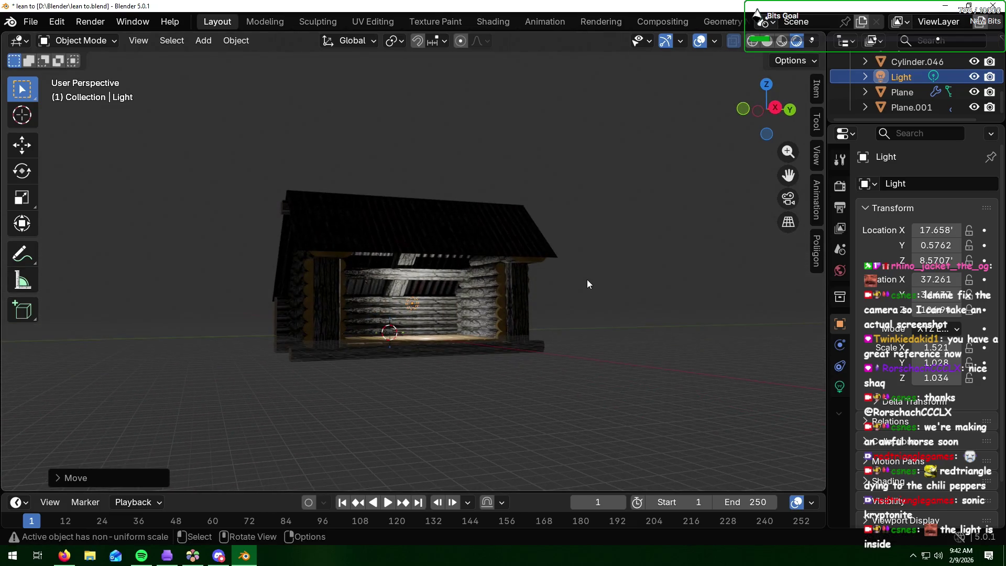
pyautogui.press('F12')
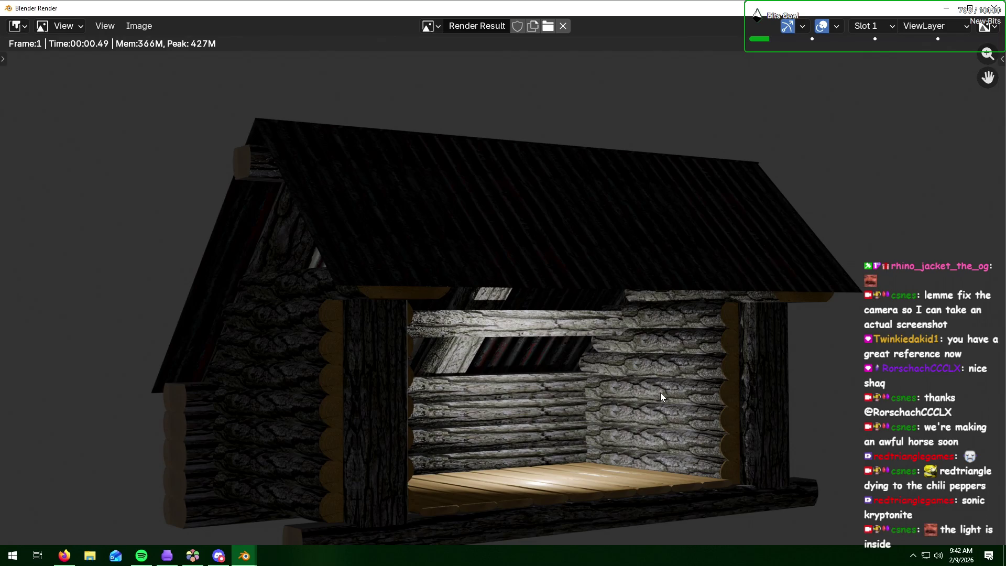
# Step: Look over the finished render of the lit cabin, then close the render window
pyautogui.hotkey('alt', 'Tab')
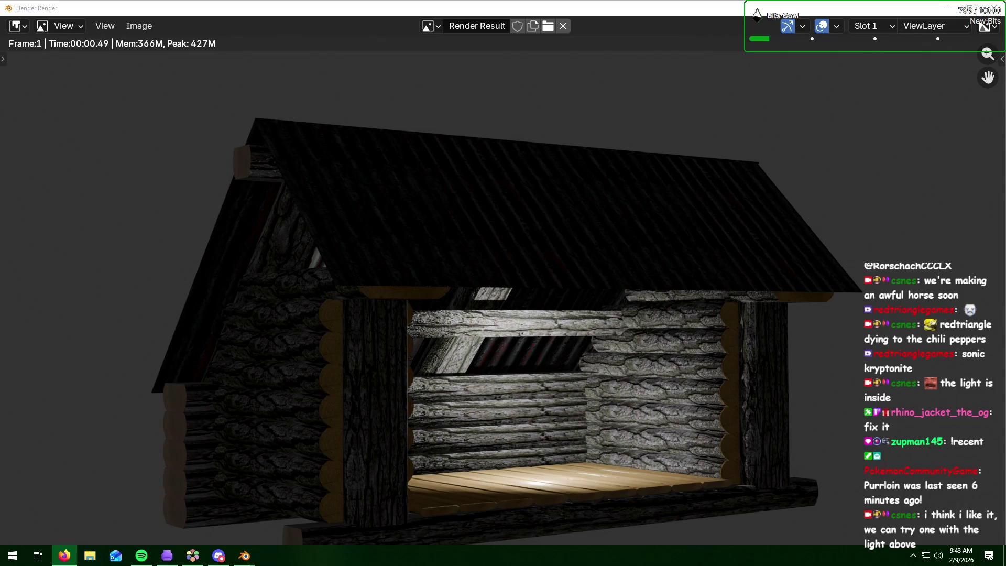
pyautogui.click(874, 298)
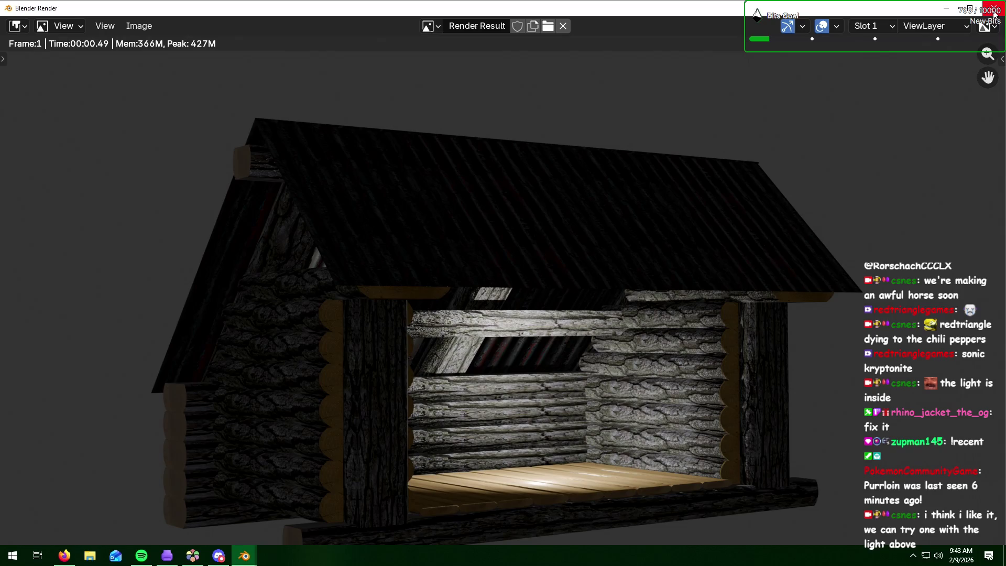
pyautogui.click(992, 7)
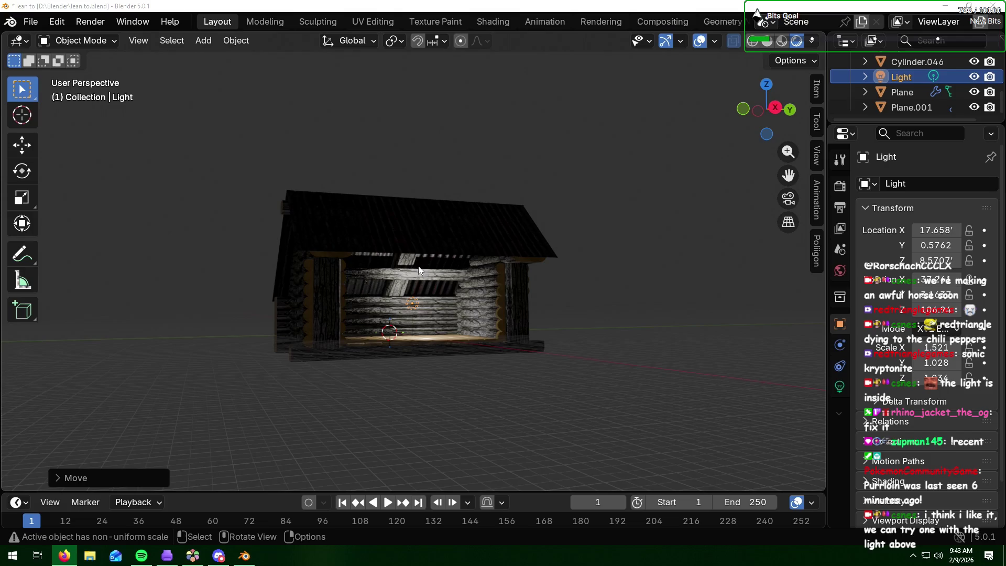
# Step: Raise the light straight up to about Z 60 above the cabin and render again
pyautogui.click(907, 78)
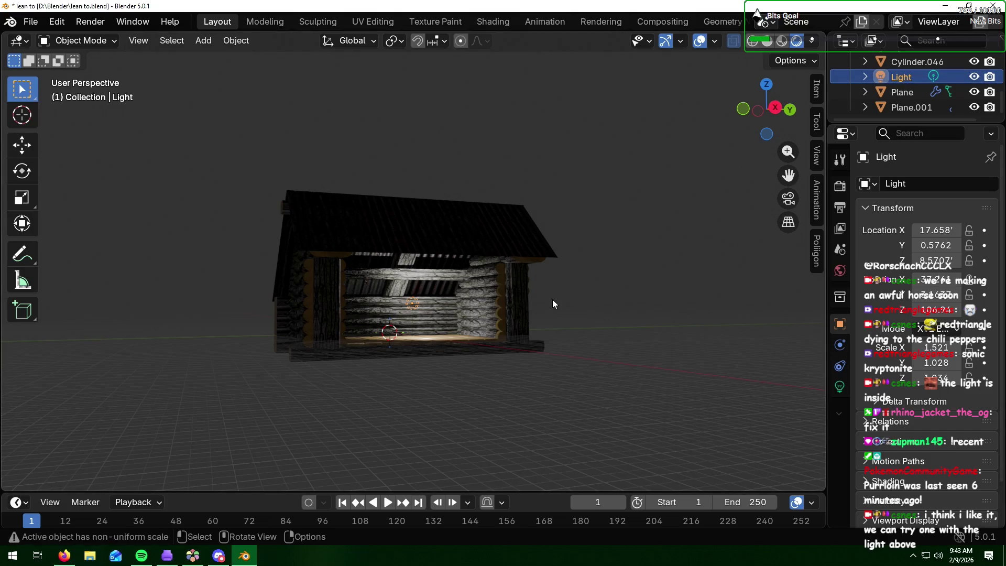
pyautogui.press('g')
pyautogui.press('z')
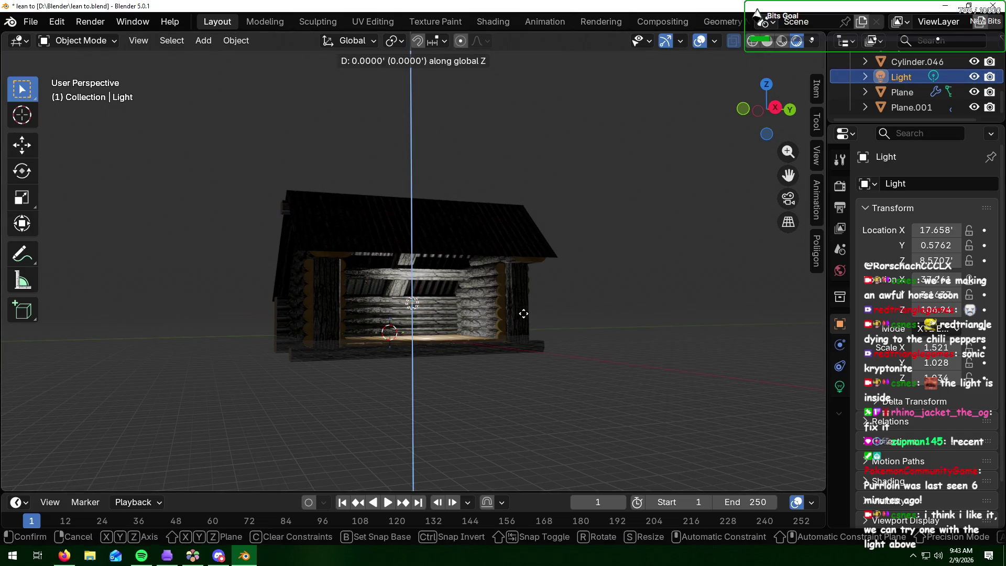
pyautogui.click(505, 121)
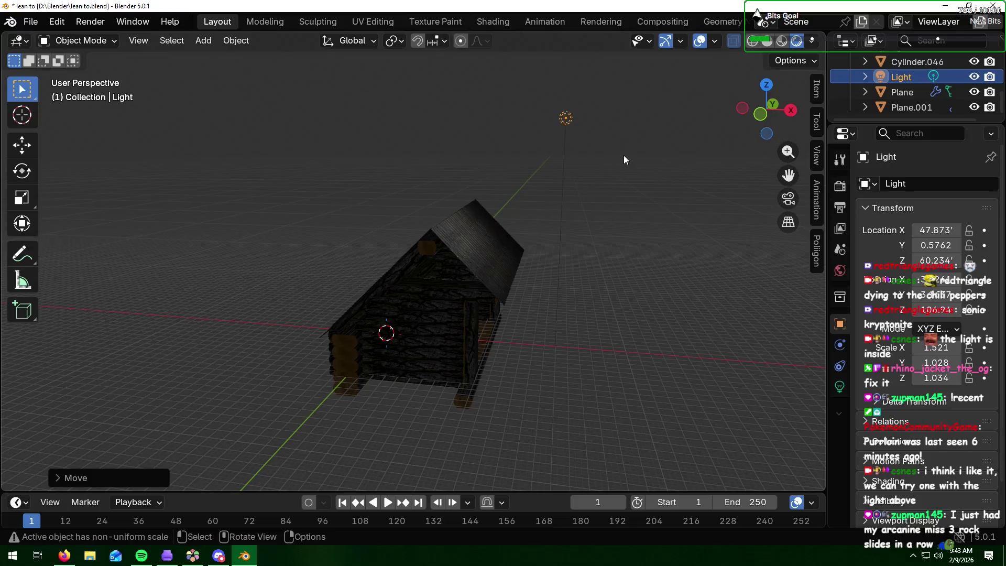
pyautogui.press('F12')
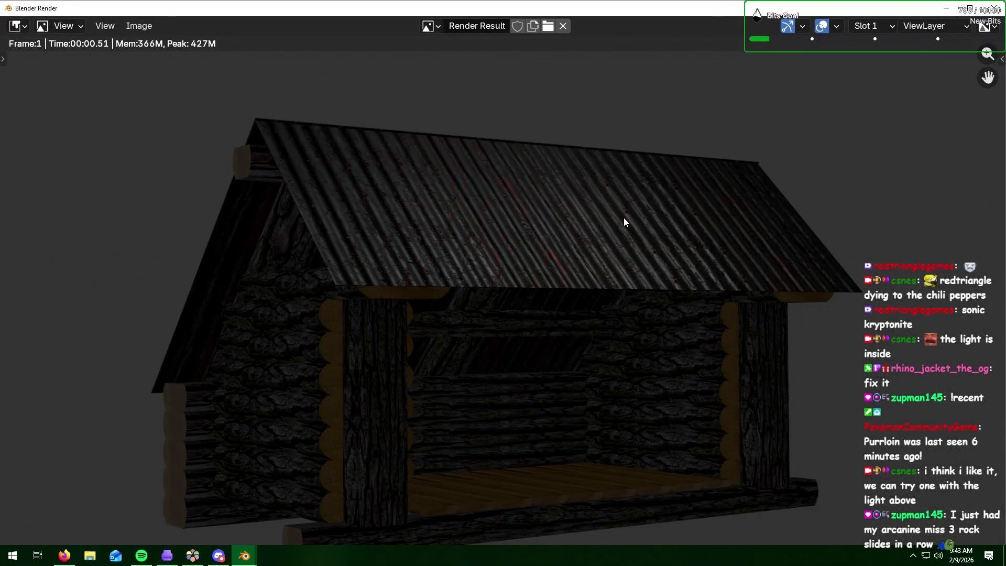
pyautogui.scroll(-2, 634, 237)
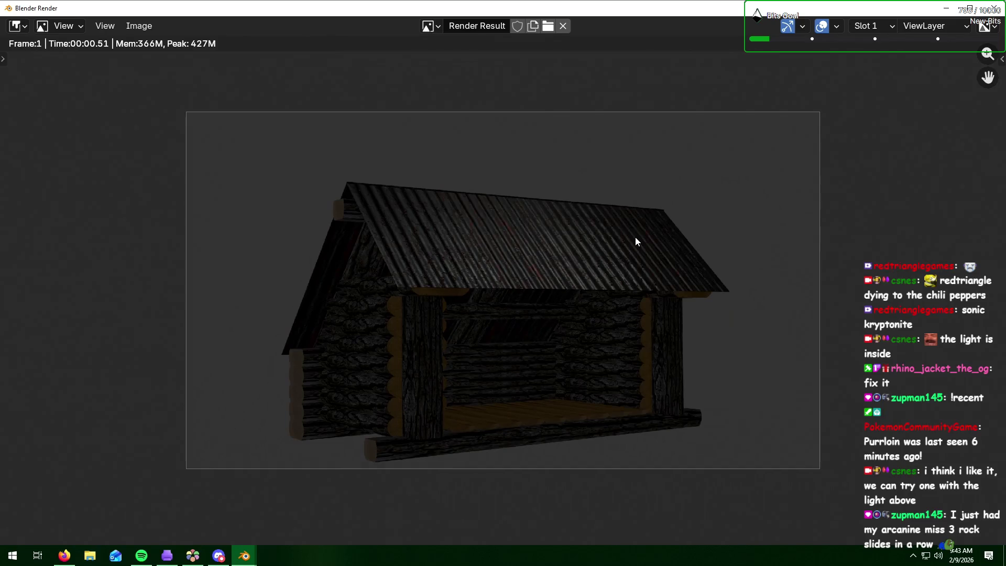
pyautogui.scroll(1, 636, 238)
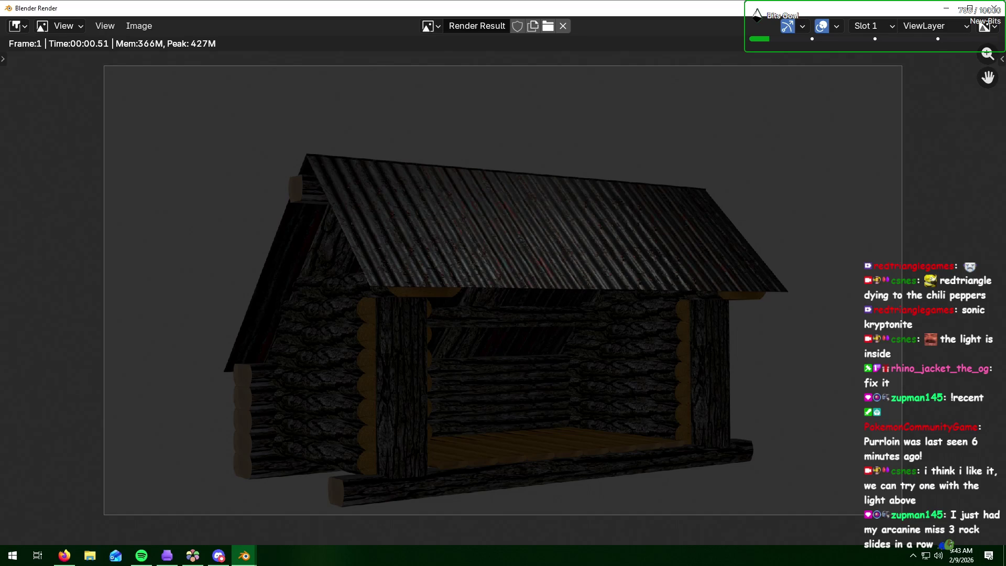
pyautogui.hotkey('alt', 'Tab')
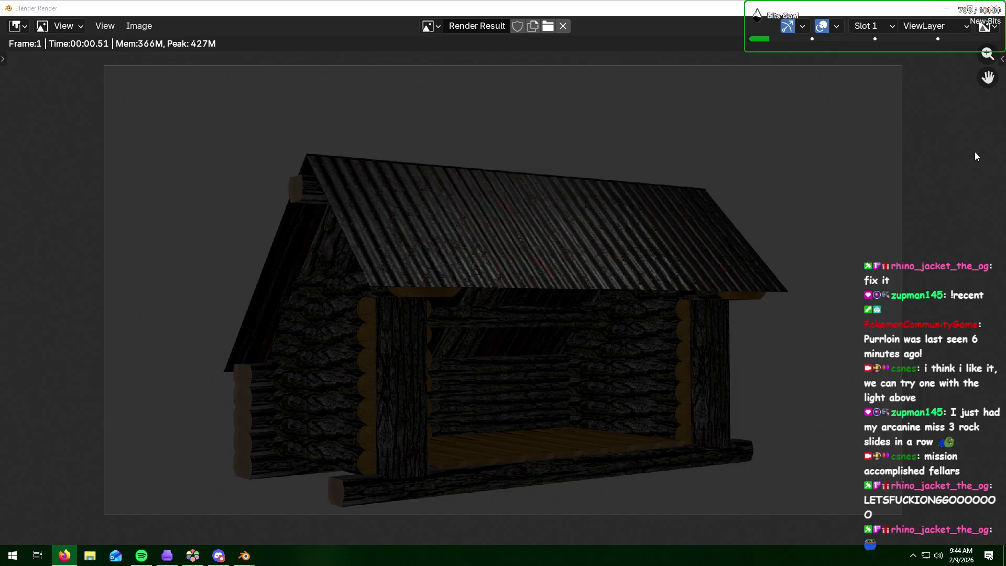
pyautogui.click(923, 109)
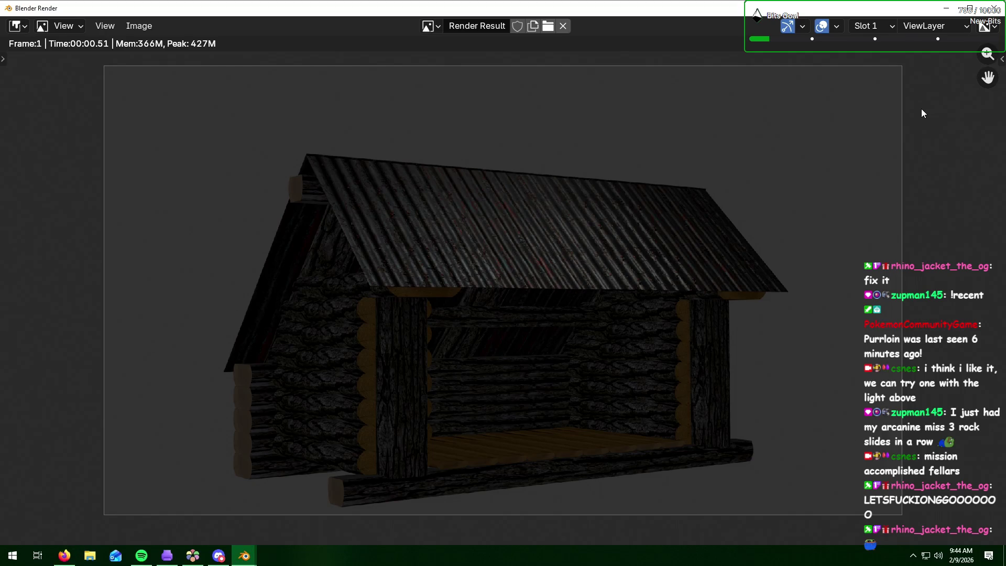
# Step: Close the second render window, leaving the light at 47.873, 0.5762, 60.234
pyautogui.doubleClick(861, 7)
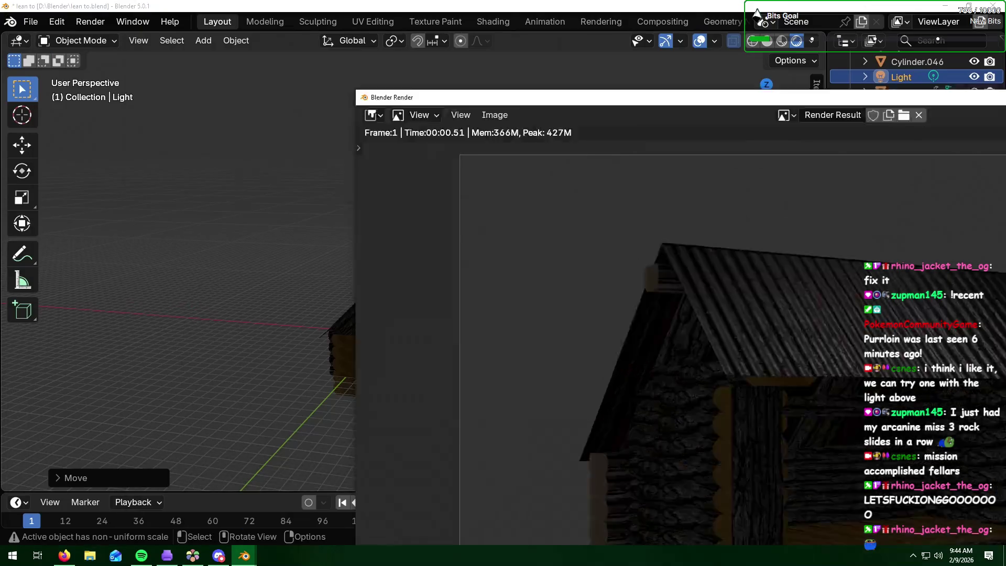
pyautogui.click(757, 10)
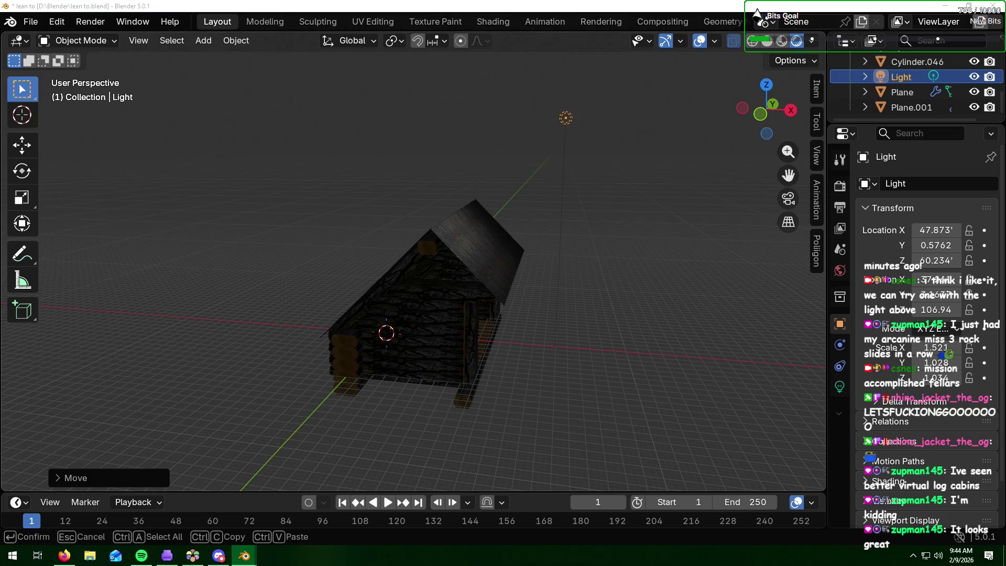
pyautogui.hotkey('alt', 'Tab')
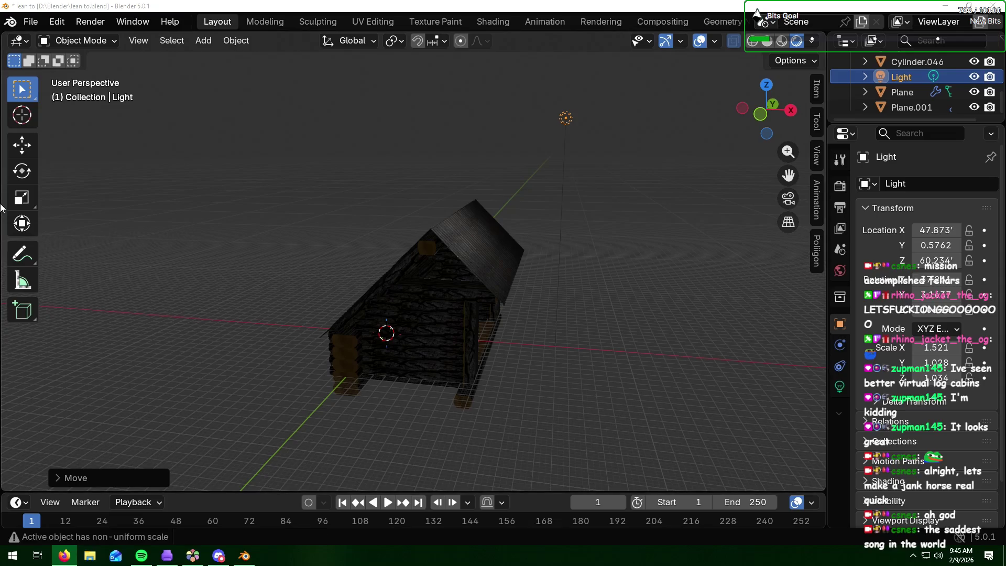
# Step: Save lean to.blend and start a new General scene with the default cube, camera and light
pyautogui.click(33, 22)
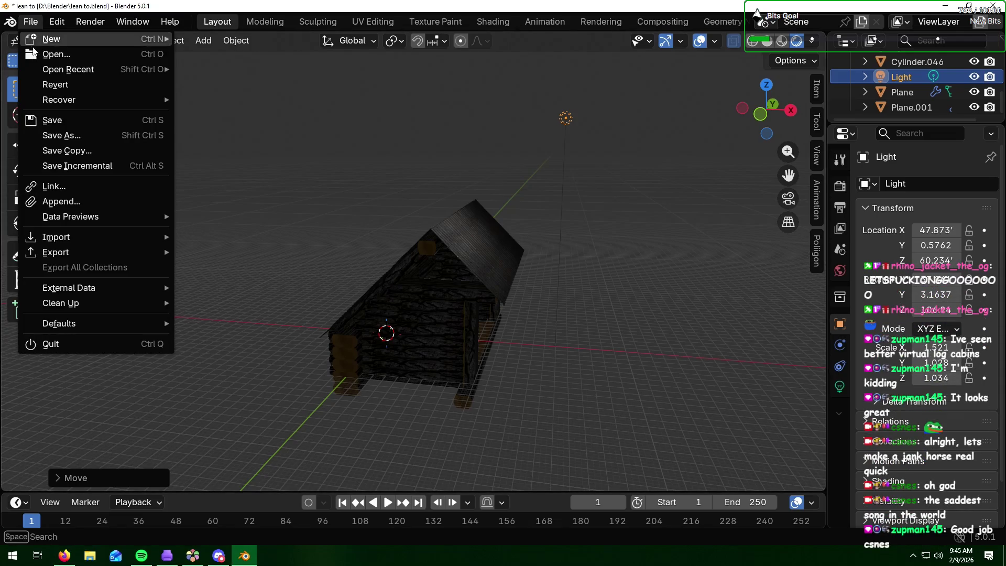
pyautogui.click(77, 122)
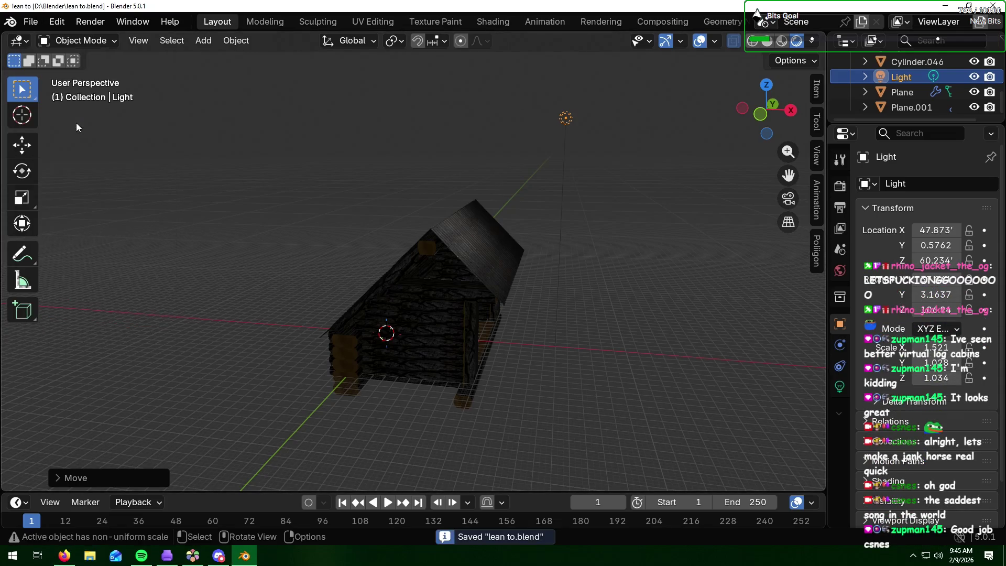
pyautogui.click(30, 21)
pyautogui.moveTo(46, 43)
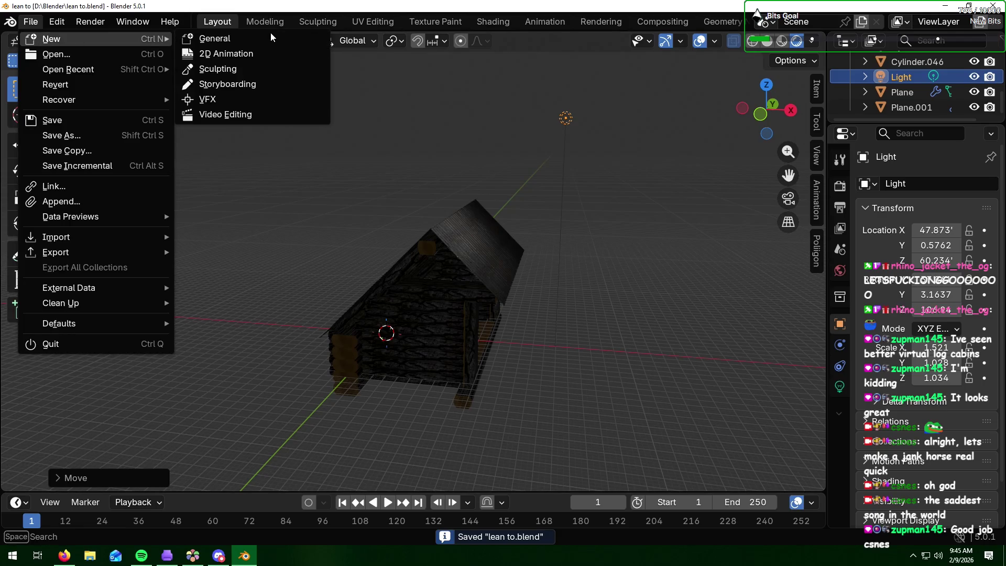
pyautogui.click(256, 39)
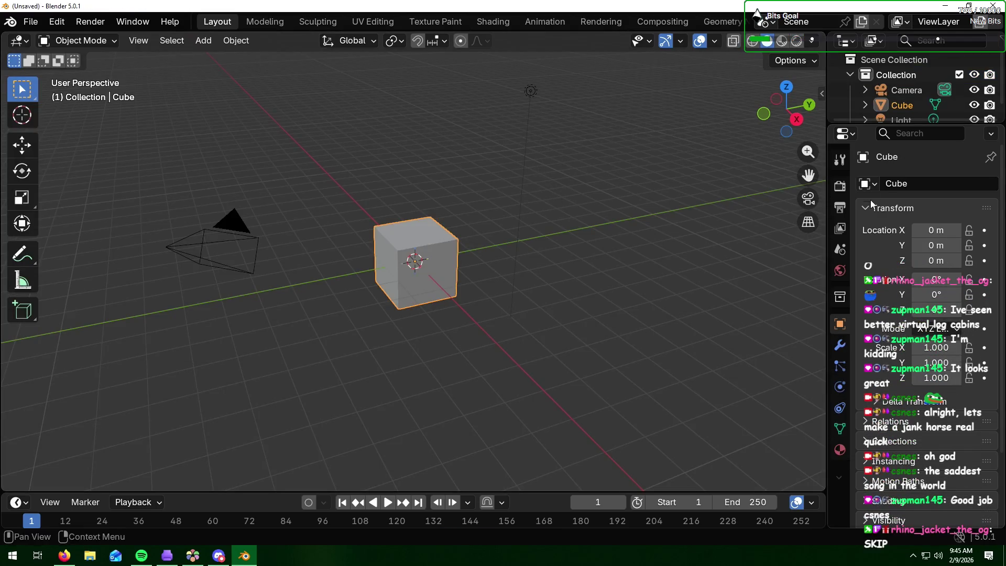
pyautogui.hotkey('alt', 'Tab')
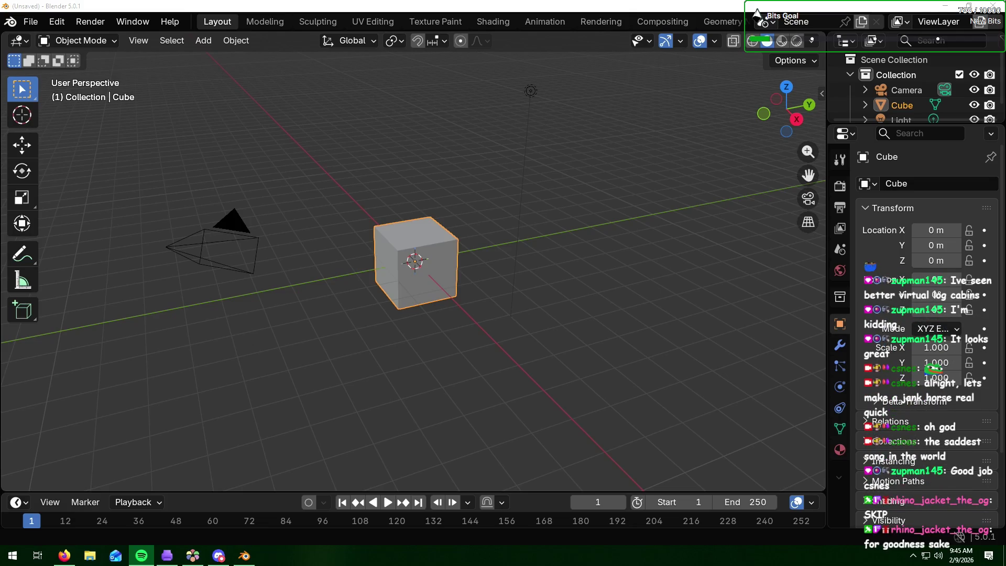
pyautogui.hotkey('alt', 'Tab')
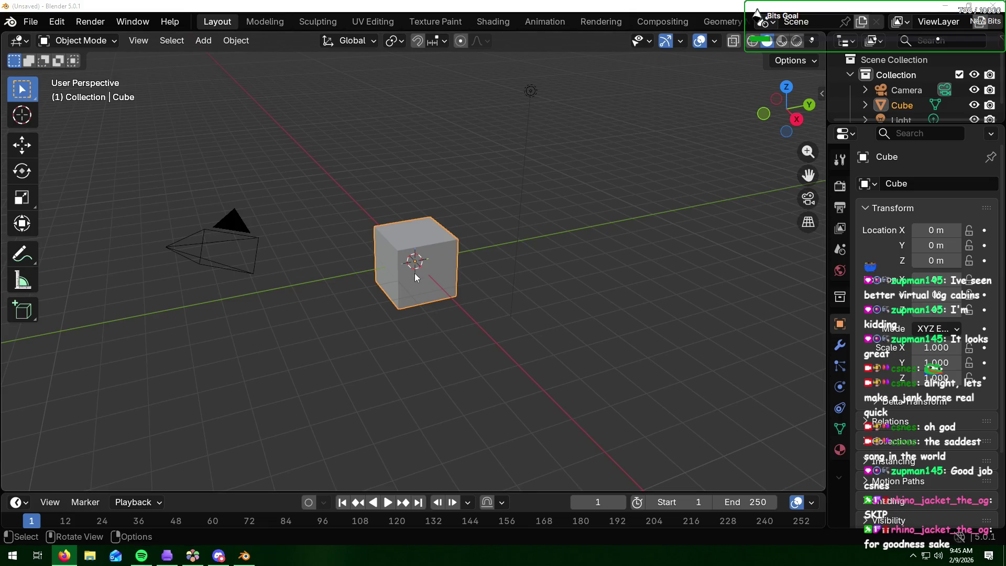
# Step: Delete the default cube so only the camera and light remain in the new scene
pyautogui.press('x')
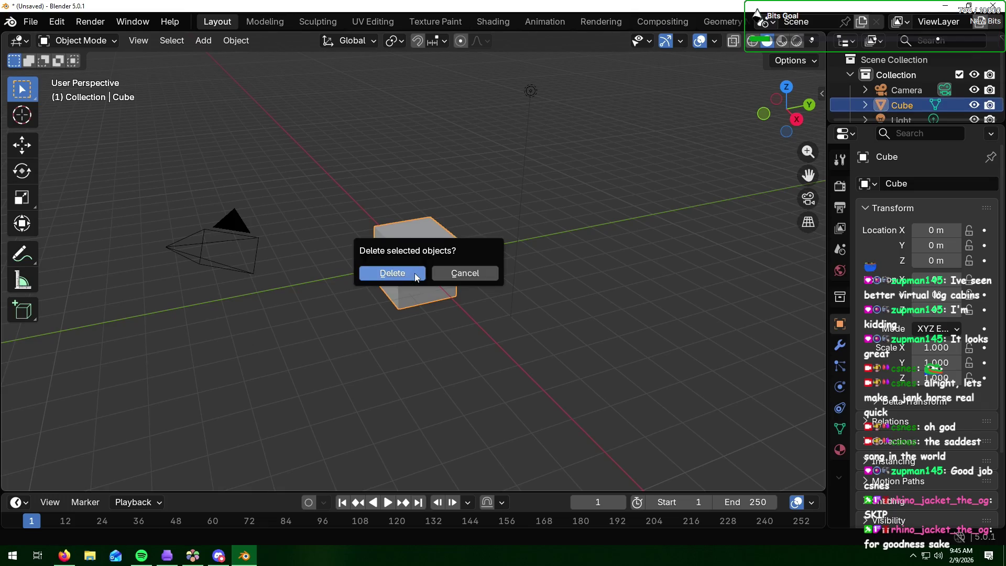
pyautogui.click(413, 270)
pyautogui.moveTo(501, 285); pyautogui.dragTo(501, 278, button='middle')
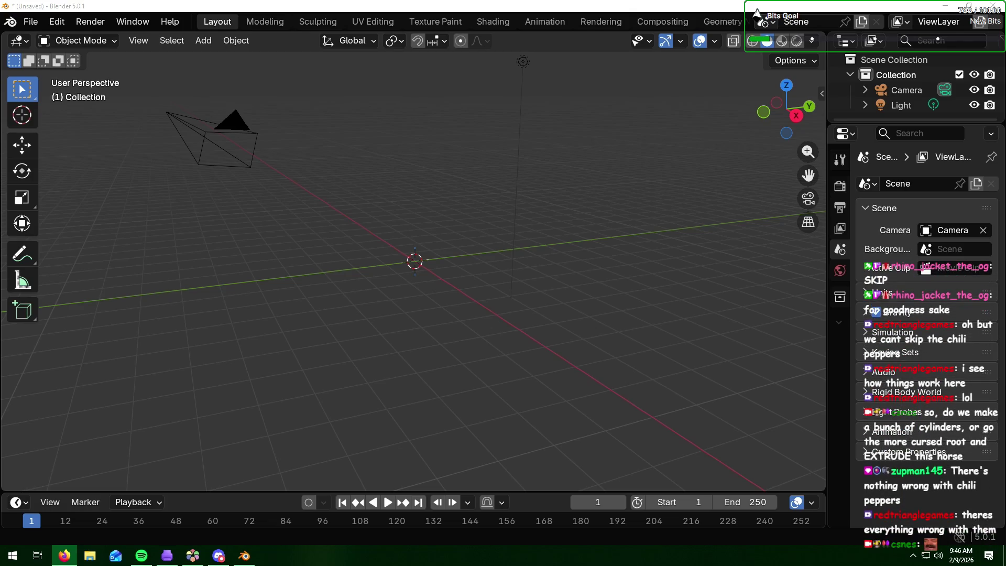
# Step: Add a mesh cylinder at the scene origin with Shift+A, then deselect it
pyautogui.click(410, 269)
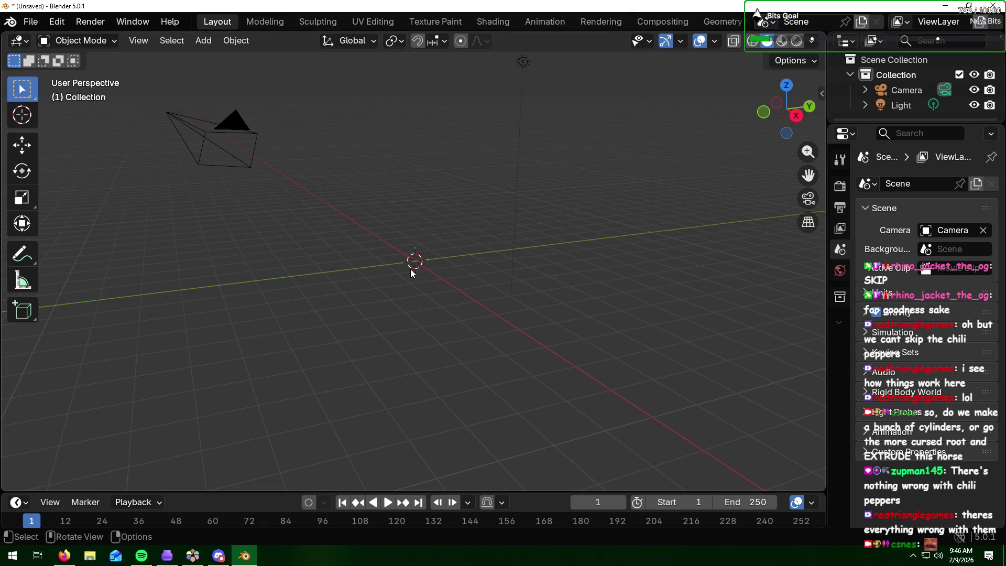
pyautogui.hotkey('shift', 'a')
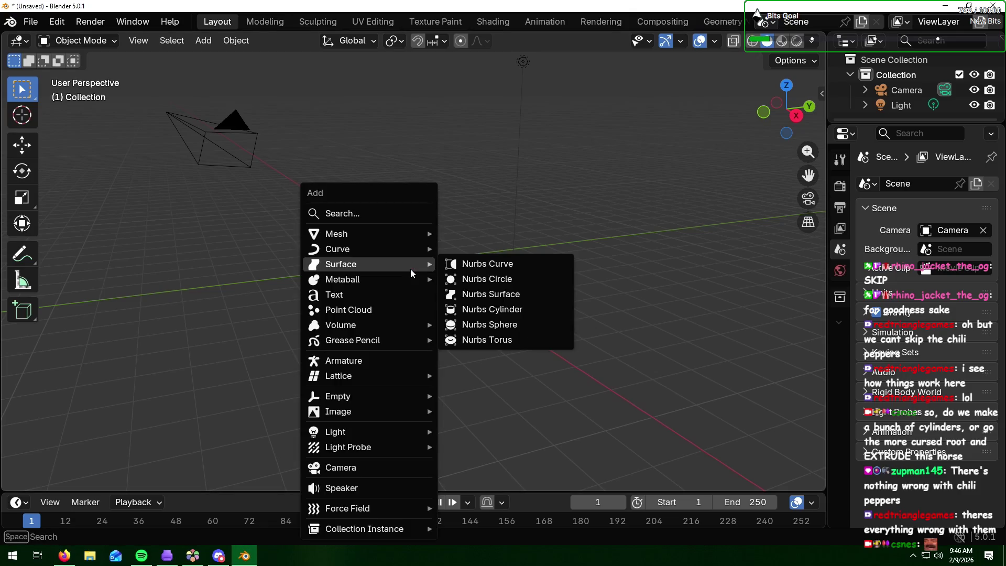
pyautogui.moveTo(396, 234)
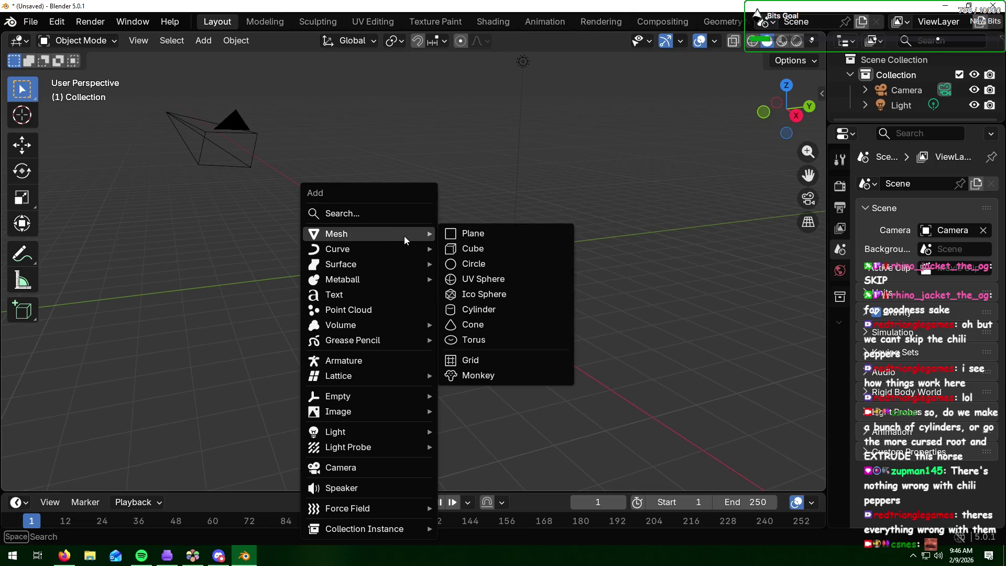
pyautogui.click(495, 313)
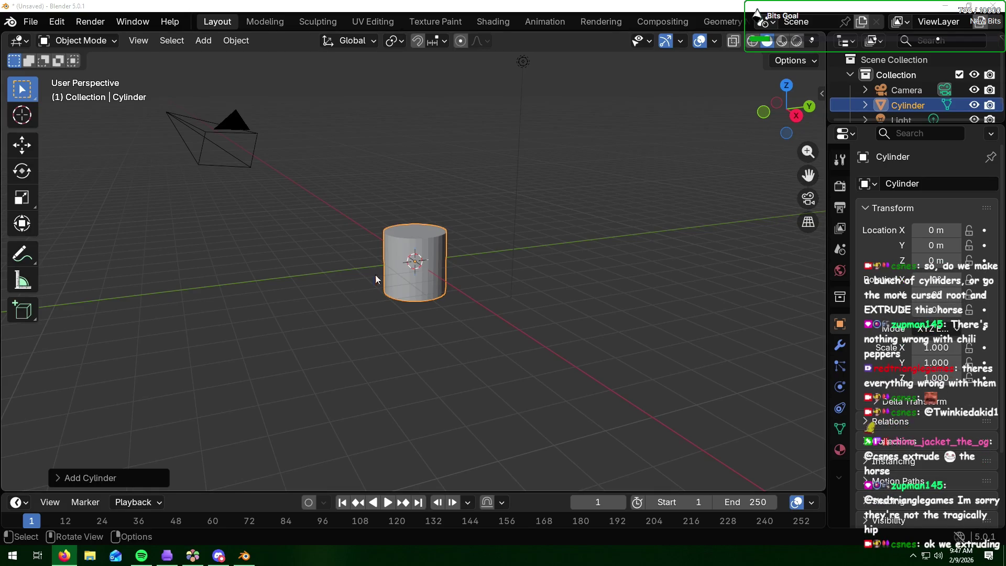
pyautogui.click(497, 303)
# Step: Turn the cylinder onto its side by rotating it 90° around Y
pyautogui.moveTo(425, 265)
pyautogui.mouseDown(button='middle')
pyautogui.moveTo(310, 253)
pyautogui.moveTo(438, 248)
pyautogui.mouseUp(button='middle')
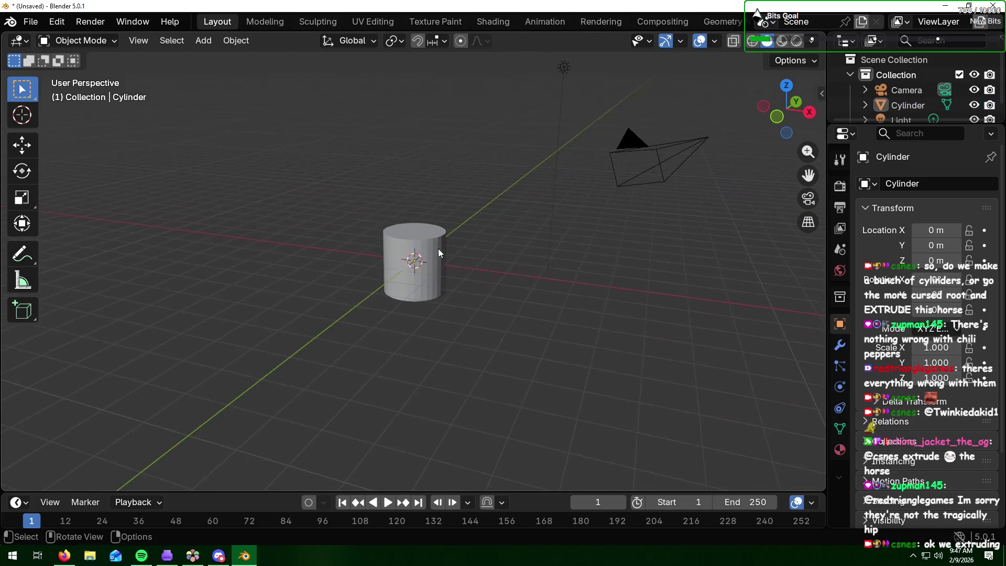
pyautogui.click(418, 255)
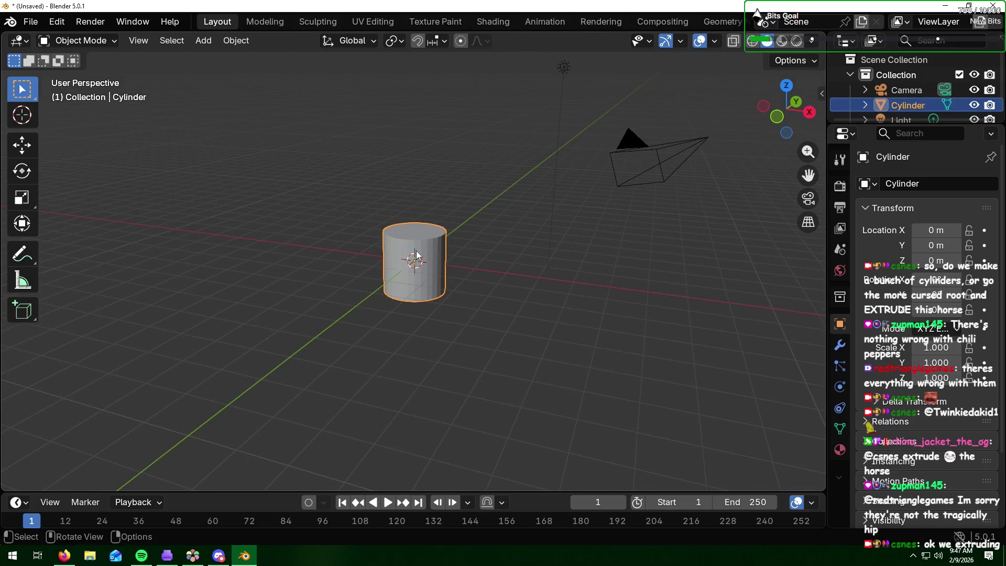
pyautogui.write('r')
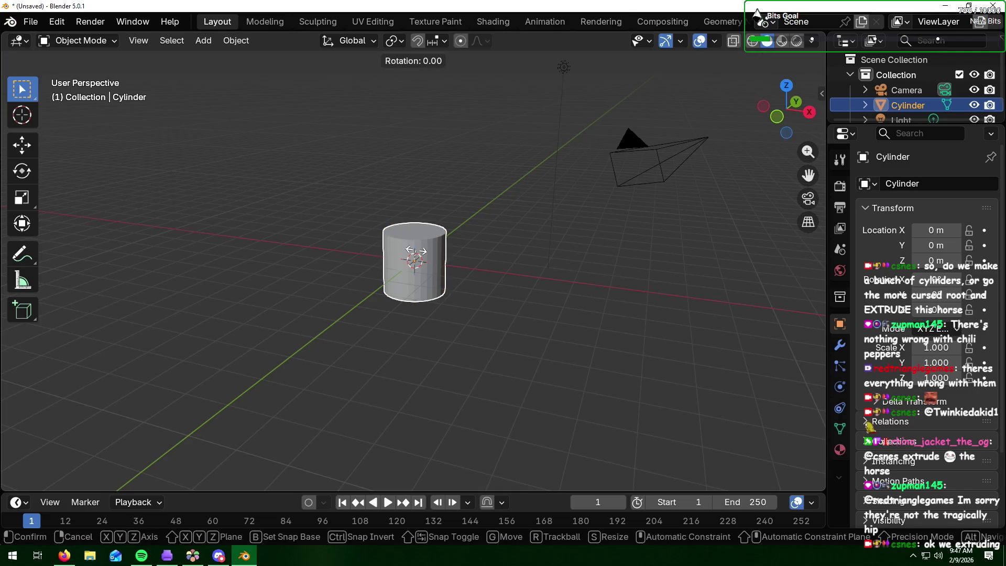
pyautogui.write('y90')
pyautogui.press('Return')
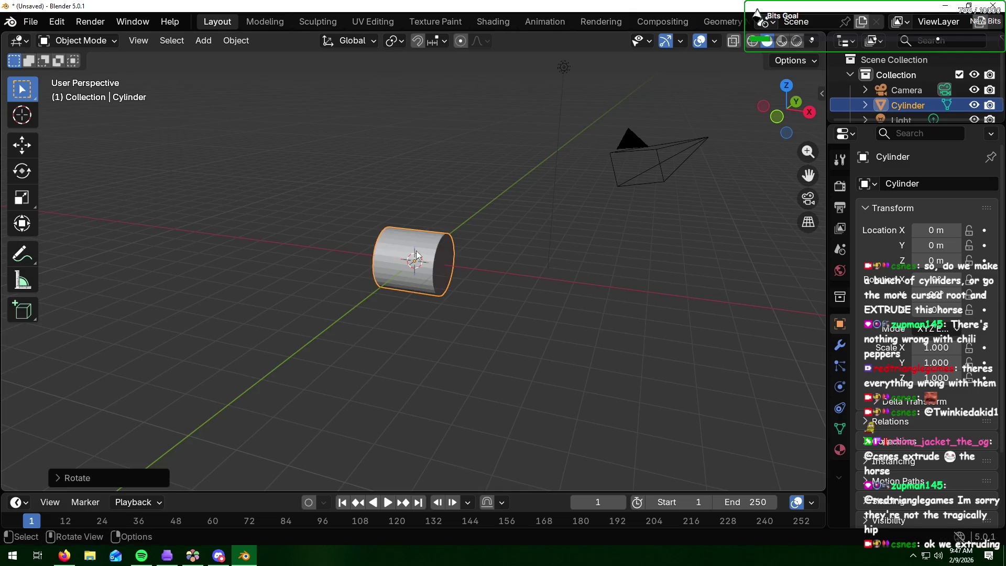
pyautogui.scroll(3, 432, 260)
pyautogui.scroll(-1, 432, 260)
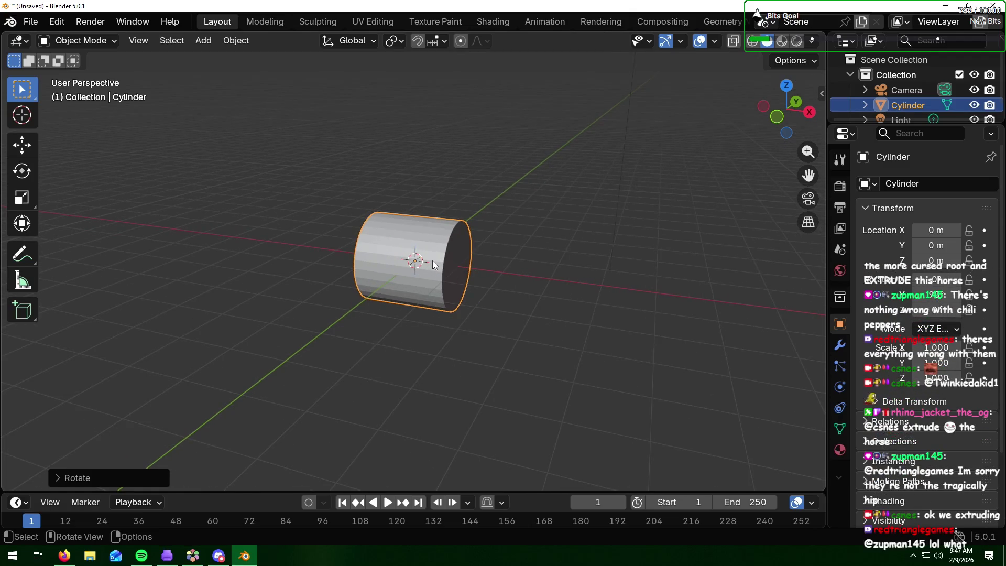
# Step: Stretch the cylinder about 3.077 times along X and enter Edit Mode
pyautogui.press('s')
pyautogui.press('x')
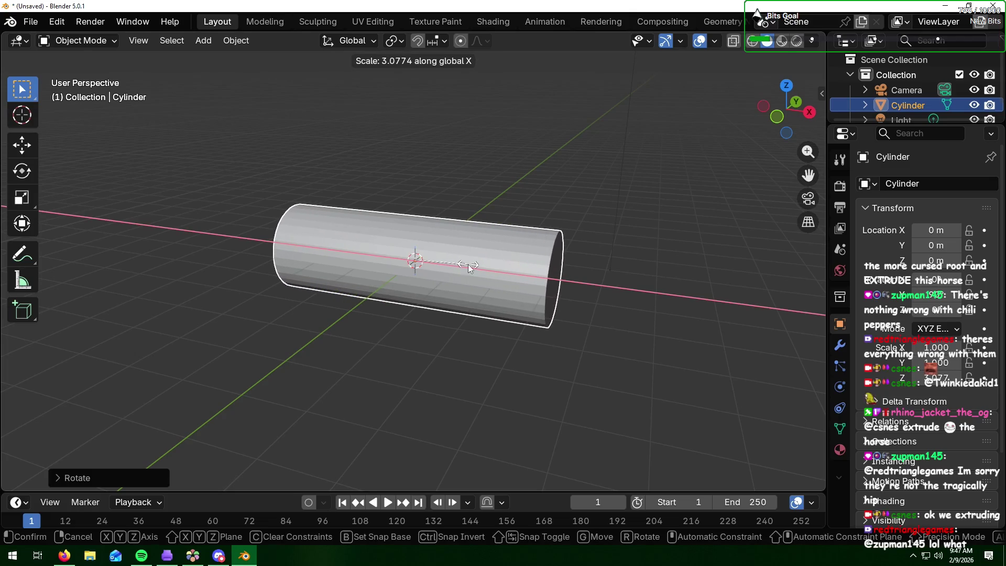
pyautogui.click(468, 265)
pyautogui.moveTo(474, 326)
pyautogui.mouseDown(button='middle')
pyautogui.moveTo(475, 307)
pyautogui.moveTo(491, 315)
pyautogui.moveTo(465, 308)
pyautogui.mouseUp(button='middle')
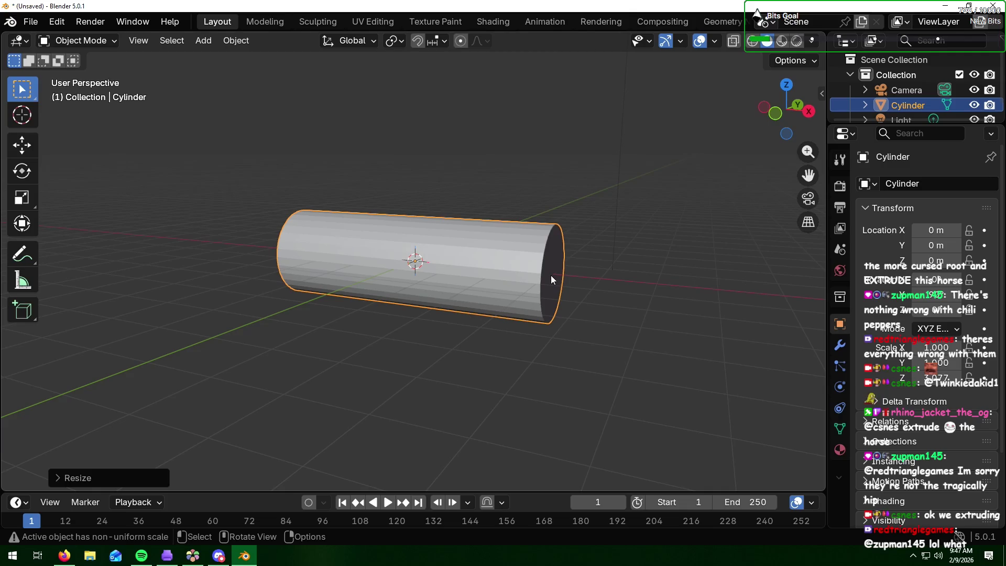
pyautogui.press('Tab')
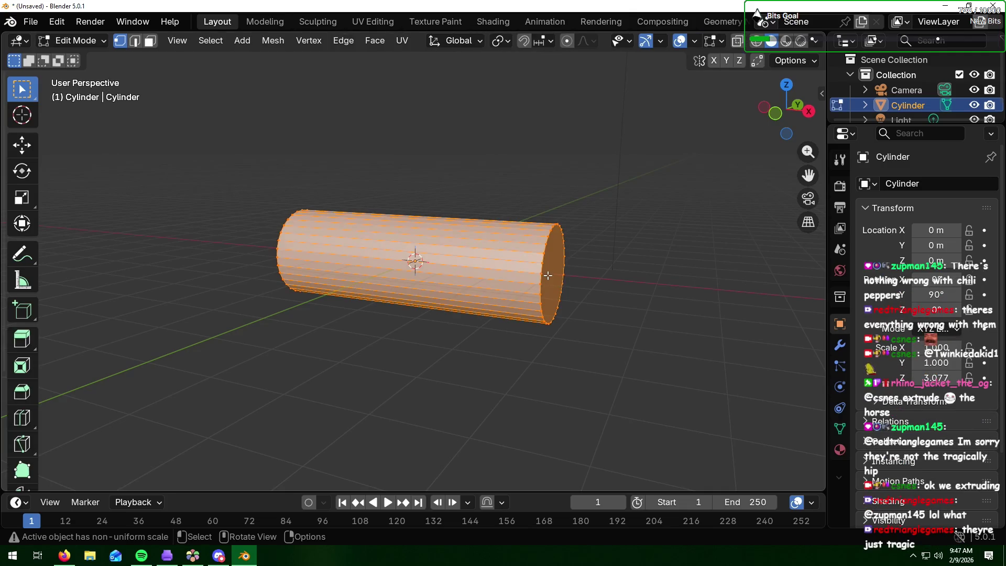
# Step: Select the cylinder's end-cap face and extrude a new segment from it
pyautogui.hotkey('alt', 'a')
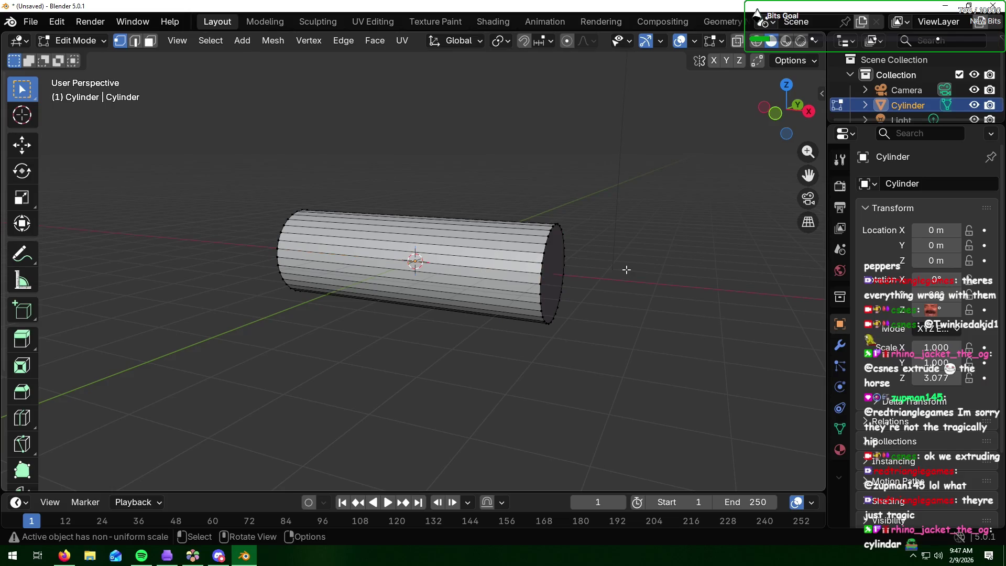
pyautogui.moveTo(618, 288); pyautogui.dragTo(590, 278, button='middle')
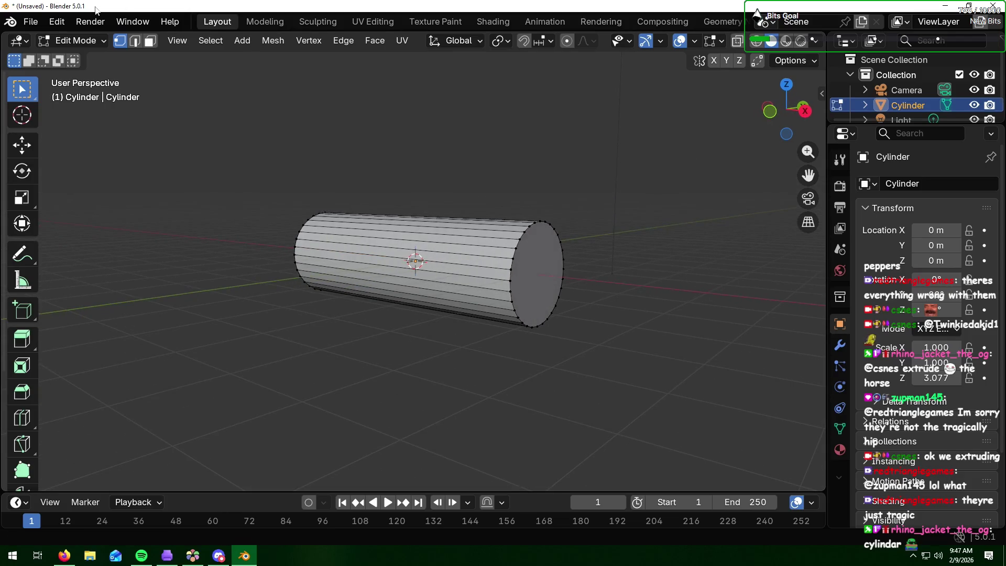
pyautogui.press('3')
pyautogui.click(536, 266)
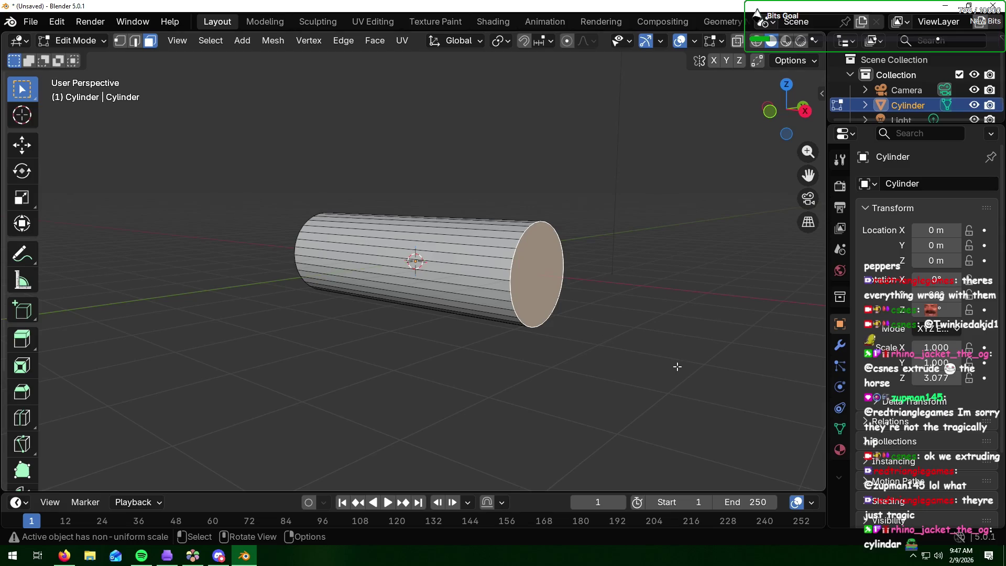
pyautogui.moveTo(677, 367); pyautogui.dragTo(702, 370, button='middle')
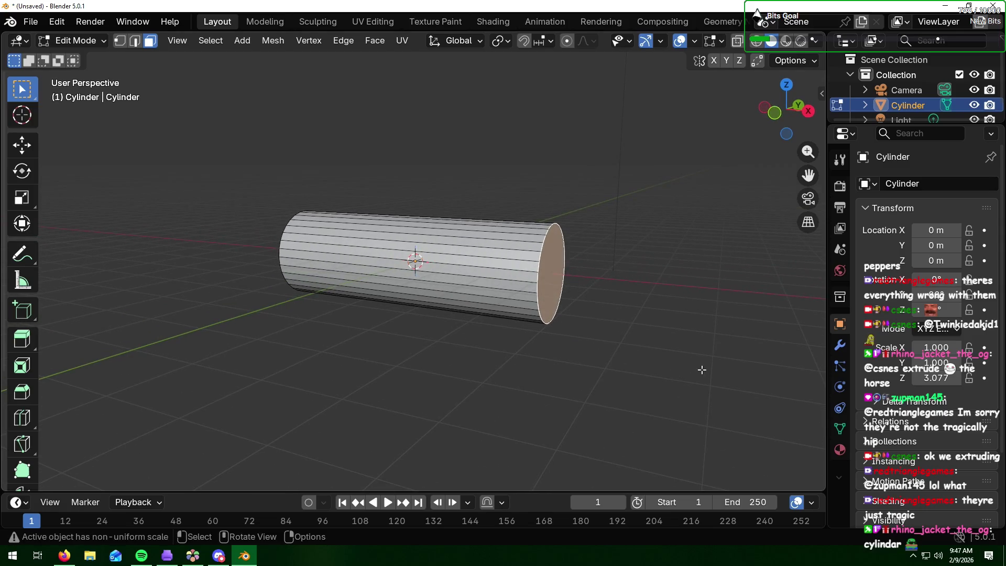
pyautogui.press('e')
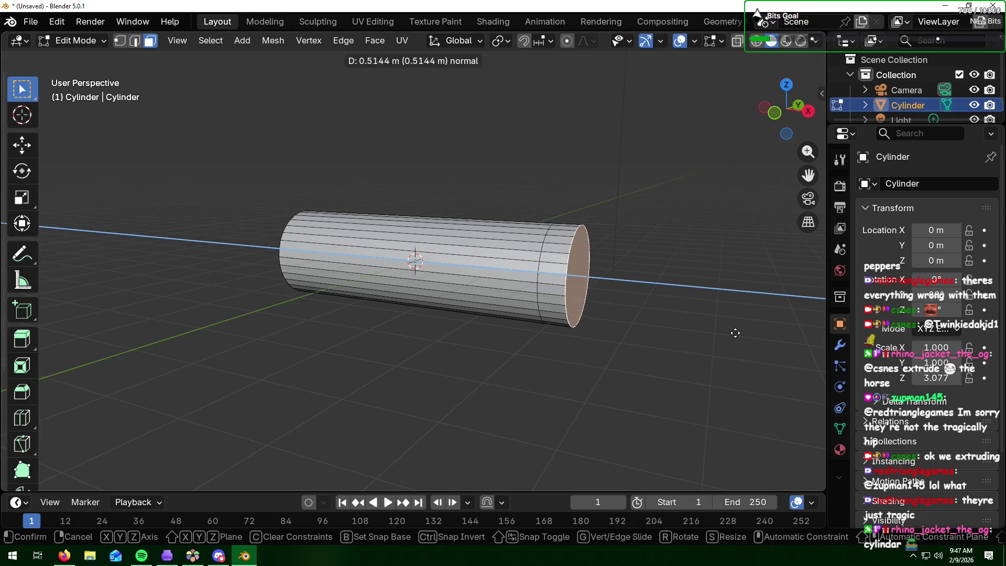
pyautogui.click(744, 332)
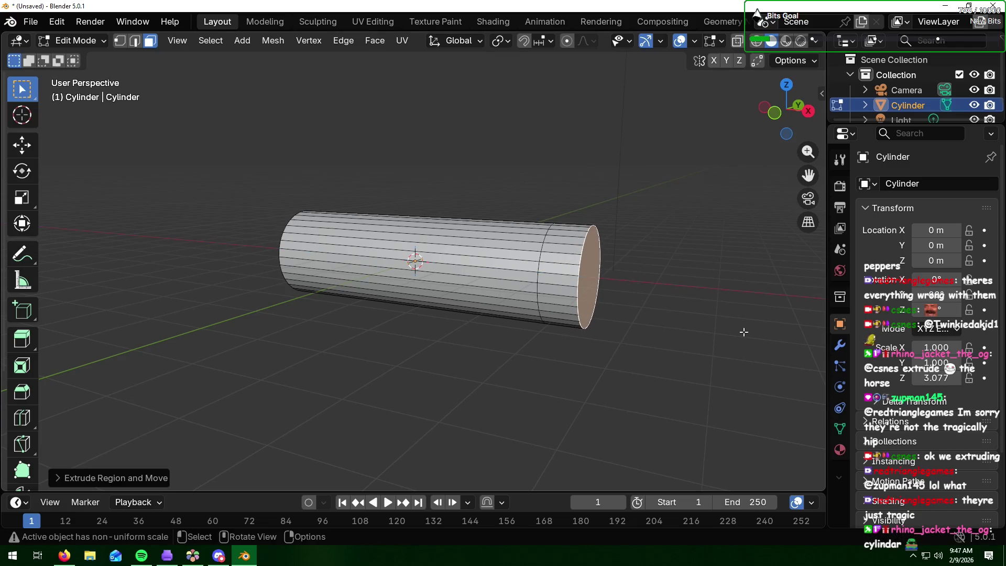
# Step: Shrink the extruded end, raise it, and extrude a further neck segment
pyautogui.press('s')
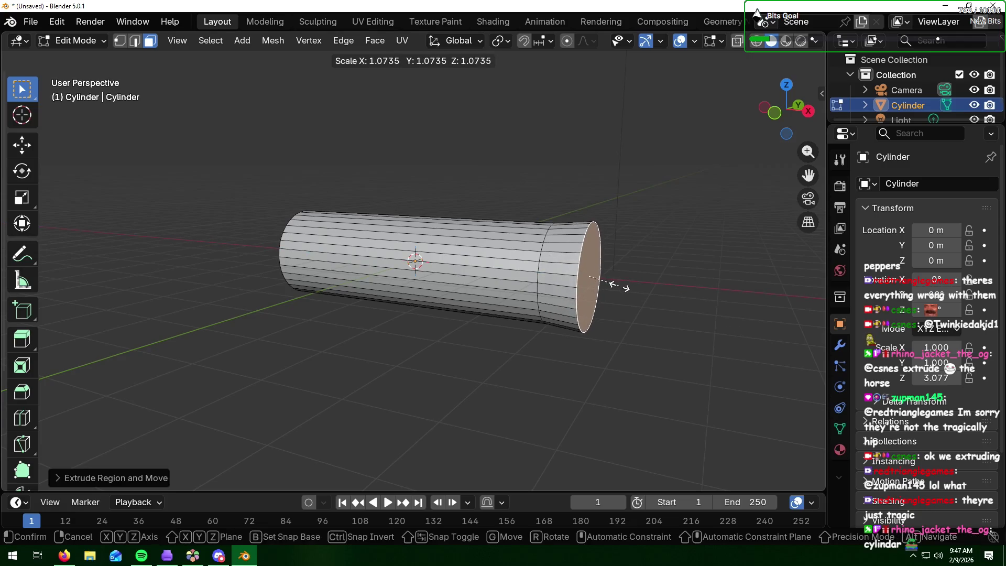
pyautogui.click(613, 276)
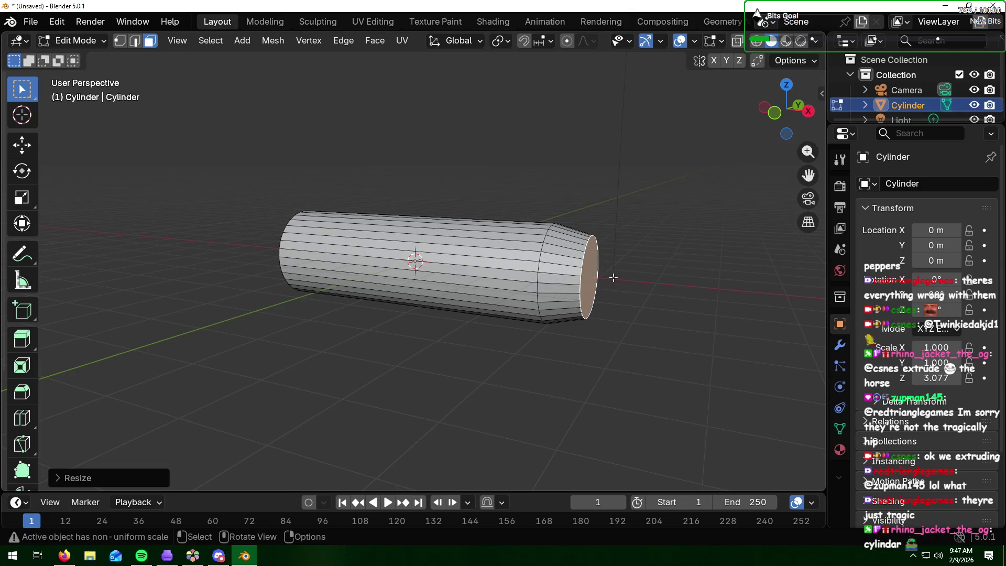
pyautogui.press('g')
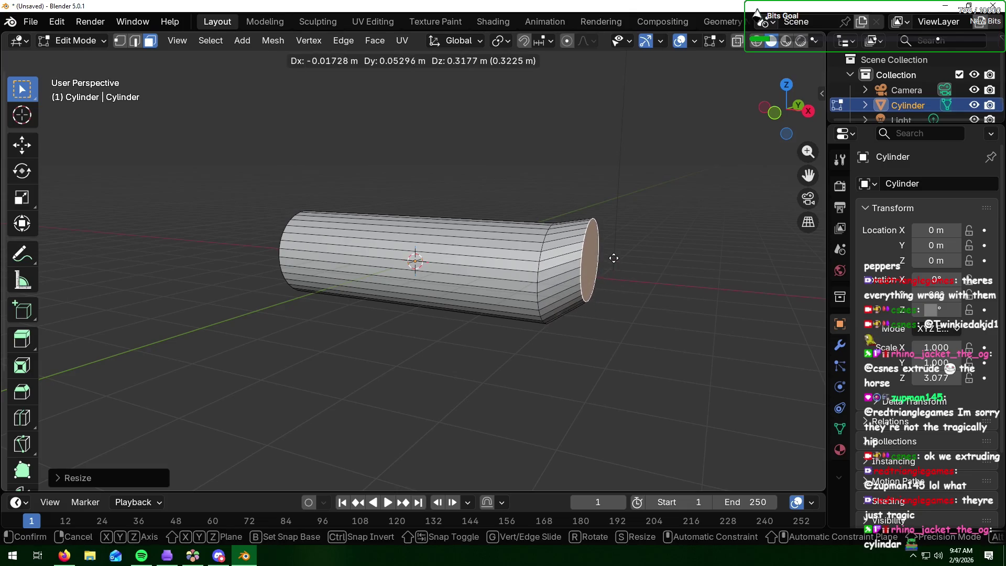
pyautogui.click(682, 211)
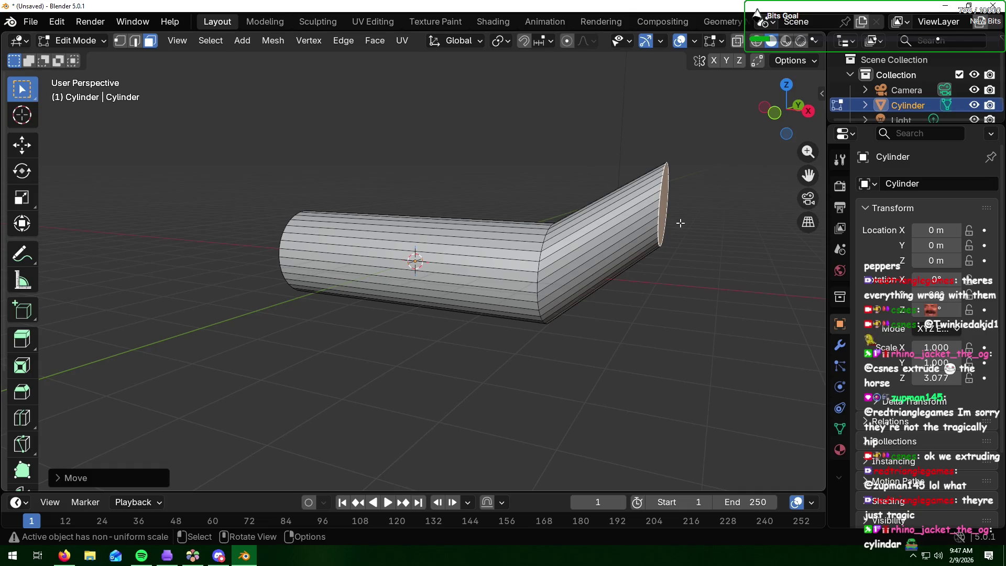
pyautogui.press('e')
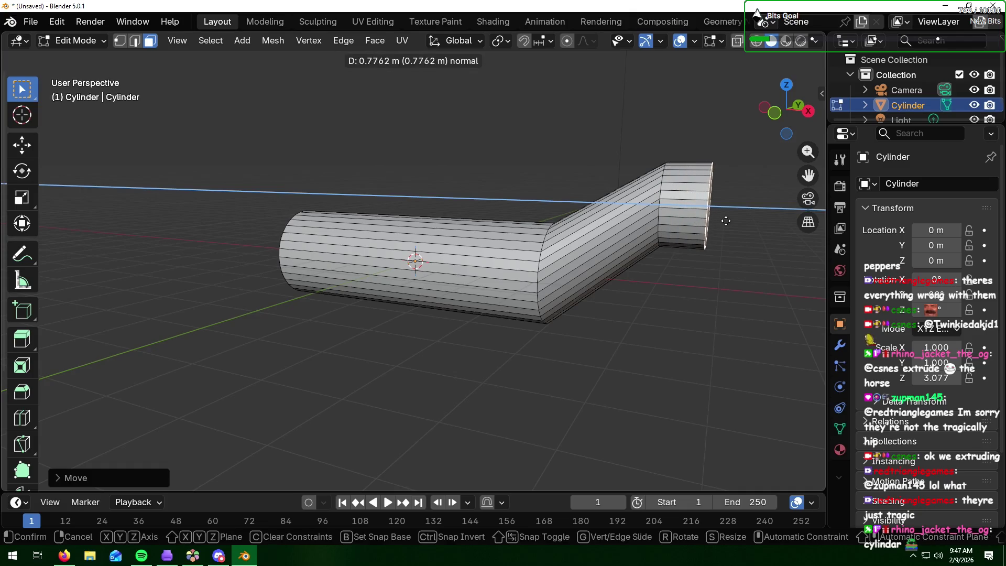
pyautogui.click(741, 221)
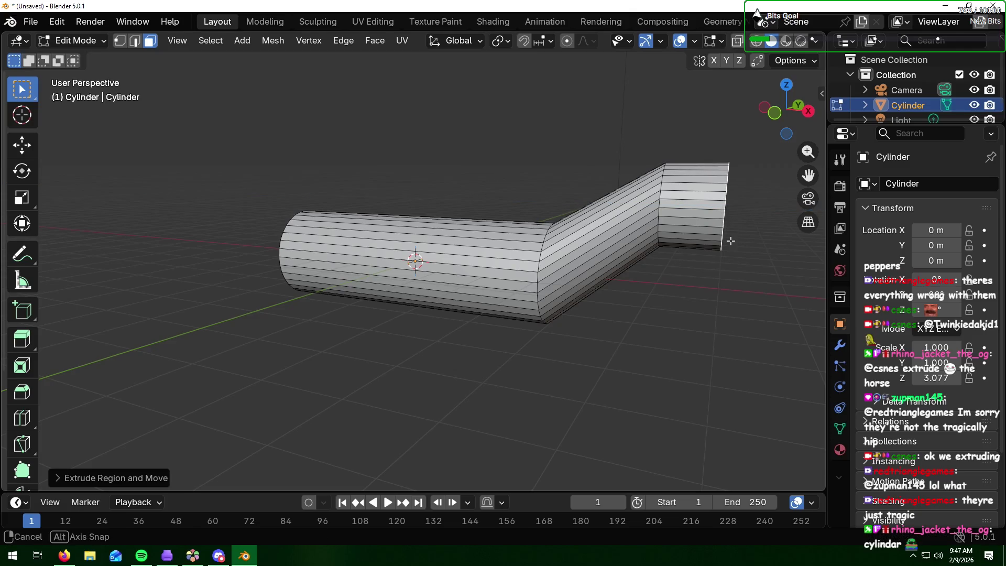
# Step: Move the end cap down and outward and rotate it
pyautogui.moveTo(731, 239)
pyautogui.mouseDown(button='middle')
pyautogui.moveTo(744, 244)
pyautogui.moveTo(720, 239)
pyautogui.moveTo(730, 240)
pyautogui.mouseUp(button='middle')
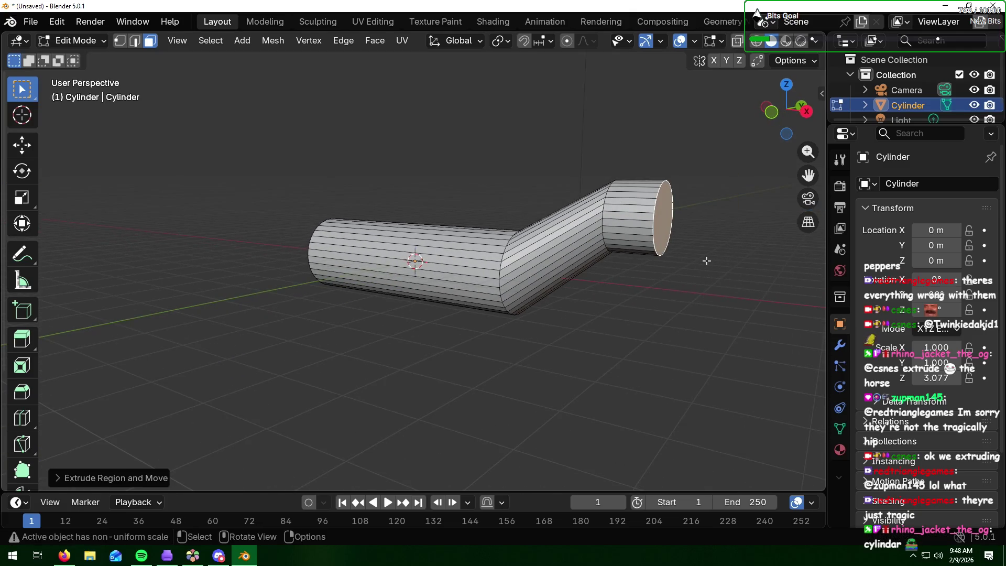
pyautogui.press('g')
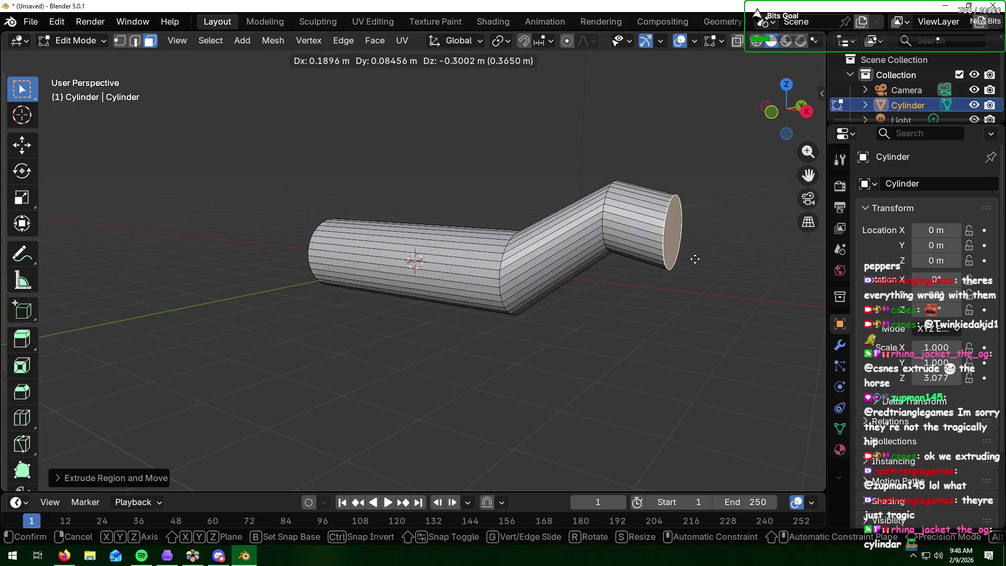
pyautogui.click(724, 282)
pyautogui.press('r')
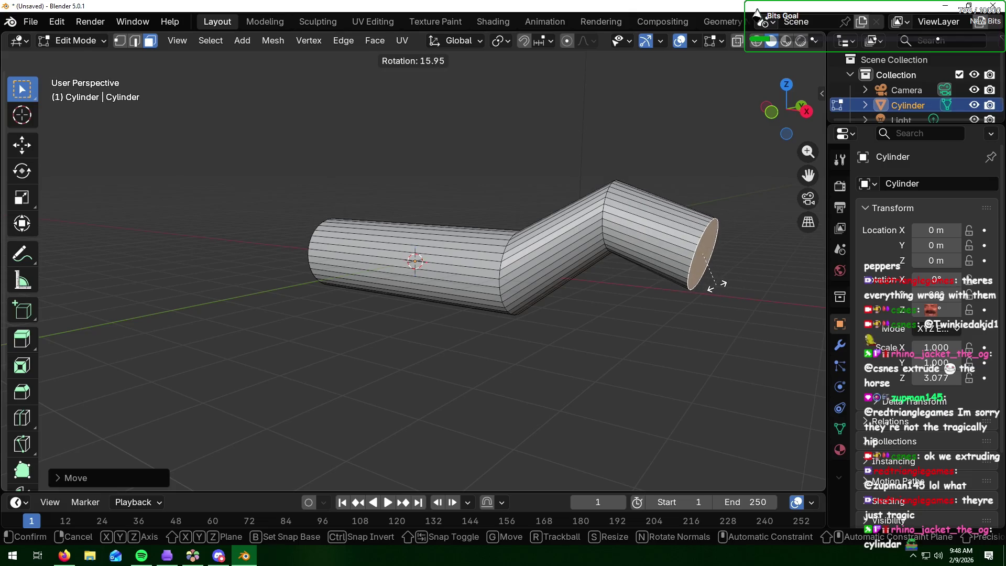
pyautogui.click(718, 285)
pyautogui.moveTo(719, 286)
pyautogui.mouseDown(button='middle')
pyautogui.moveTo(637, 290)
pyautogui.moveTo(738, 287)
pyautogui.mouseUp(button='middle')
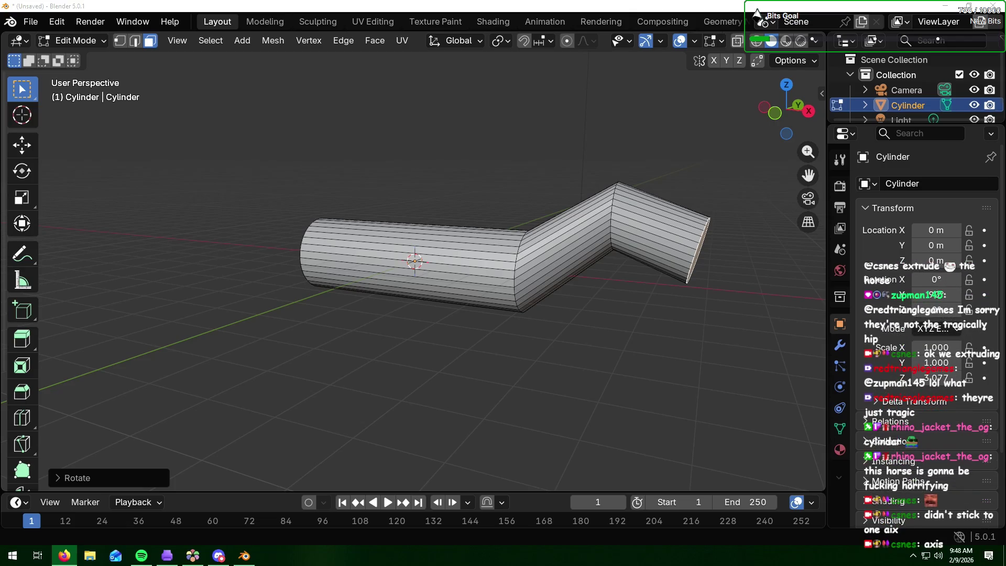
# Step: Undo the bent and tapered extruded segments
pyautogui.click(755, 379)
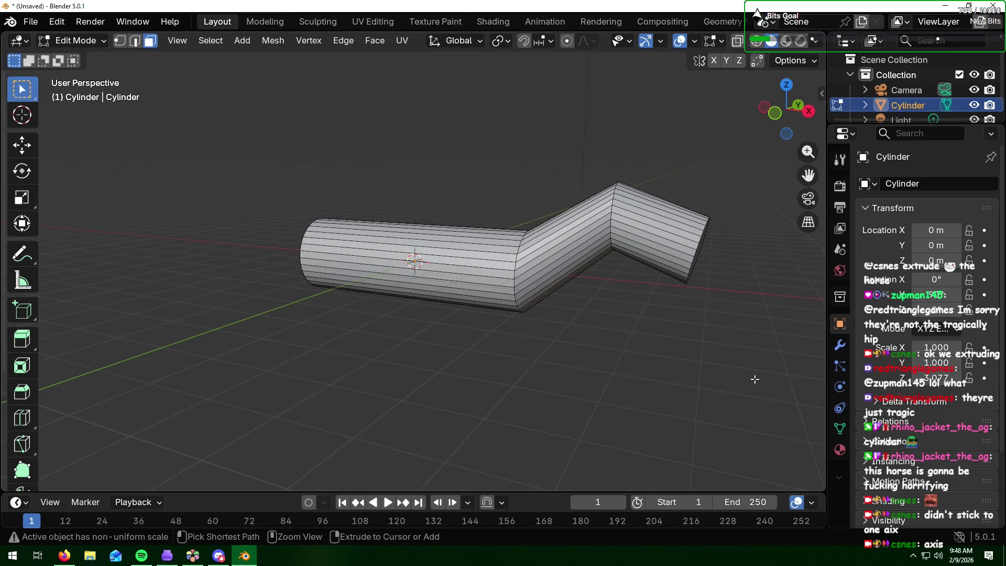
pyautogui.hotkey('ctrl', 'z')
pyautogui.hotkey('ctrl', 'z')
pyautogui.hotkey('ctrl', 'z')
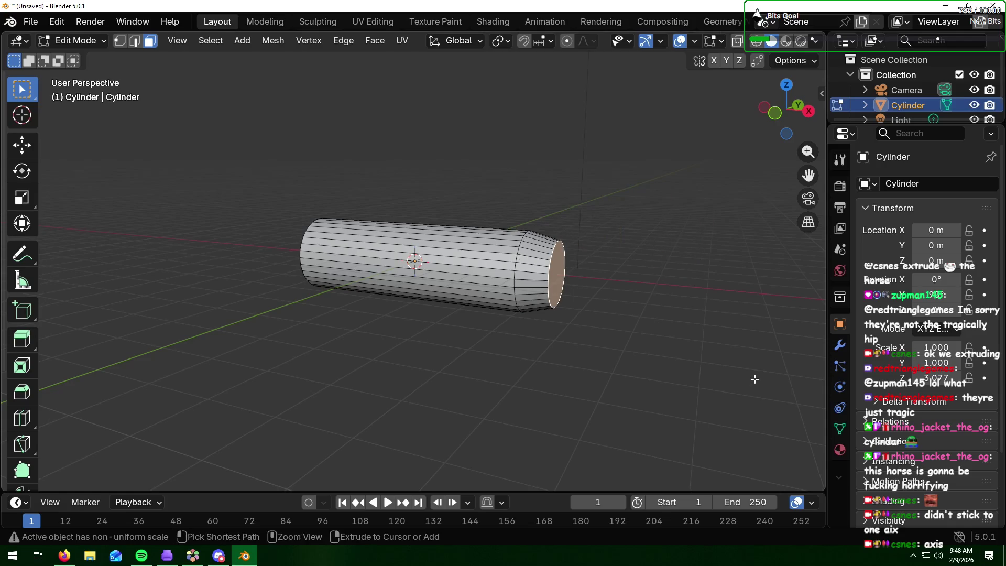
pyautogui.hotkey('ctrl', 'z')
# Step: Taper the cylinder's end cap by scaling it down
pyautogui.moveTo(755, 379)
pyautogui.mouseDown(button='middle')
pyautogui.moveTo(623, 353)
pyautogui.moveTo(726, 367)
pyautogui.moveTo(690, 367)
pyautogui.moveTo(782, 355)
pyautogui.moveTo(598, 353)
pyautogui.moveTo(714, 363)
pyautogui.mouseUp(button='middle')
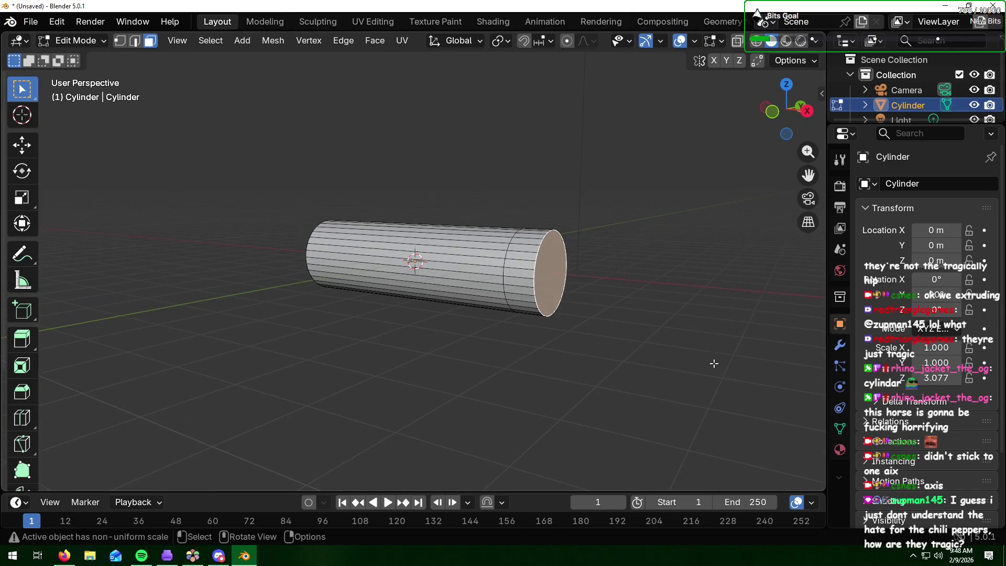
pyautogui.press('s')
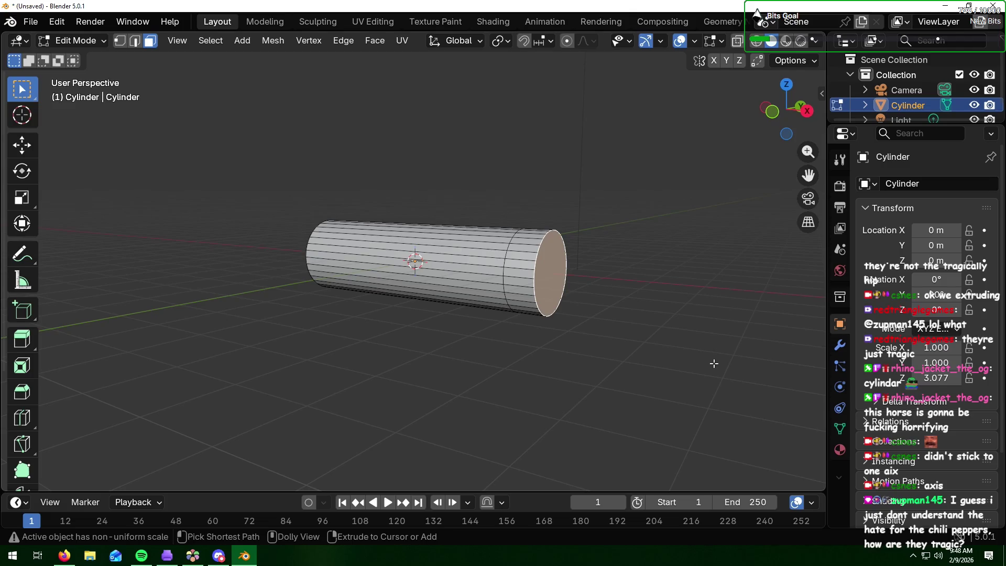
pyautogui.click(629, 336)
pyautogui.moveTo(629, 336); pyautogui.dragTo(650, 338, button='middle')
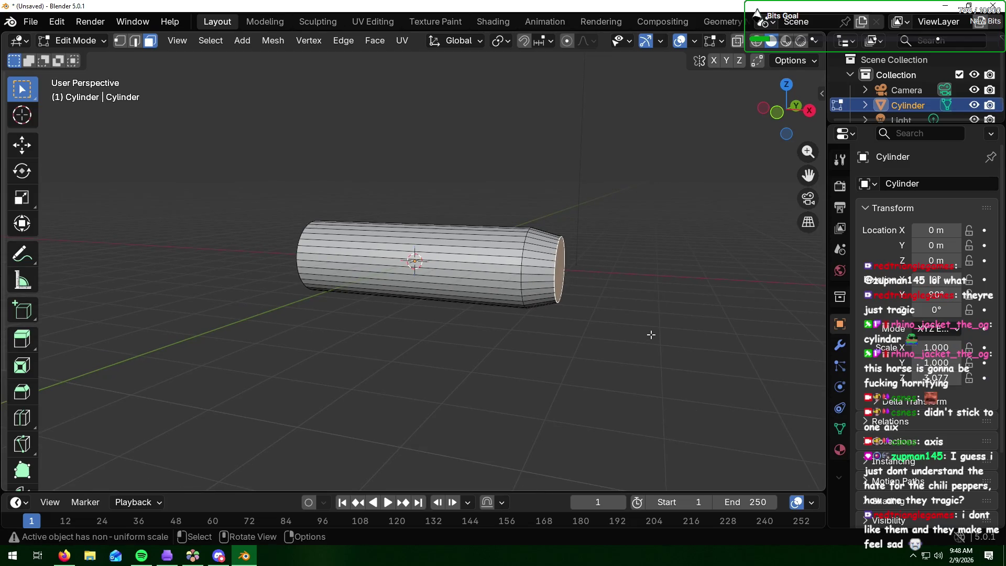
# Step: Push the end cap out along X, then raise it along Z so it angles upward
pyautogui.press('g')
pyautogui.press('x')
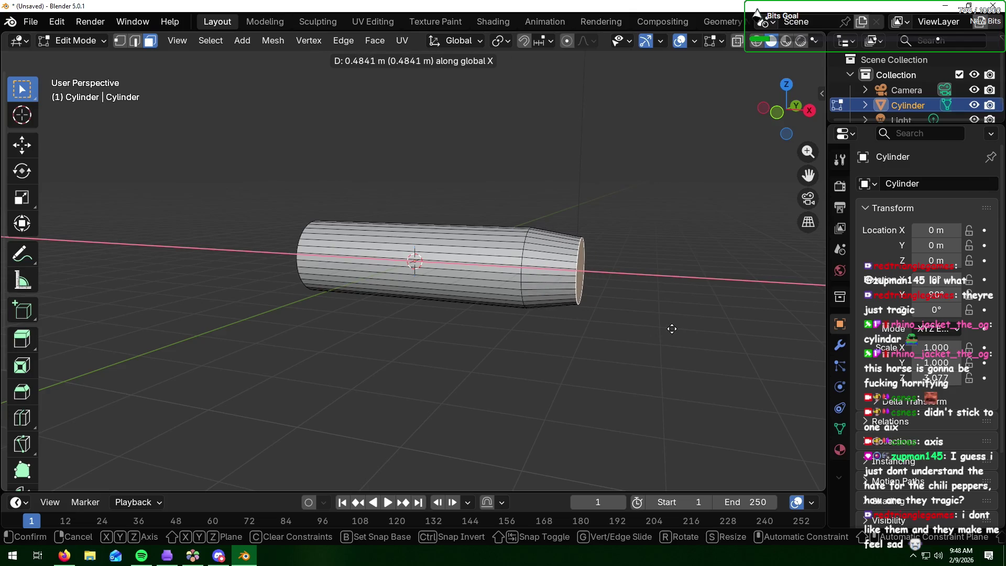
pyautogui.click(702, 327)
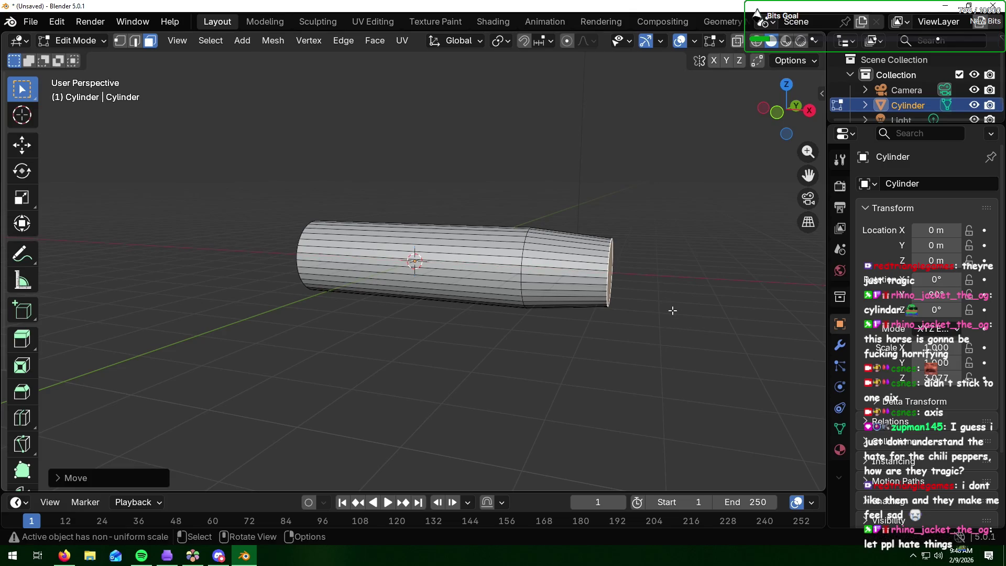
pyautogui.press('g')
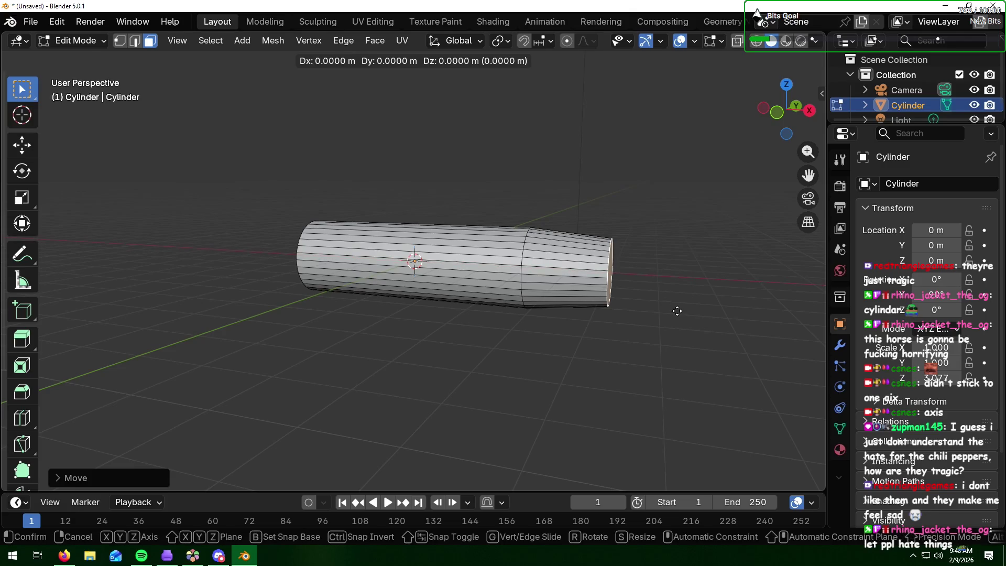
pyautogui.press('z')
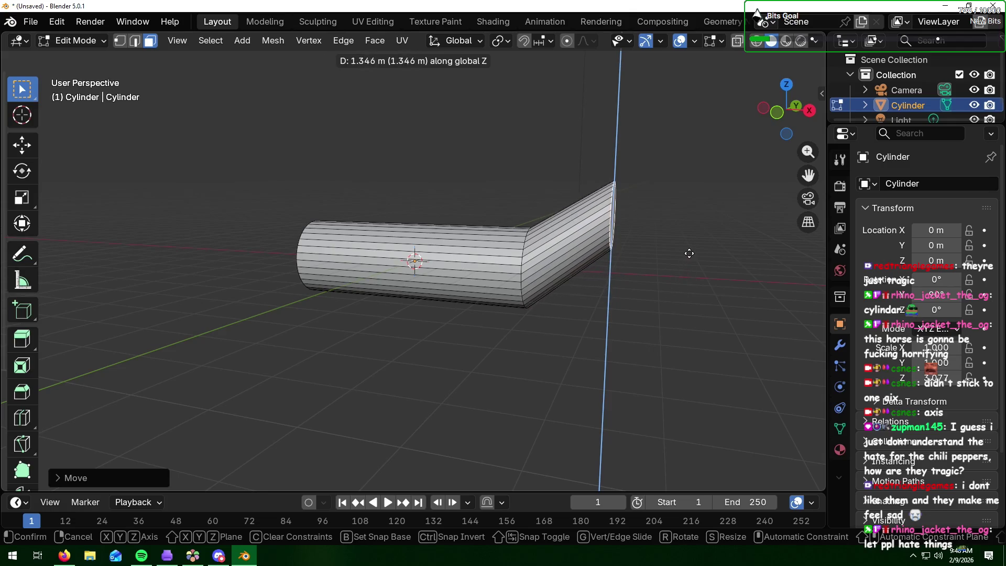
pyautogui.click(689, 254)
pyautogui.moveTo(684, 267)
pyautogui.mouseDown(button='middle')
pyautogui.moveTo(559, 280)
pyautogui.moveTo(691, 275)
pyautogui.moveTo(682, 269)
pyautogui.mouseUp(button='middle')
pyautogui.scroll(2, 683, 269)
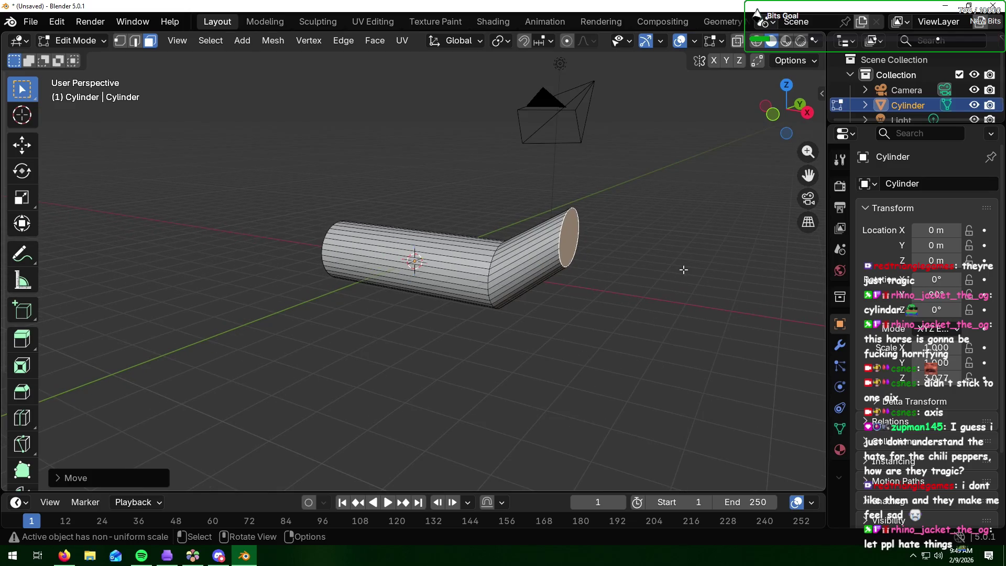
pyautogui.hotkey('alt', 'Tab')
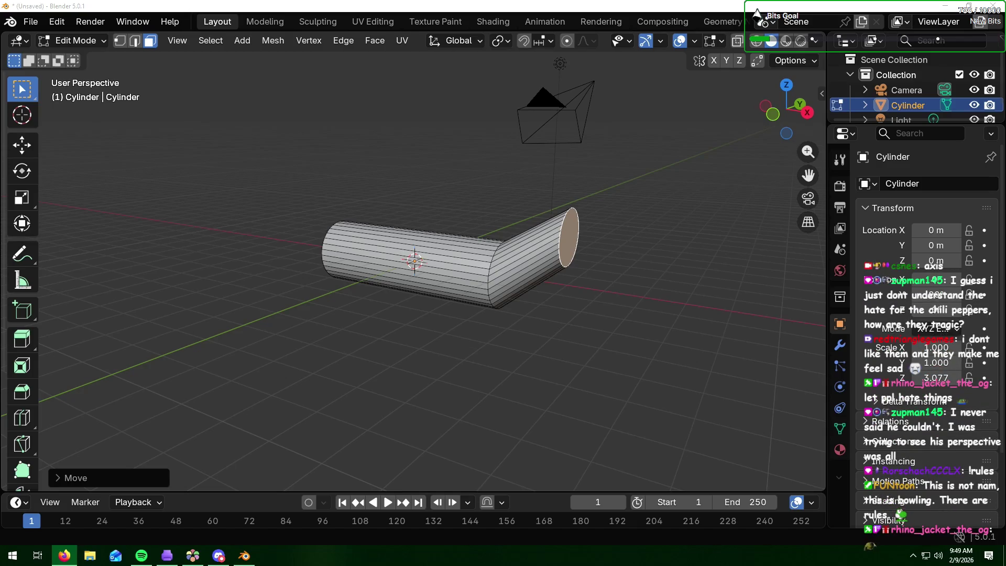
# Step: Try extruding the end face along X and raising it, then undo that section
pyautogui.click(620, 321)
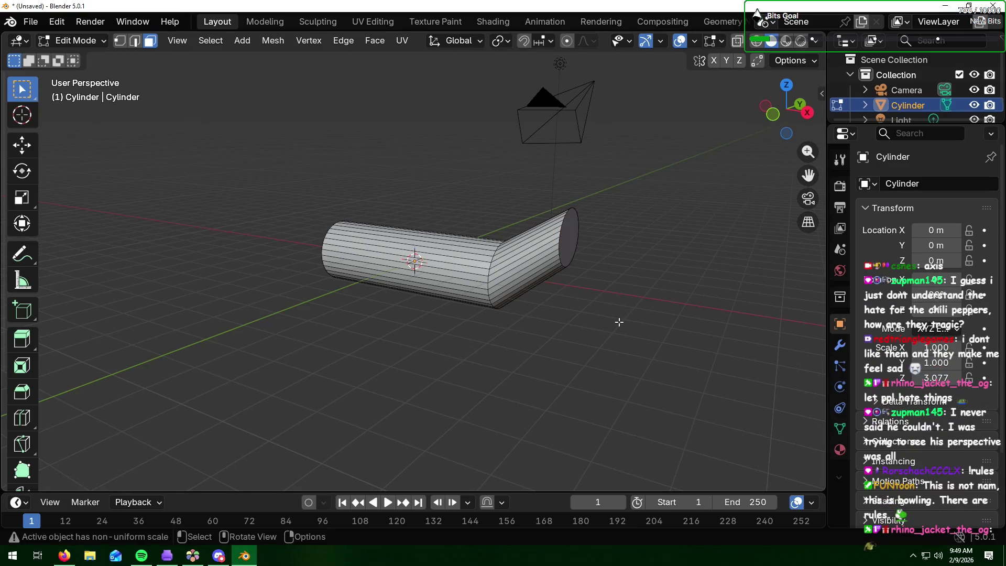
pyautogui.click(572, 239)
pyautogui.moveTo(602, 268); pyautogui.dragTo(636, 263, button='middle')
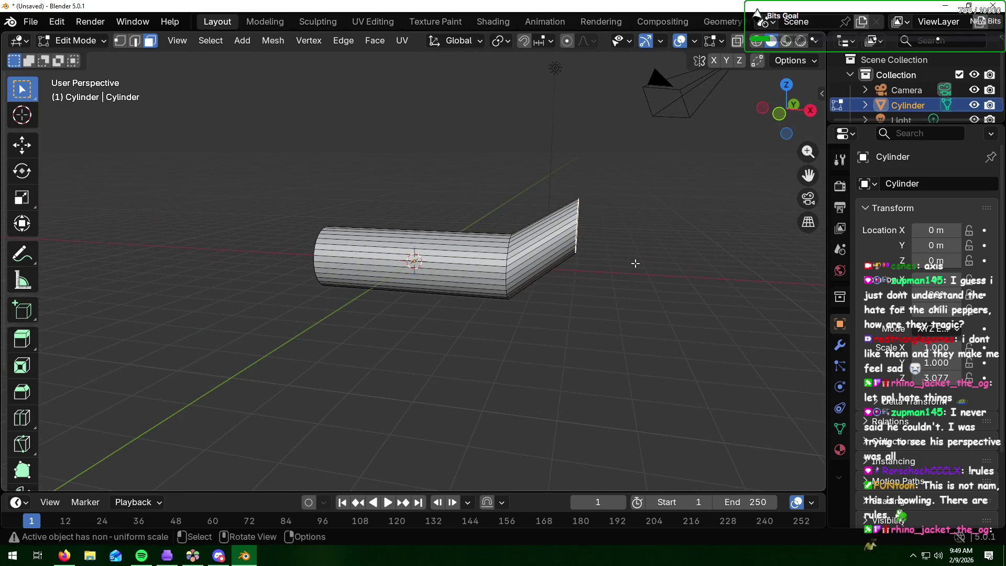
pyautogui.press('e')
pyautogui.press('x')
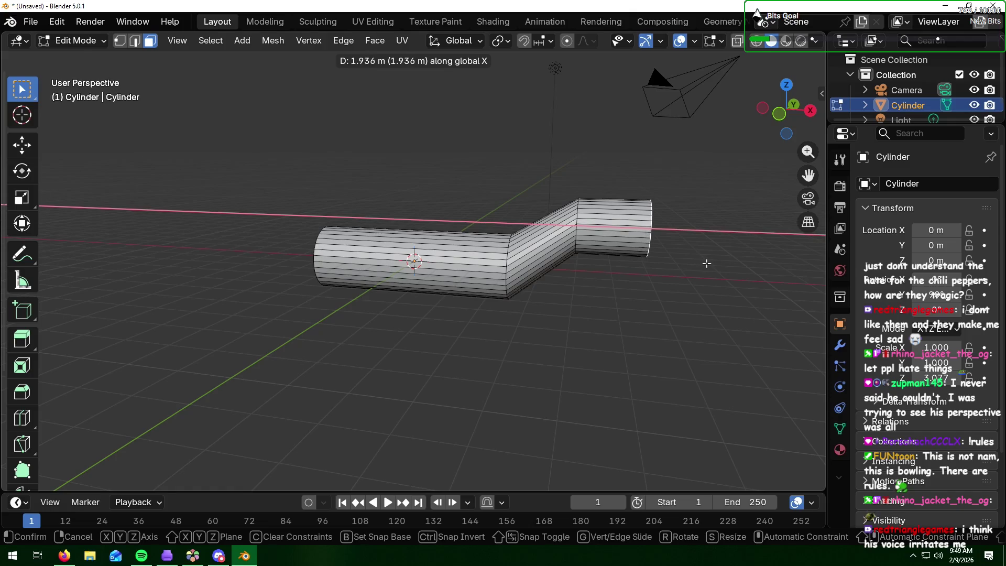
pyautogui.click(706, 263)
pyautogui.press('g')
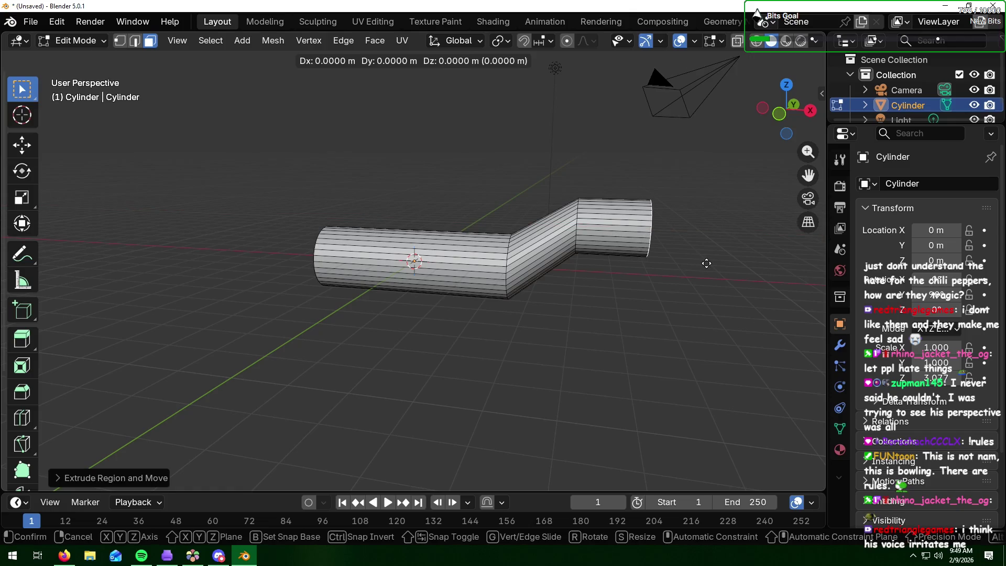
pyautogui.press('z')
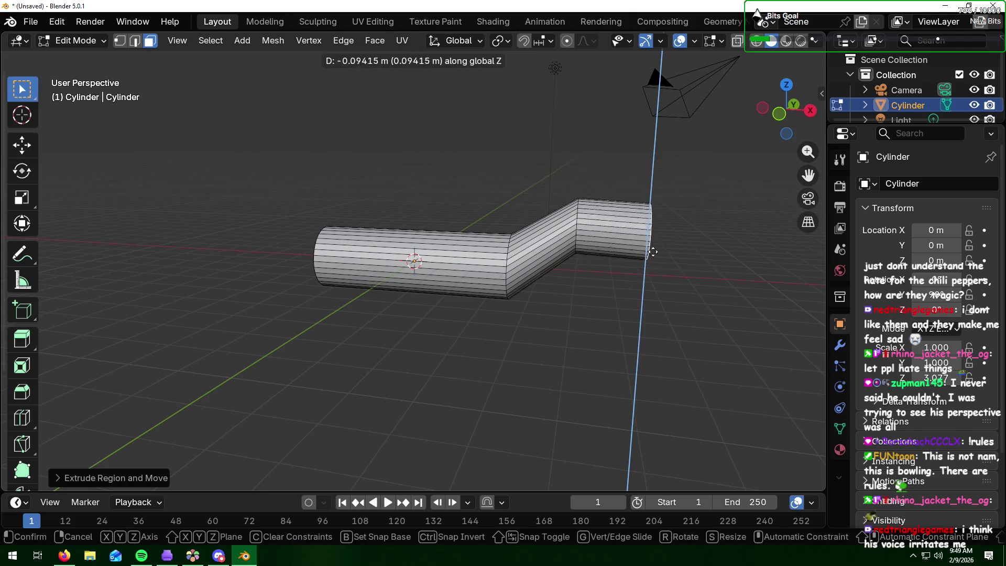
pyautogui.click(629, 231)
pyautogui.hotkey('ctrl', 'z')
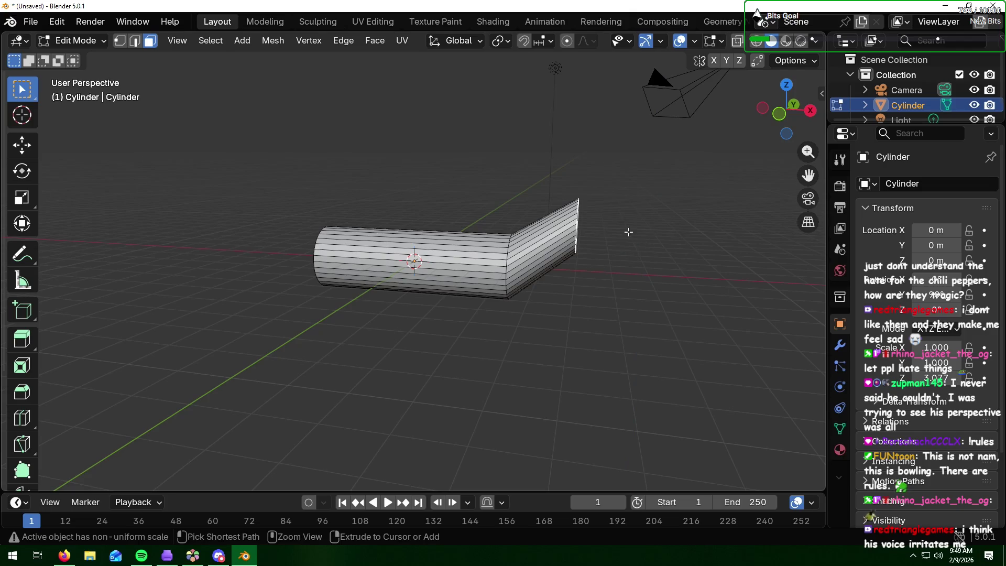
# Step: Lengthen the neck by moving its end out along X and up along Z, then narrow it
pyautogui.press('g')
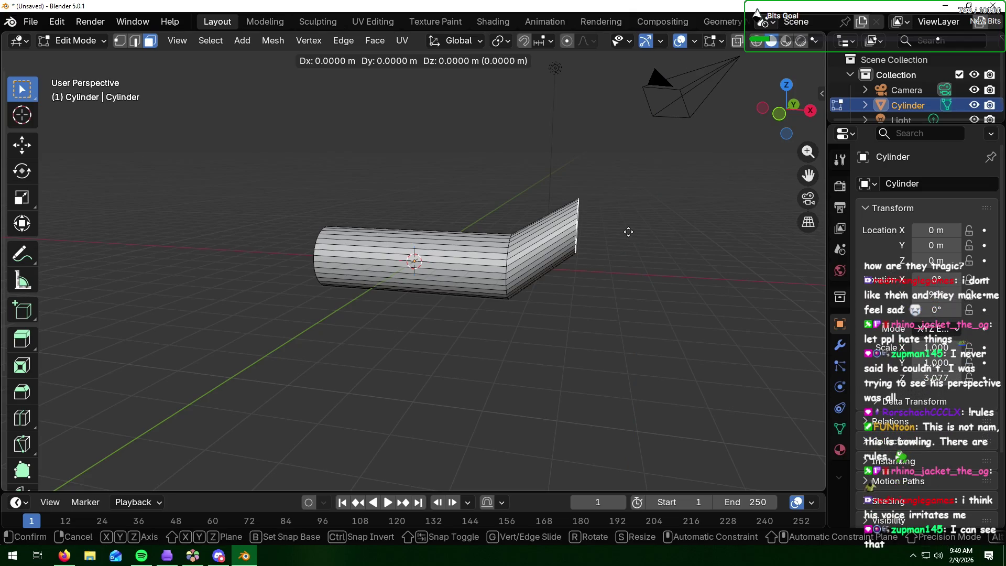
pyautogui.press('x')
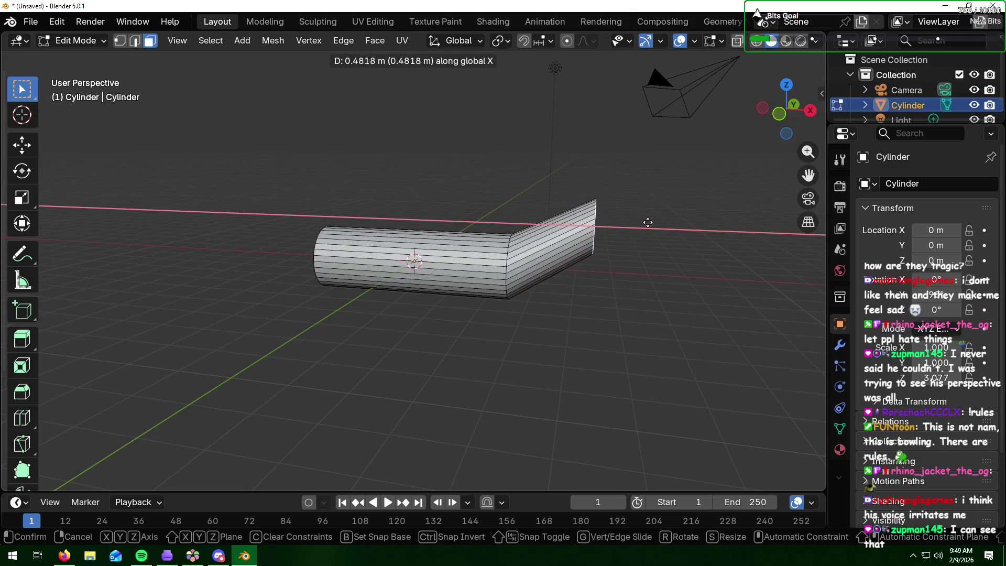
pyautogui.click(672, 221)
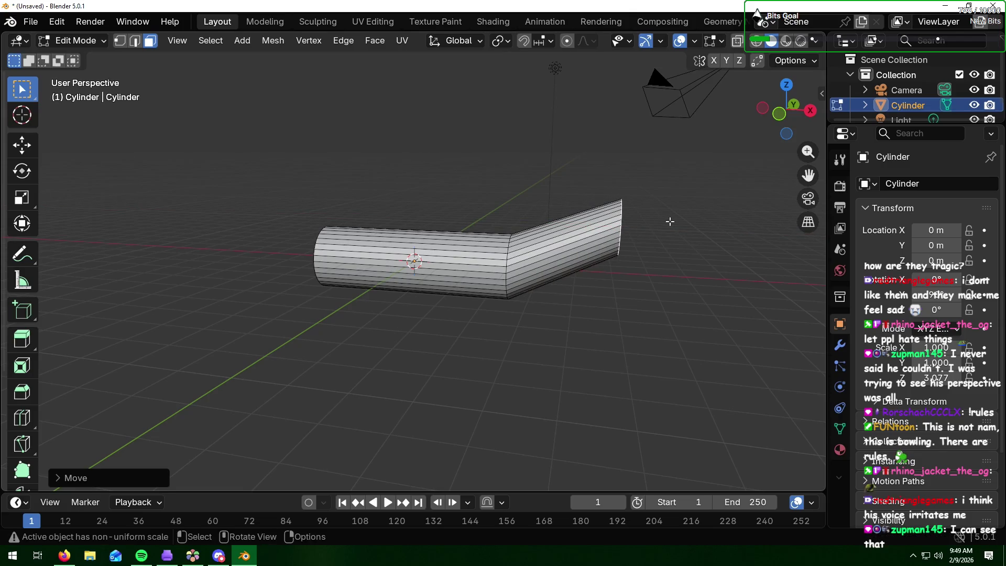
pyautogui.press('g')
pyautogui.press('z')
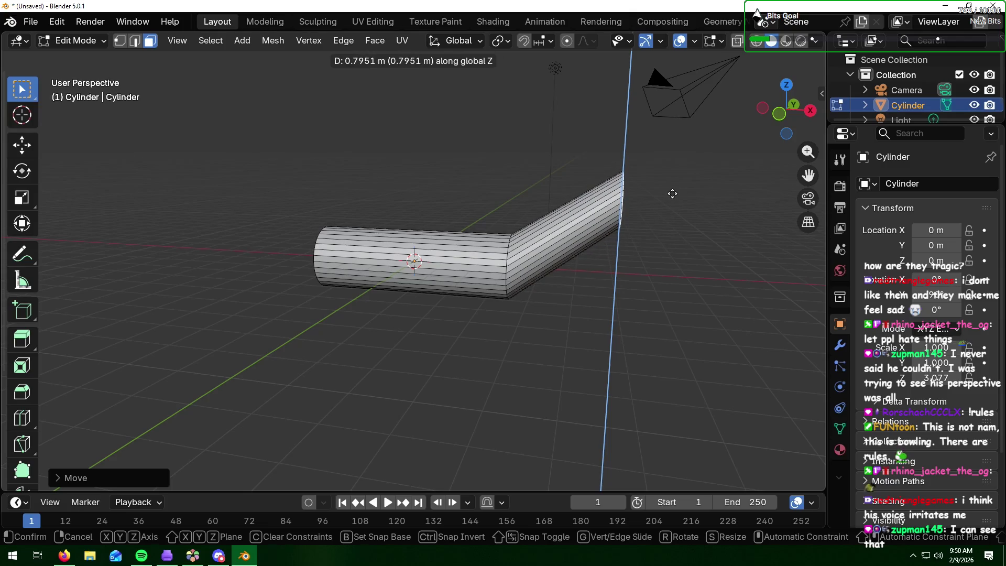
pyautogui.click(672, 194)
pyautogui.moveTo(672, 196)
pyautogui.mouseDown(button='middle')
pyautogui.moveTo(647, 215)
pyautogui.moveTo(511, 233)
pyautogui.moveTo(665, 220)
pyautogui.mouseUp(button='middle')
pyautogui.press('s')
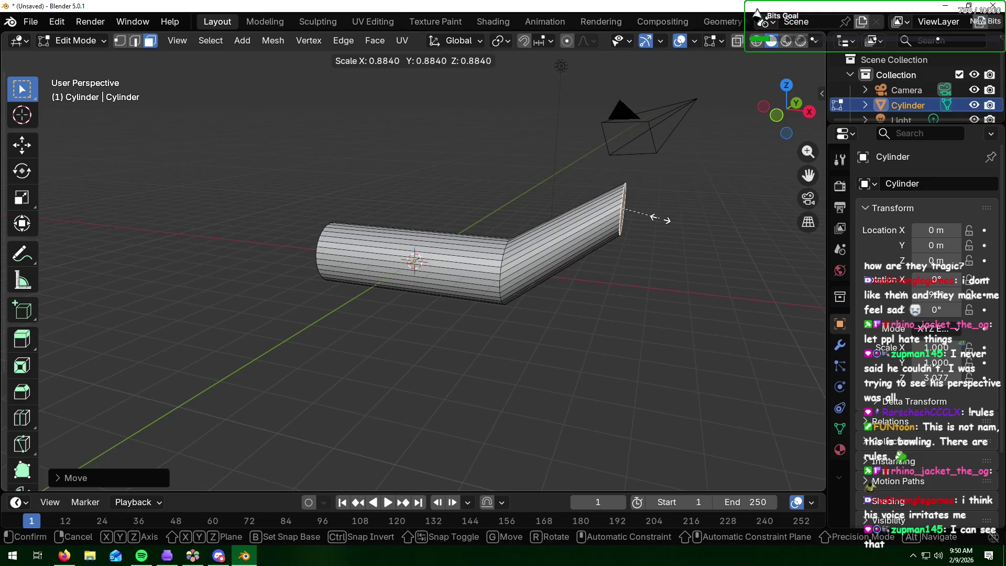
pyautogui.click(662, 220)
pyautogui.moveTo(681, 228)
pyautogui.mouseDown(button='middle')
pyautogui.moveTo(546, 230)
pyautogui.moveTo(680, 224)
pyautogui.mouseUp(button='middle')
# Step: Extrude a head section along X and lower its end slightly along Z
pyautogui.press('e')
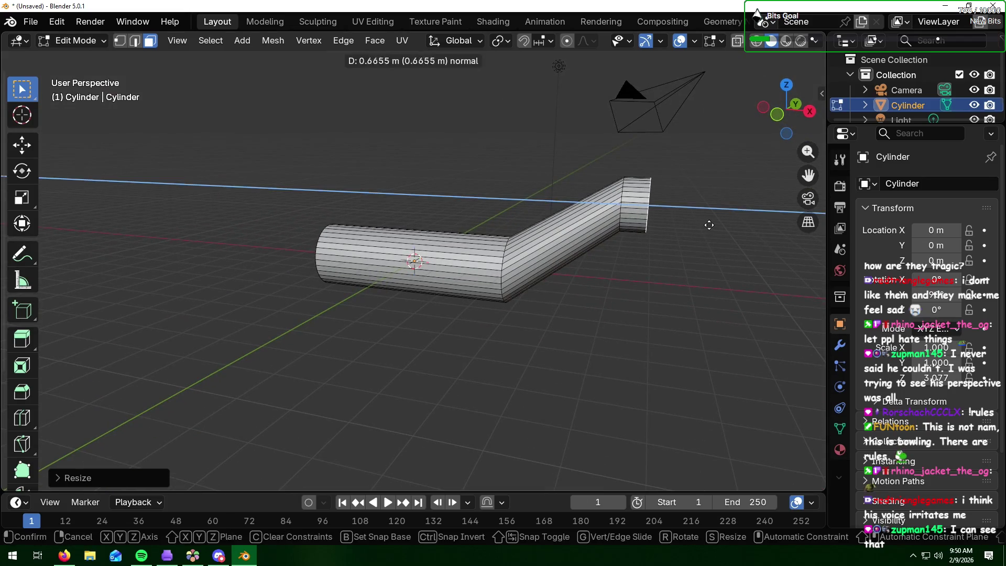
pyautogui.press('x')
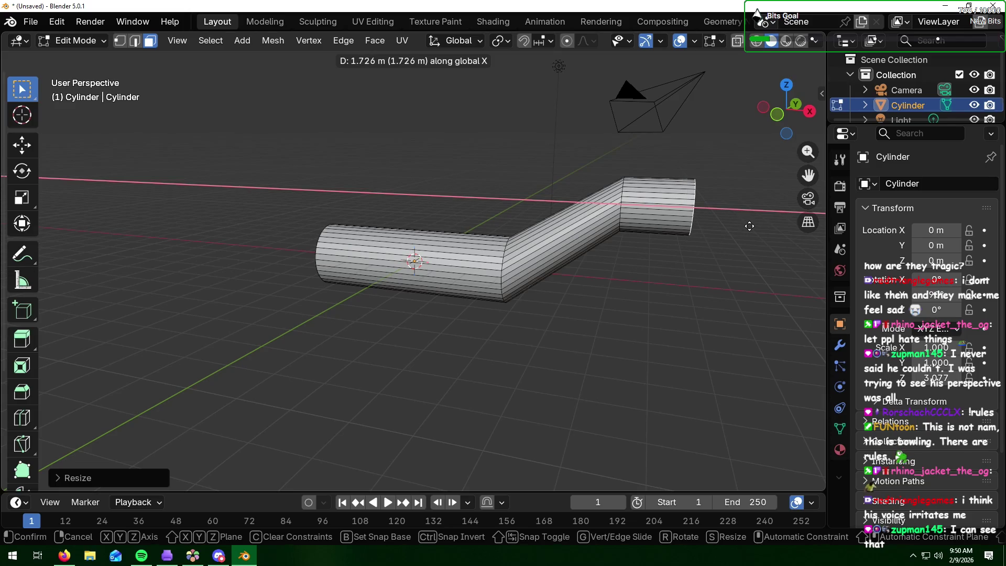
pyautogui.click(750, 226)
pyautogui.press('g')
pyautogui.press('z')
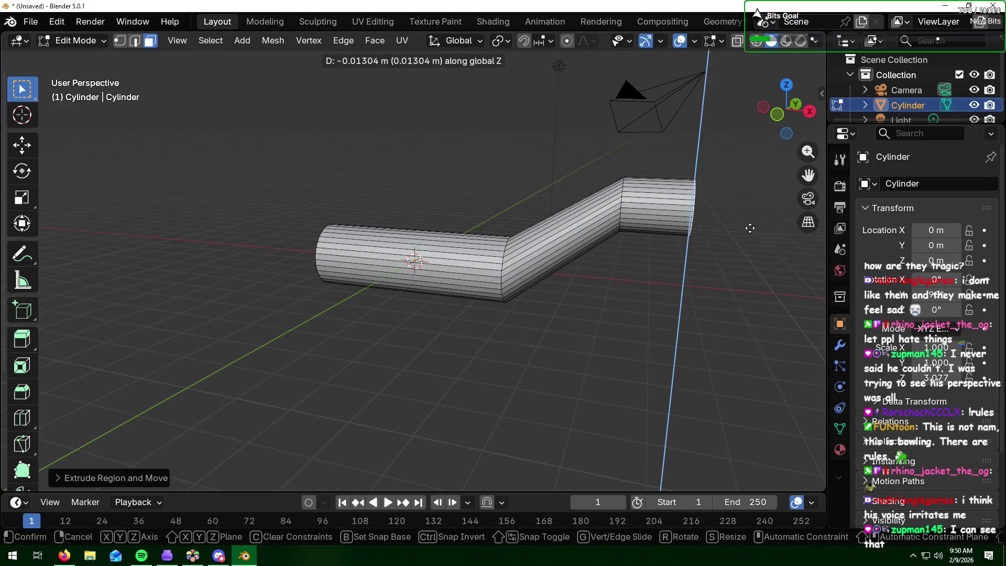
pyautogui.click(757, 258)
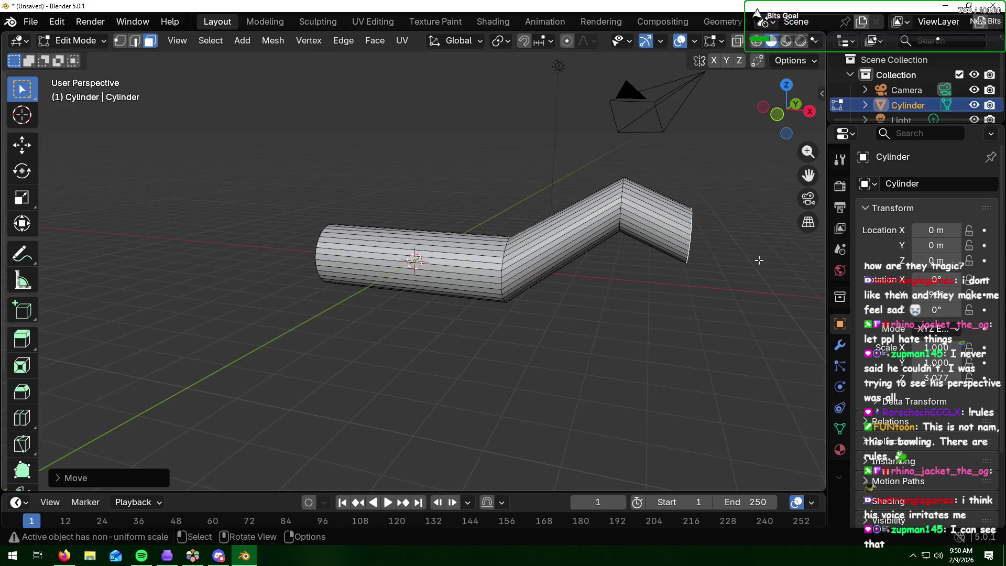
pyautogui.moveTo(759, 260)
pyautogui.mouseDown(button='middle')
pyautogui.moveTo(676, 245)
pyautogui.moveTo(801, 247)
pyautogui.mouseUp(button='middle')
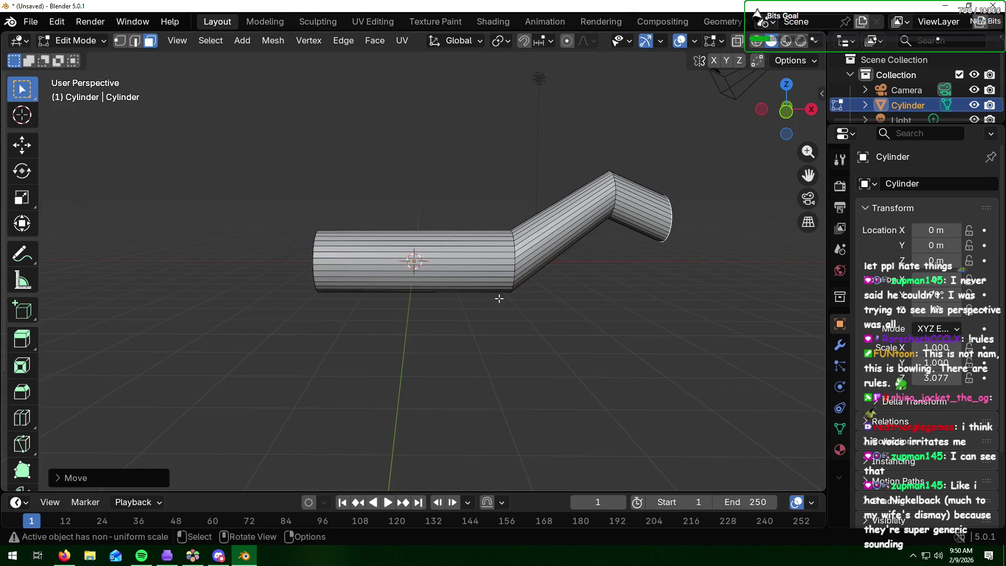
pyautogui.hotkey('alt', 'Tab')
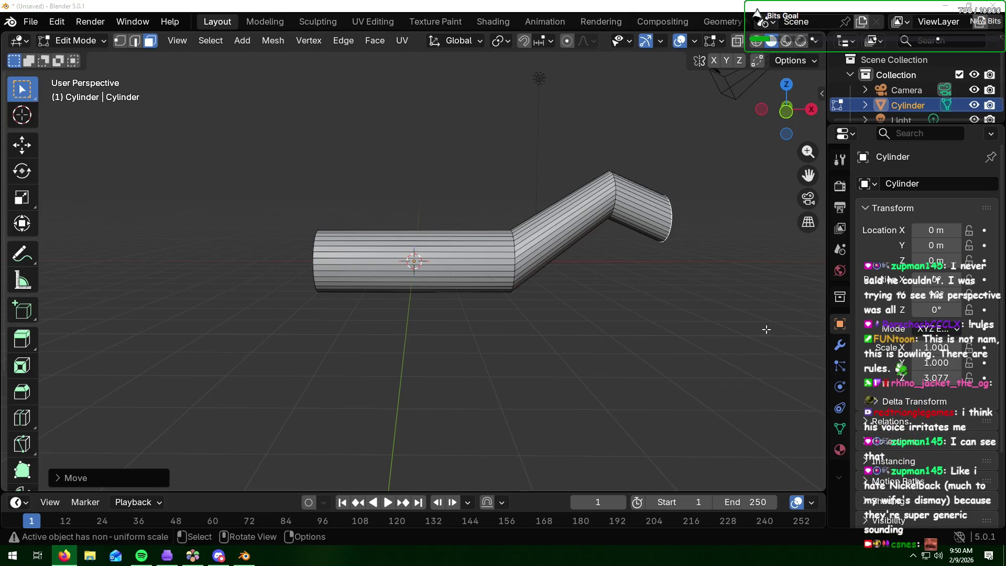
pyautogui.click(502, 308)
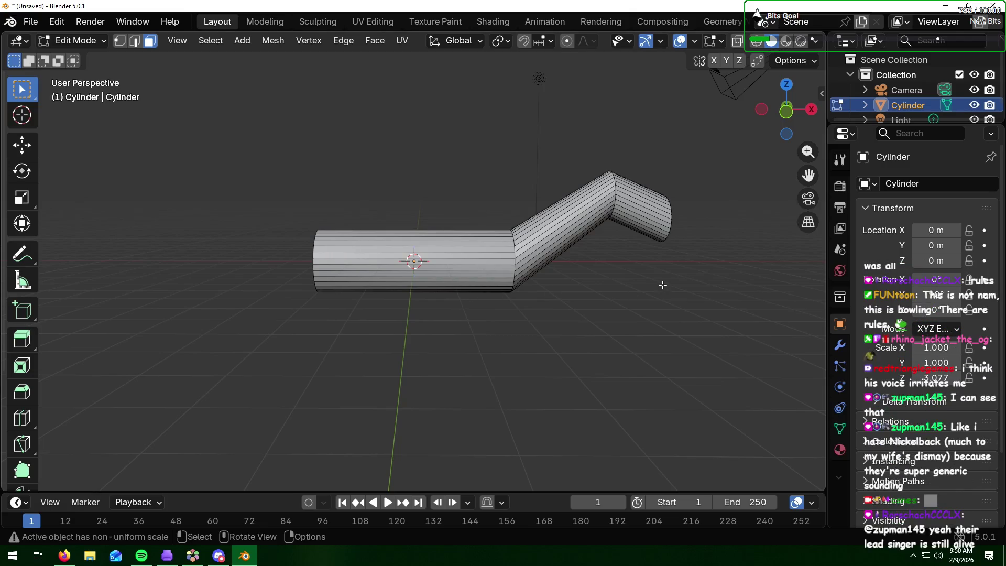
pyautogui.moveTo(694, 274)
pyautogui.mouseDown(button='middle')
pyautogui.moveTo(526, 279)
pyautogui.moveTo(636, 265)
pyautogui.moveTo(797, 267)
pyautogui.moveTo(735, 274)
pyautogui.mouseUp(button='middle')
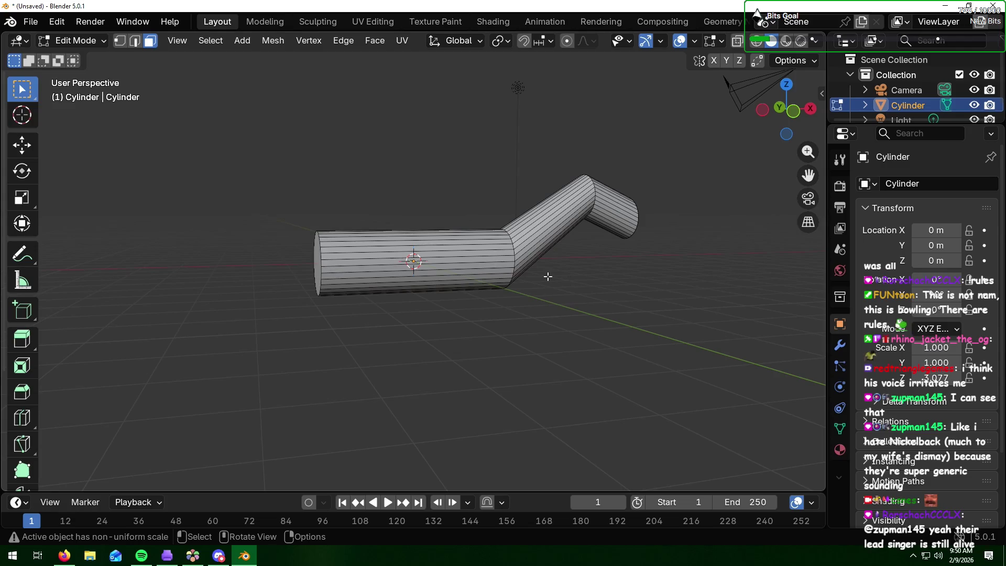
pyautogui.hotkey('alt', 'Tab')
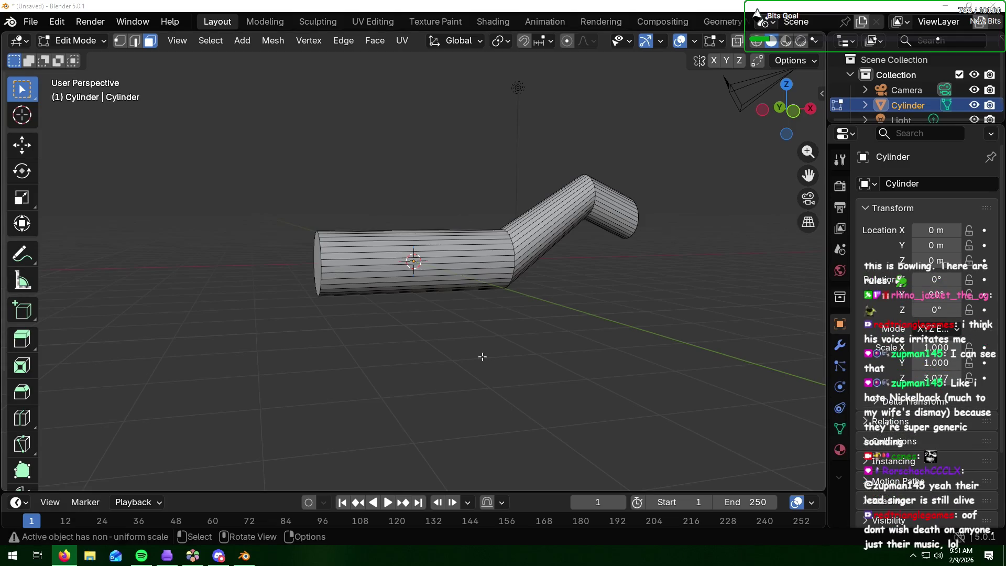
pyautogui.hotkey('alt', 'Tab')
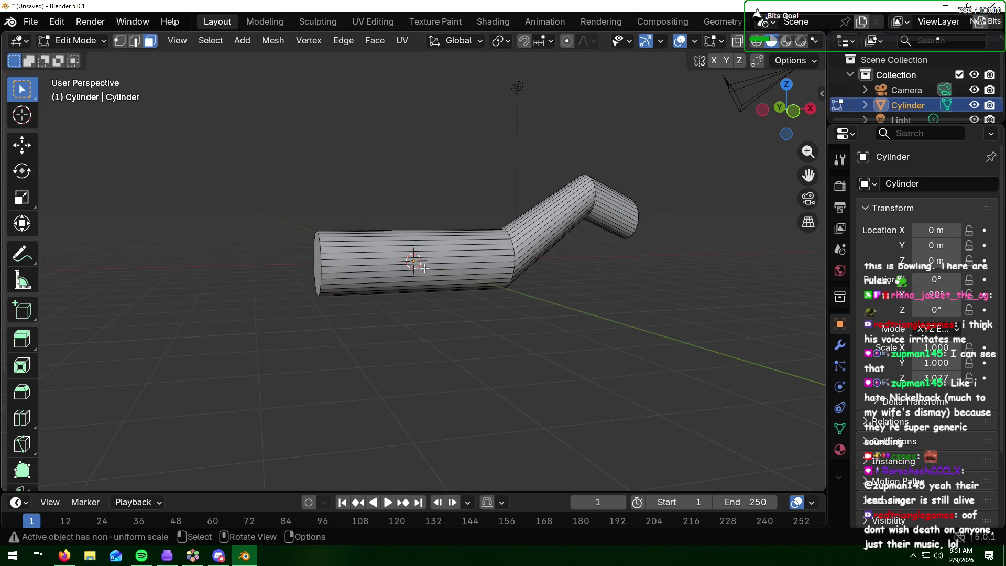
pyautogui.scroll(2, 311, 272)
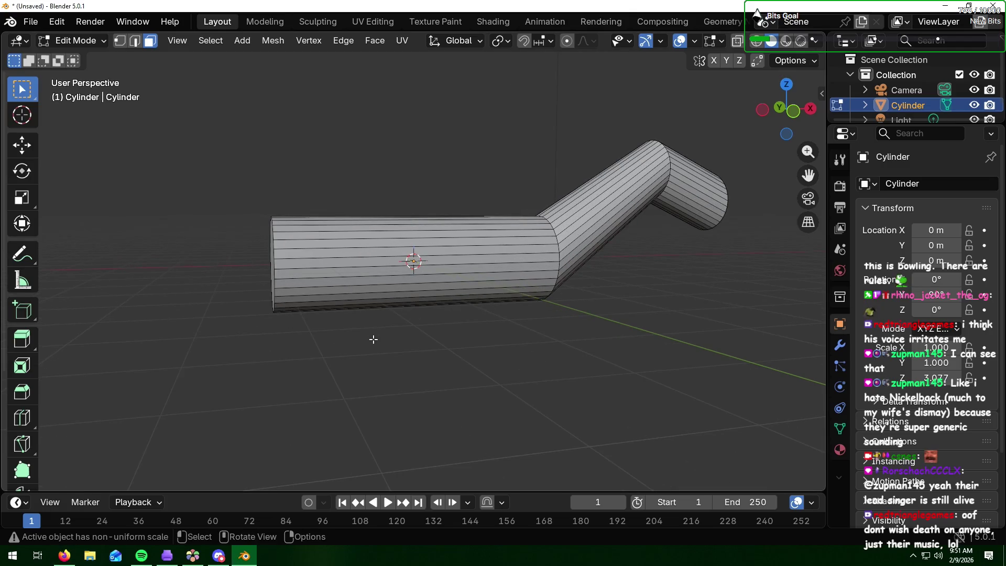
# Step: Loop-cut 11 evenly spaced edge loops across the straight thick body section
pyautogui.hotkey('ctrl', 'r')
pyautogui.scroll(1, 351, 282)
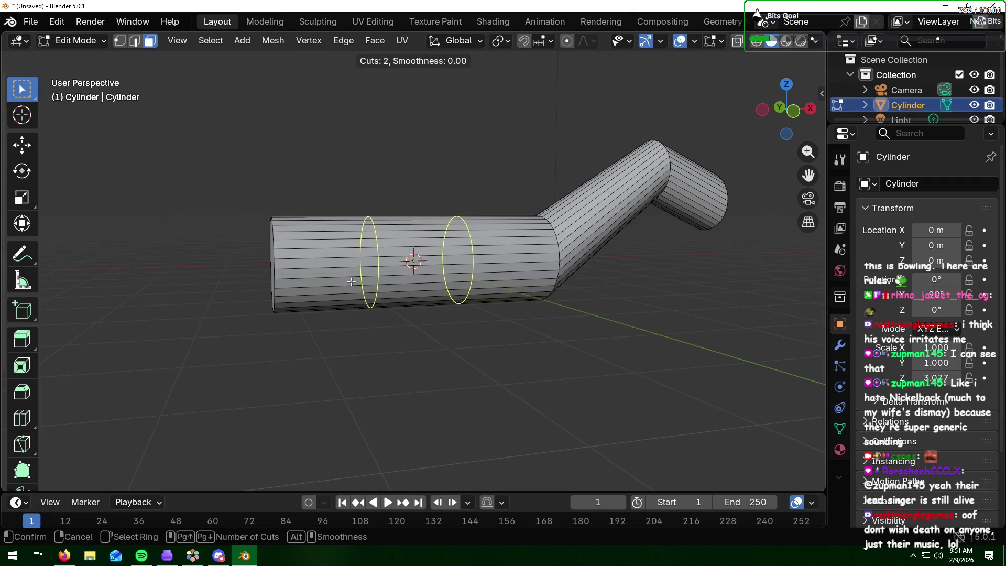
pyautogui.scroll(1, 351, 282)
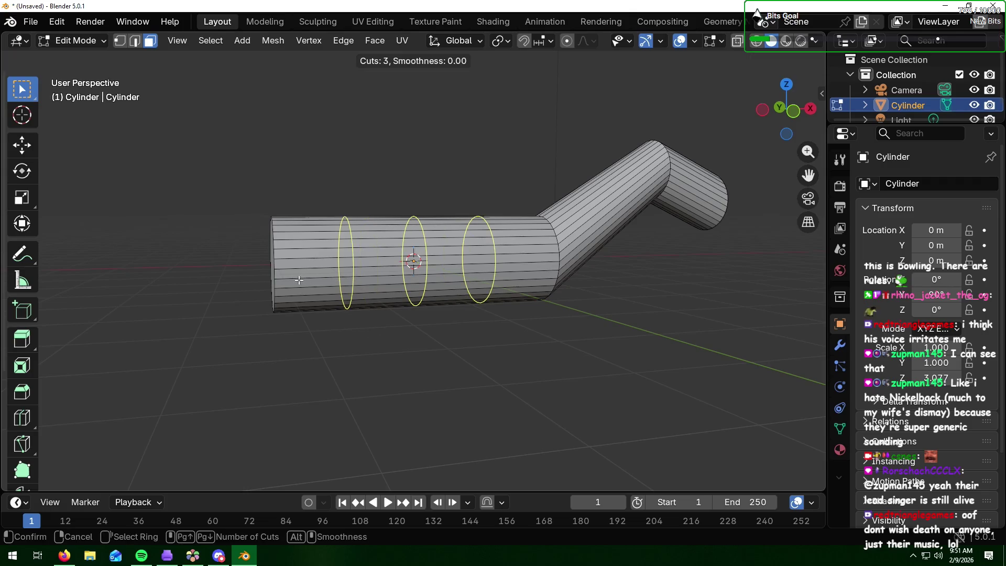
pyautogui.scroll(2, 313, 279)
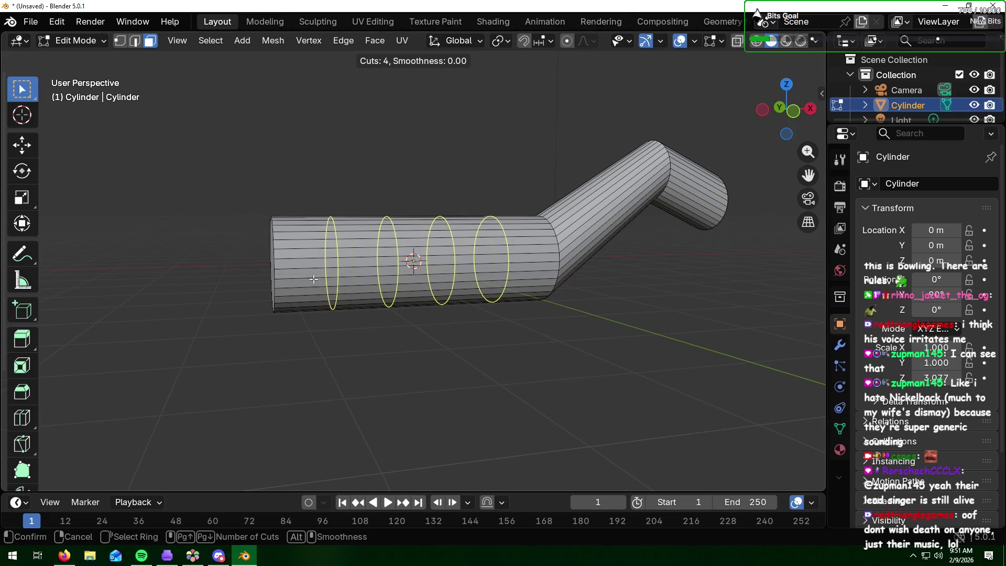
pyautogui.scroll(2, 314, 279)
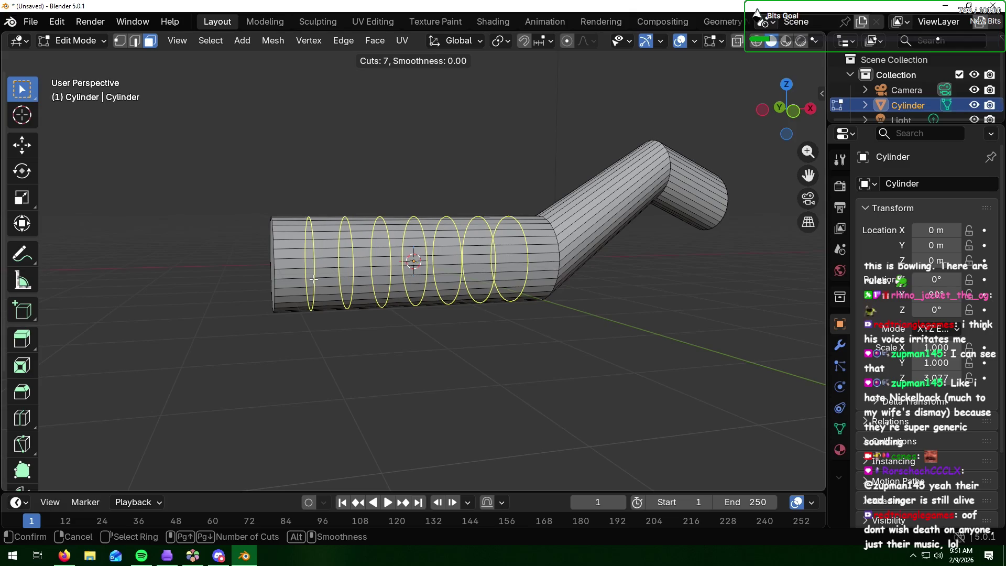
pyautogui.scroll(4, 314, 279)
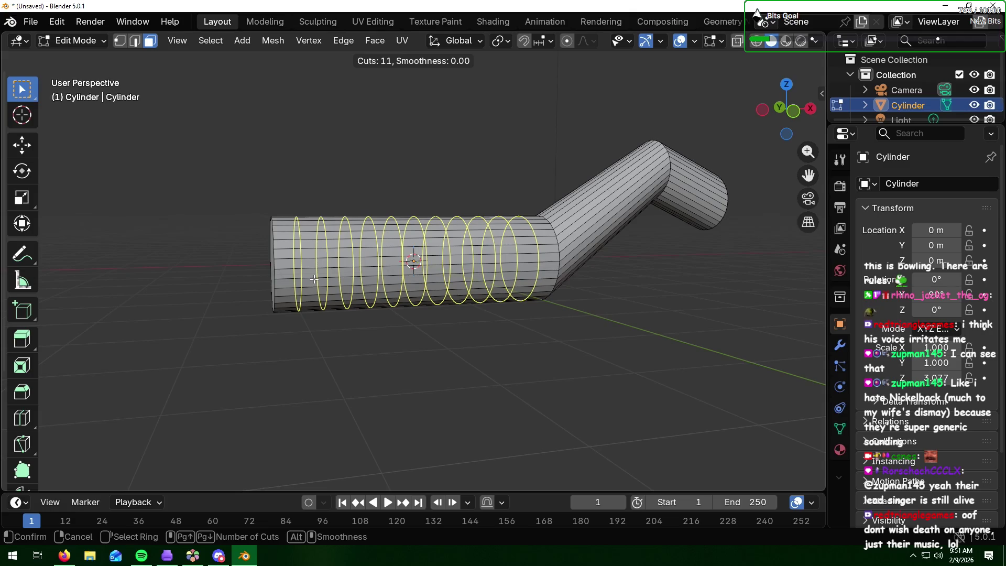
pyautogui.click(314, 280)
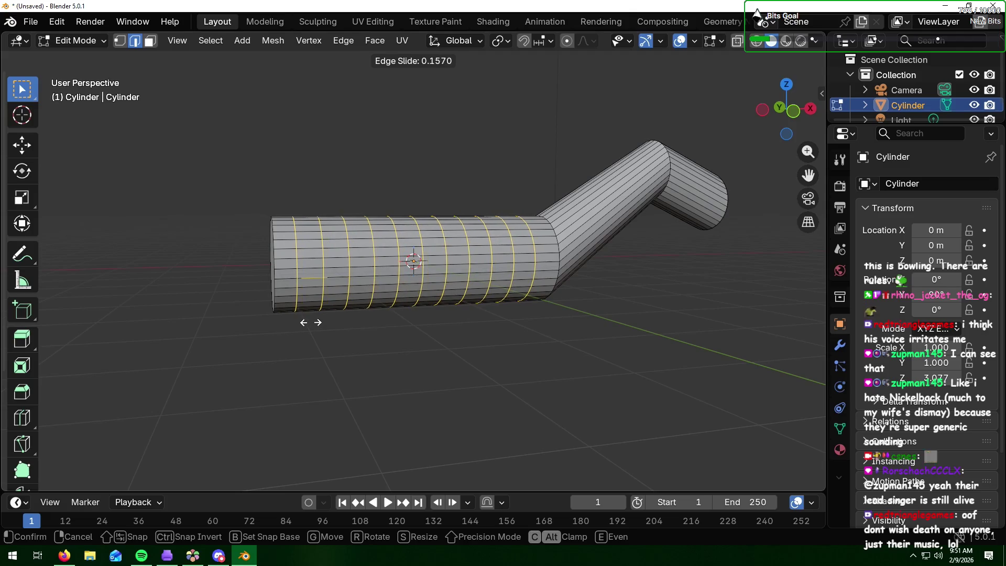
pyautogui.click(313, 323)
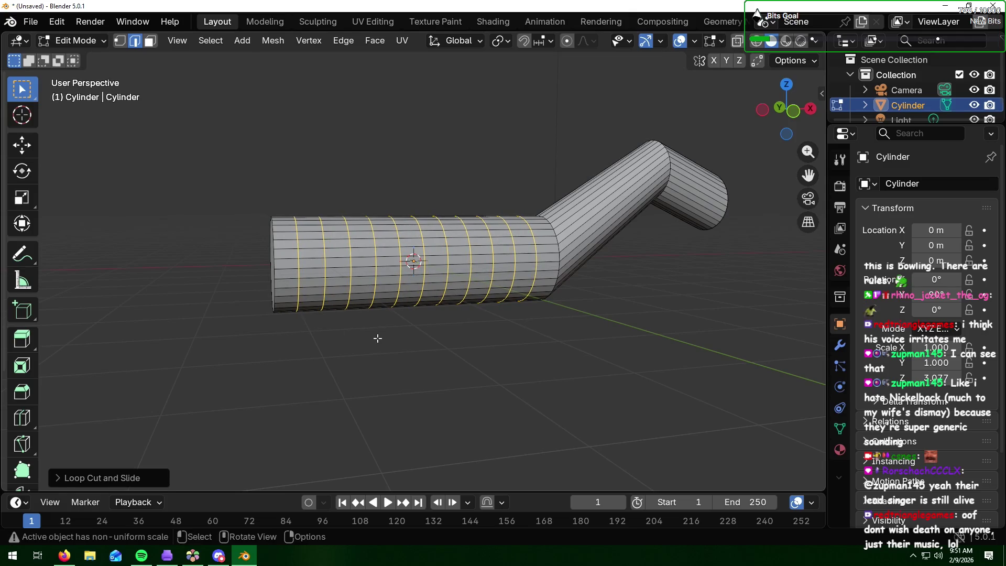
pyautogui.moveTo(378, 339); pyautogui.dragTo(414, 320, button='middle')
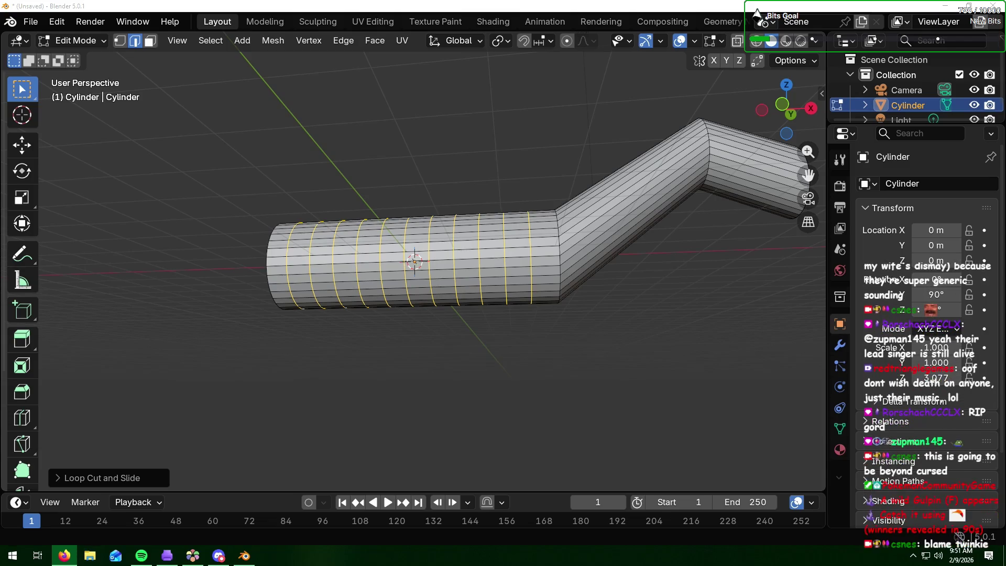
# Step: Extrude a small underside face of the body into a long straight square-section leg
pyautogui.click(494, 343)
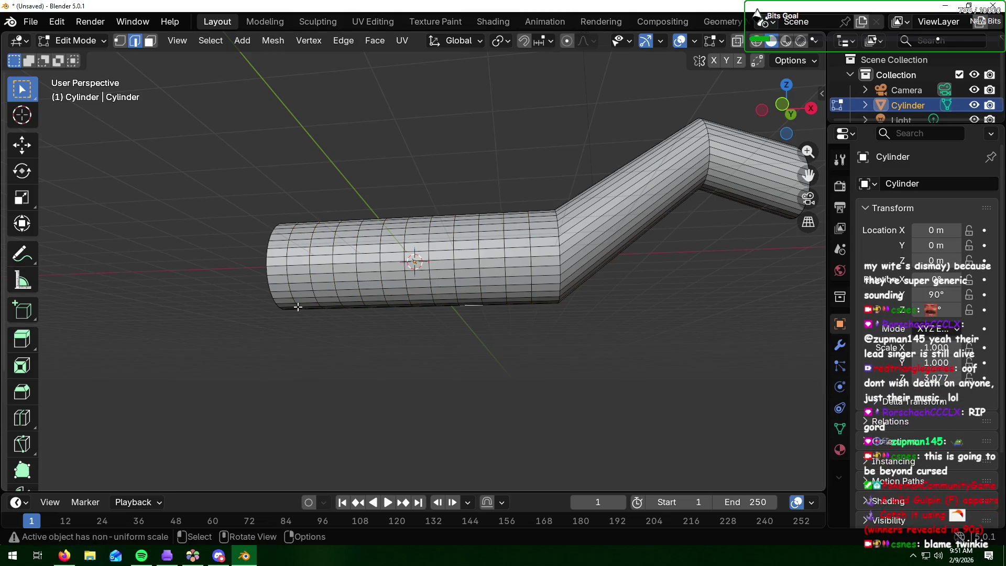
pyautogui.moveTo(292, 303)
pyautogui.mouseDown(button='middle')
pyautogui.moveTo(426, 312)
pyautogui.moveTo(375, 274)
pyautogui.mouseUp(button='middle')
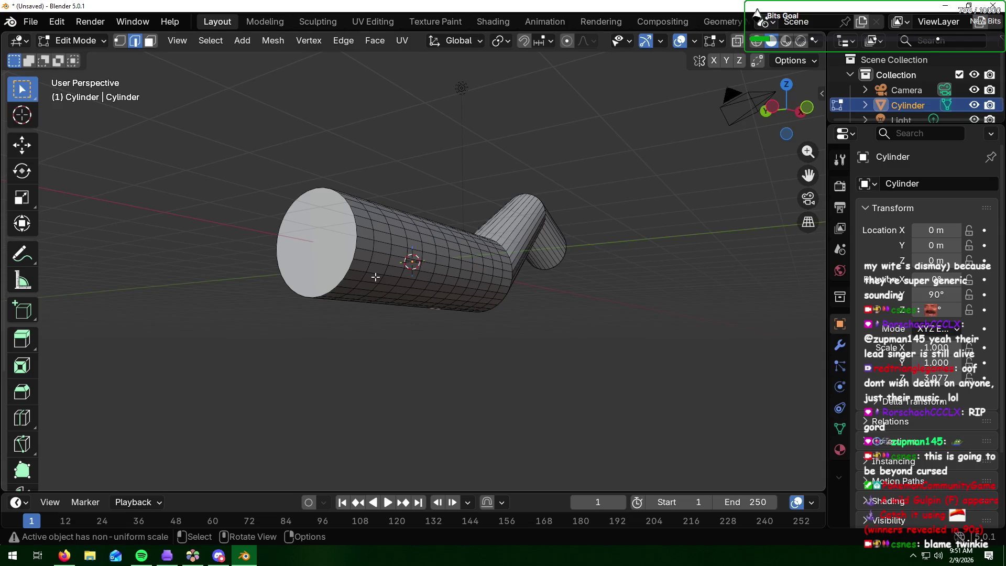
pyautogui.press('3')
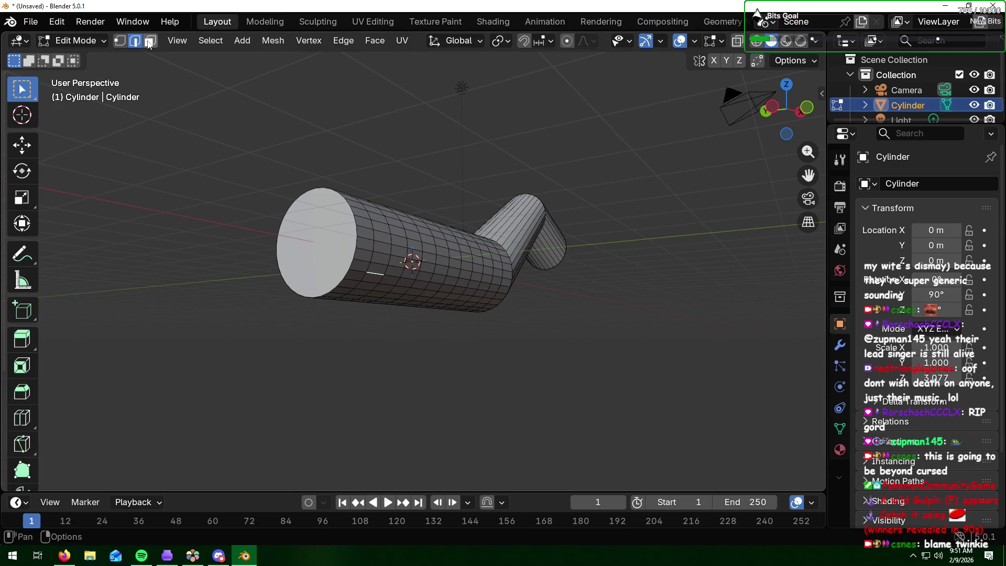
pyautogui.click(373, 280)
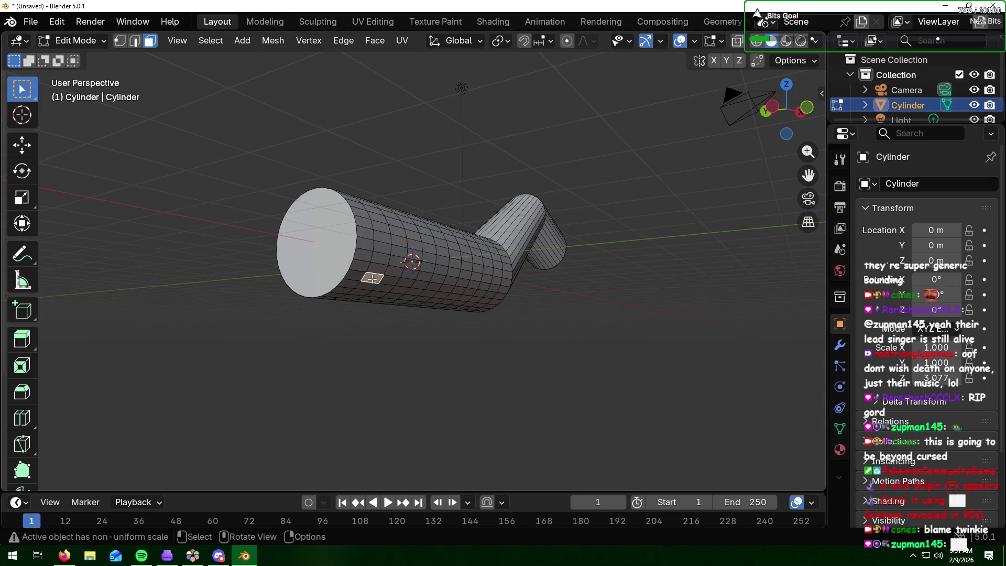
pyautogui.press('e')
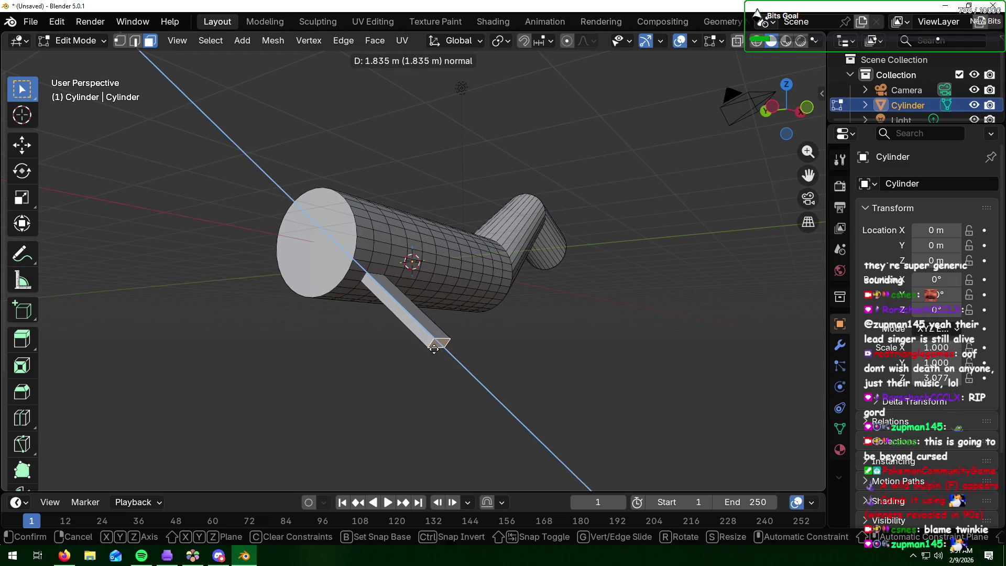
pyautogui.rightClick(384, 309)
pyautogui.press('e')
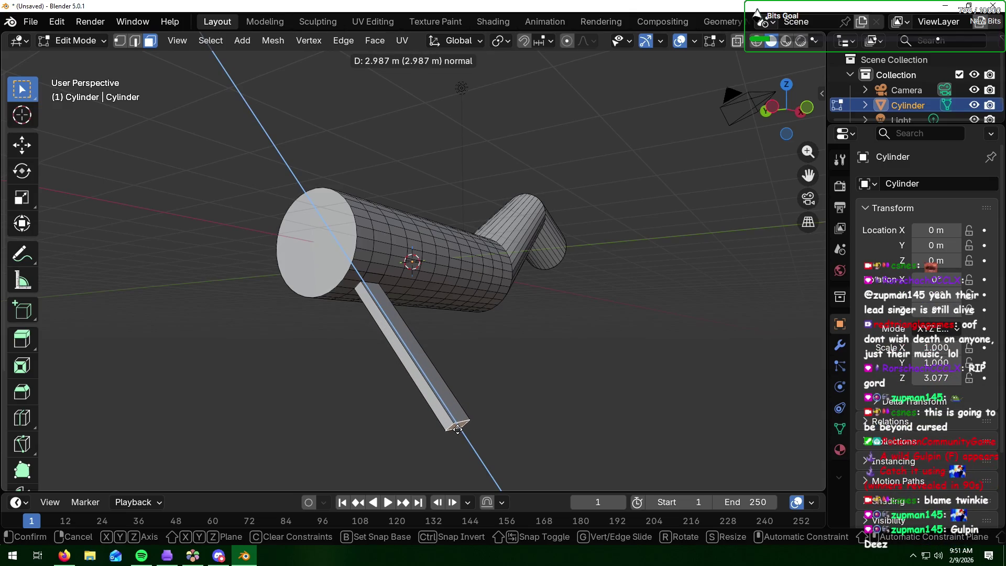
pyautogui.click(458, 429)
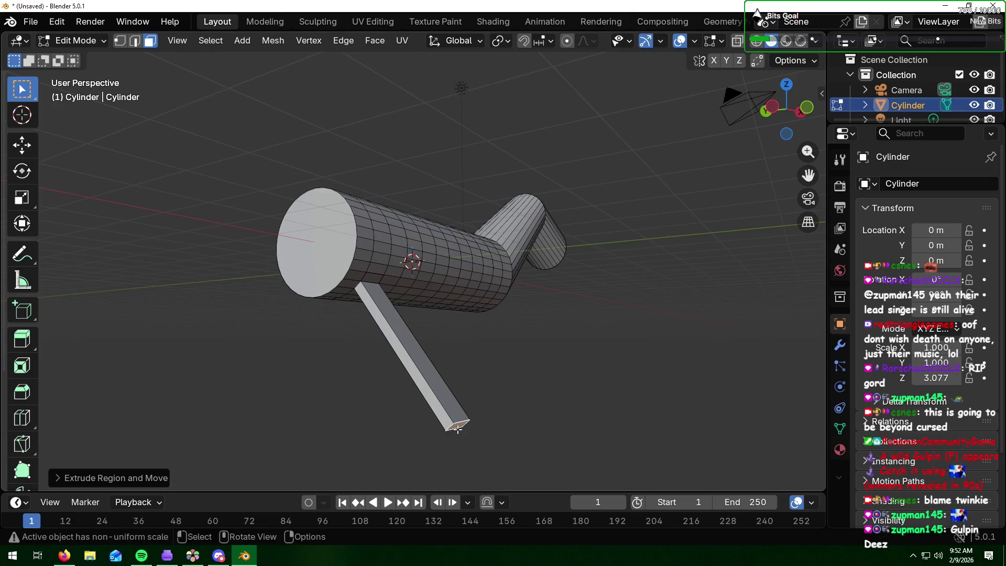
pyautogui.press('s')
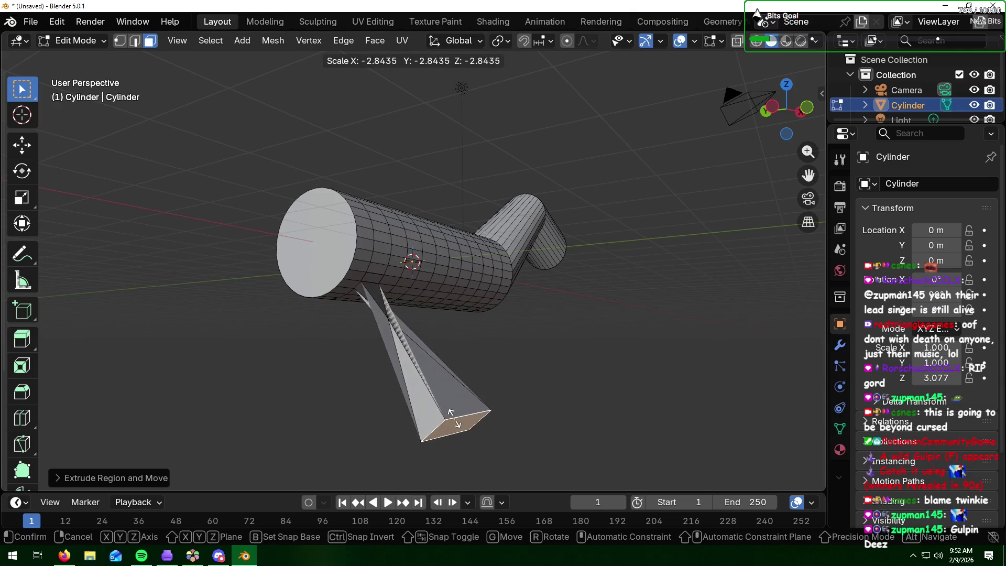
pyautogui.press('Escape')
pyautogui.moveTo(255, 393)
pyautogui.mouseDown(button='middle')
pyautogui.moveTo(299, 355)
pyautogui.moveTo(348, 350)
pyautogui.moveTo(330, 348)
pyautogui.moveTo(361, 300)
pyautogui.mouseUp(button='middle')
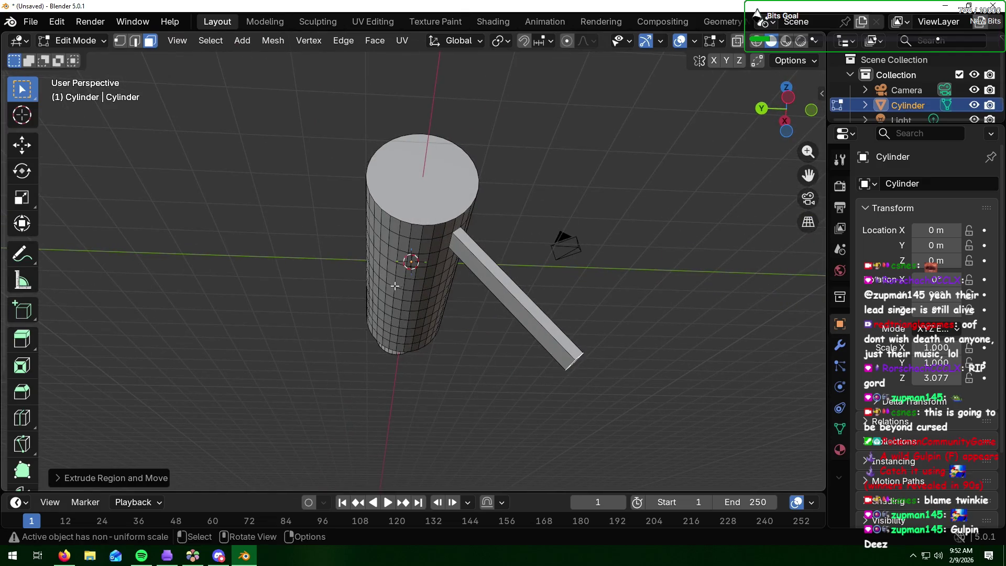
# Step: Extrude three more underside faces into the second, third and fourth legs (about 2.033 m)
pyautogui.click(395, 244)
pyautogui.press('e')
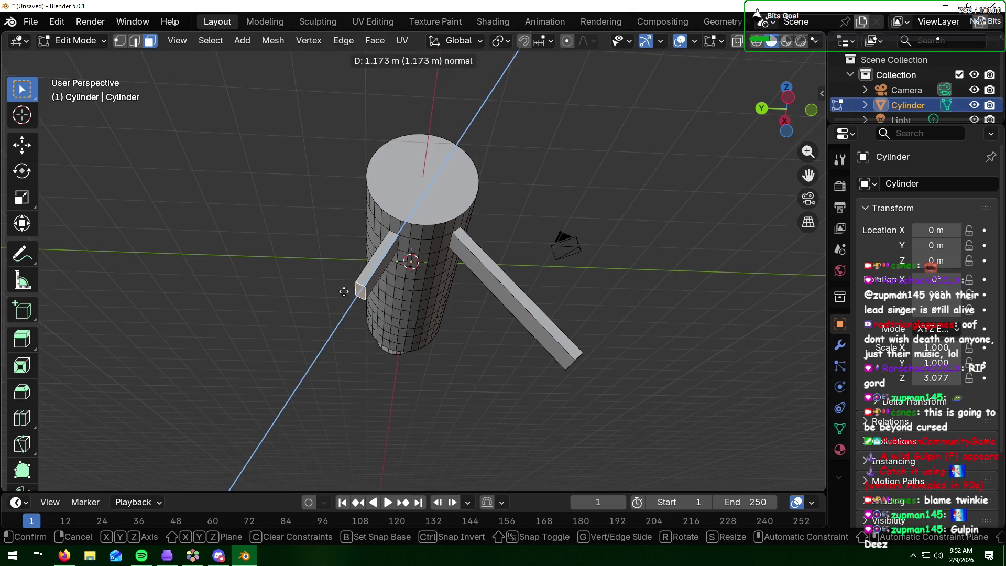
pyautogui.click(304, 354)
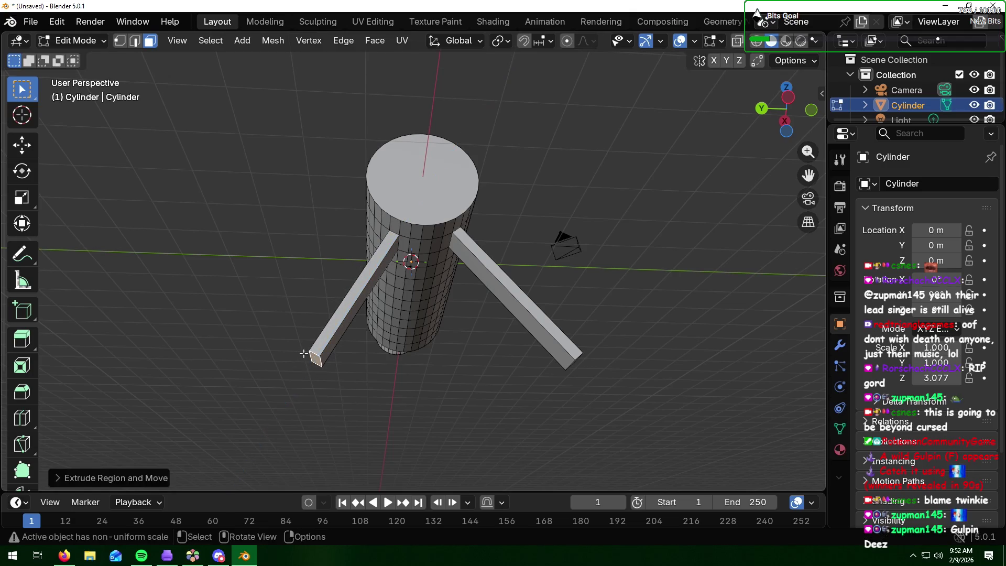
pyautogui.scroll(-3, 468, 333)
pyautogui.moveTo(560, 268)
pyautogui.mouseDown(button='middle')
pyautogui.moveTo(440, 333)
pyautogui.moveTo(398, 326)
pyautogui.moveTo(525, 266)
pyautogui.moveTo(443, 271)
pyautogui.mouseUp(button='middle')
pyautogui.click(447, 269)
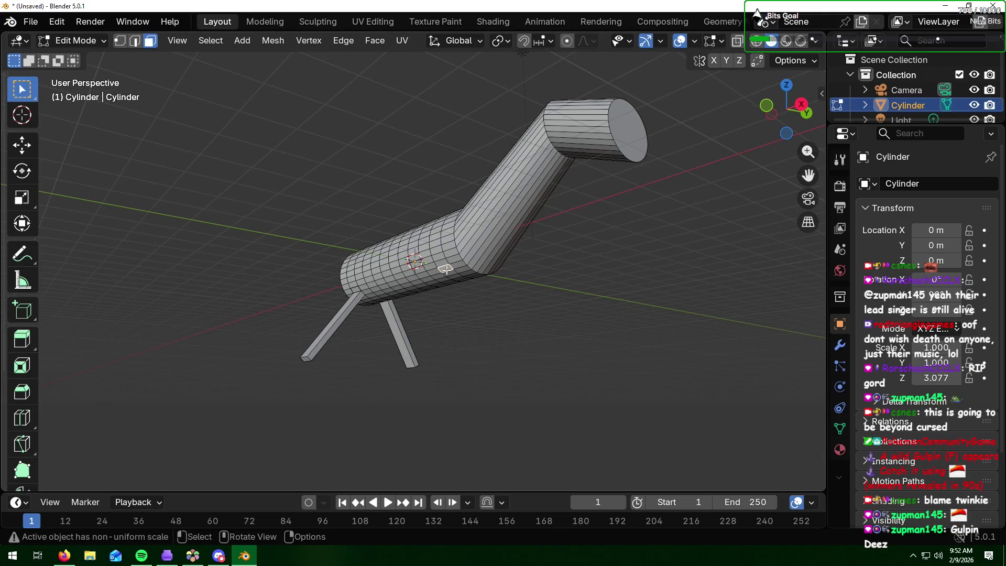
pyautogui.press('e')
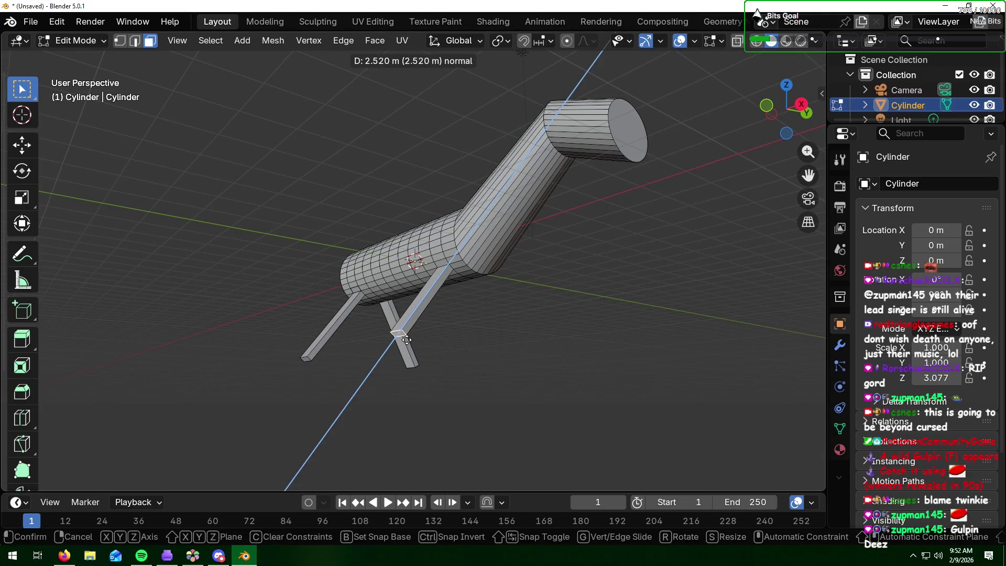
pyautogui.click(406, 339)
pyautogui.moveTo(516, 319)
pyautogui.mouseDown(button='middle')
pyautogui.moveTo(427, 320)
pyautogui.moveTo(393, 283)
pyautogui.moveTo(339, 267)
pyautogui.mouseUp(button='middle')
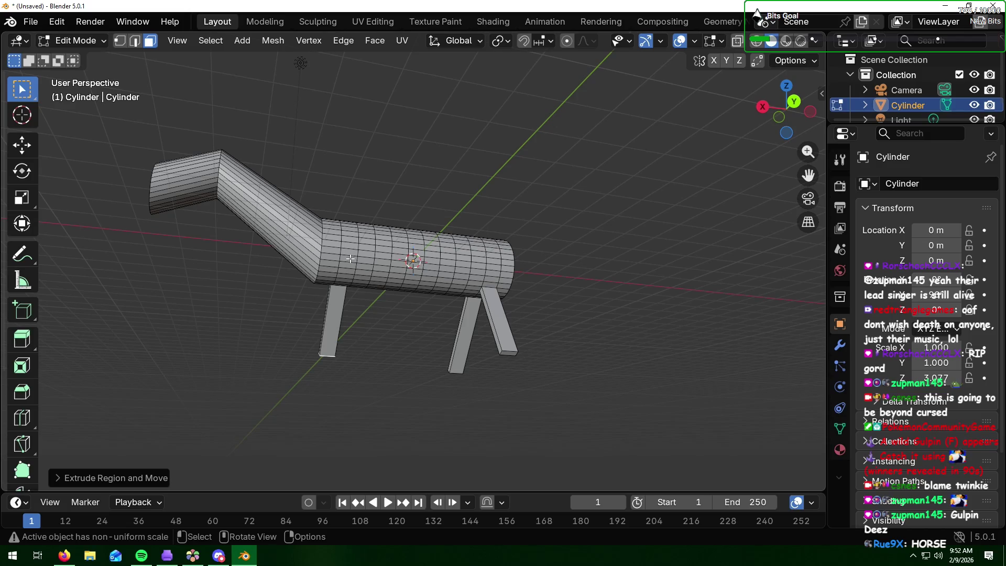
pyautogui.click(348, 270)
pyautogui.press('e')
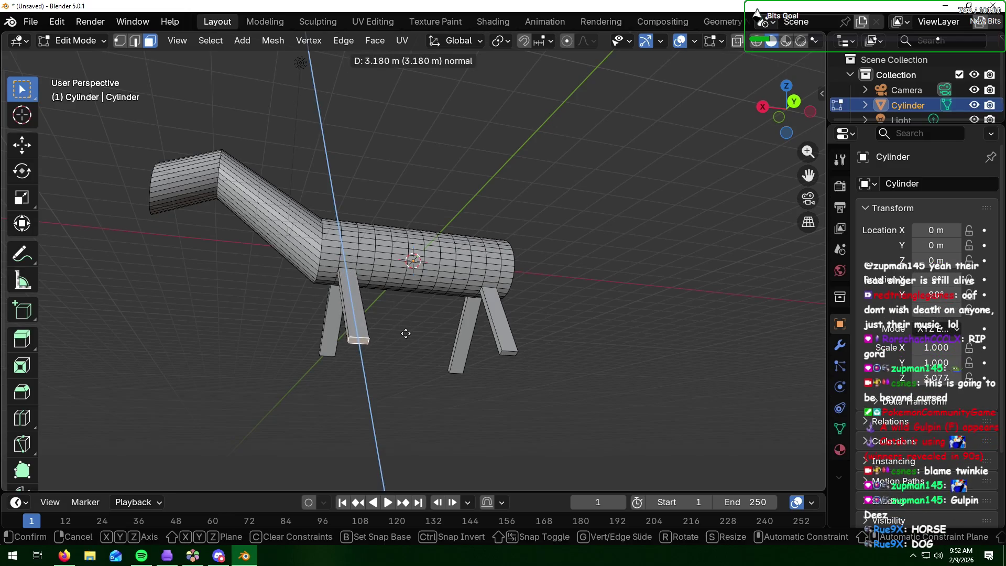
pyautogui.click(406, 333)
pyautogui.moveTo(372, 341)
pyautogui.mouseDown(button='middle')
pyautogui.moveTo(198, 344)
pyautogui.moveTo(336, 351)
pyautogui.moveTo(295, 382)
pyautogui.moveTo(433, 321)
pyautogui.moveTo(428, 295)
pyautogui.moveTo(448, 287)
pyautogui.mouseUp(button='middle')
# Step: Extrude an extra leg, then delete its stray vertices
pyautogui.press('e')
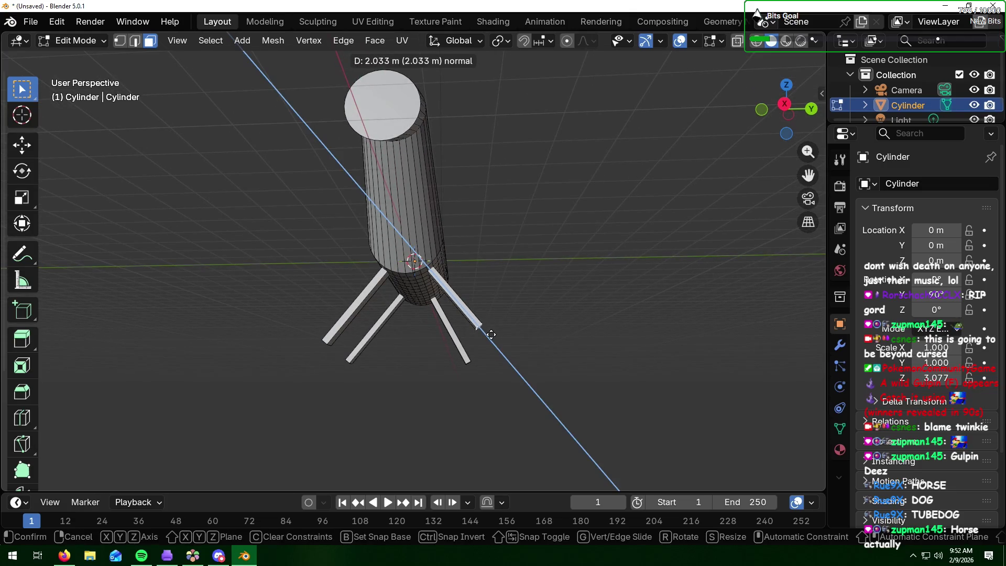
pyautogui.click(492, 334)
pyautogui.click(453, 333)
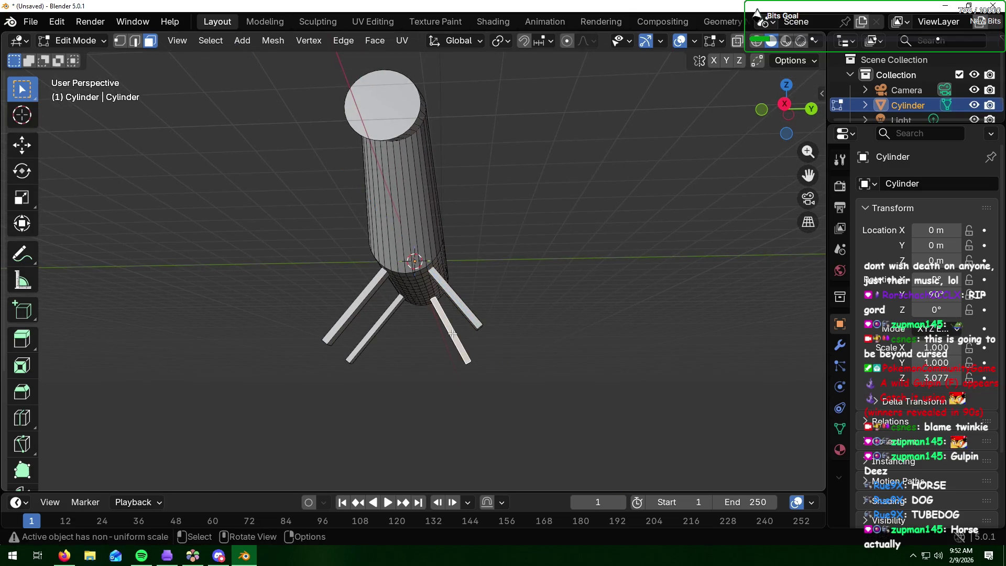
pyautogui.press('x')
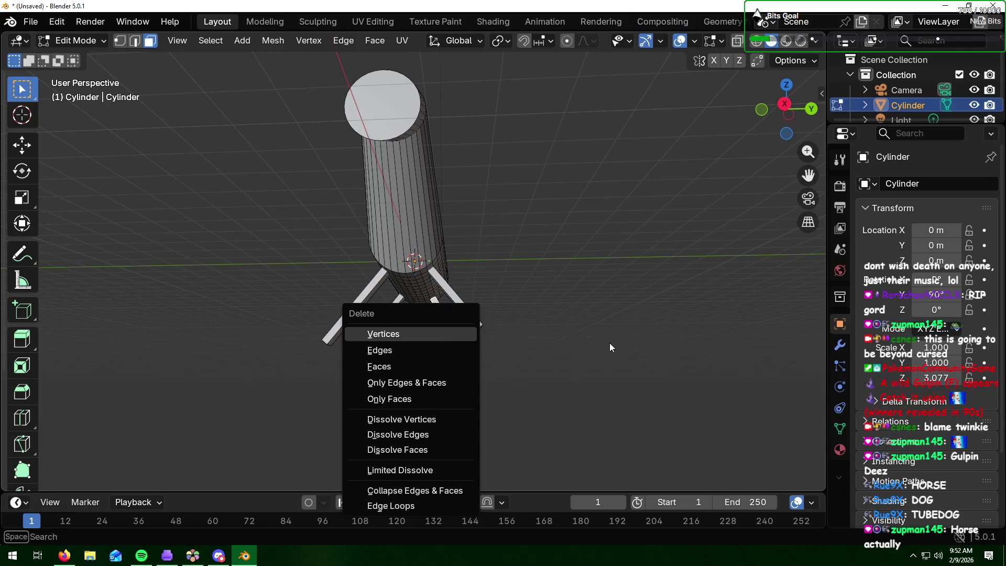
pyautogui.click(417, 333)
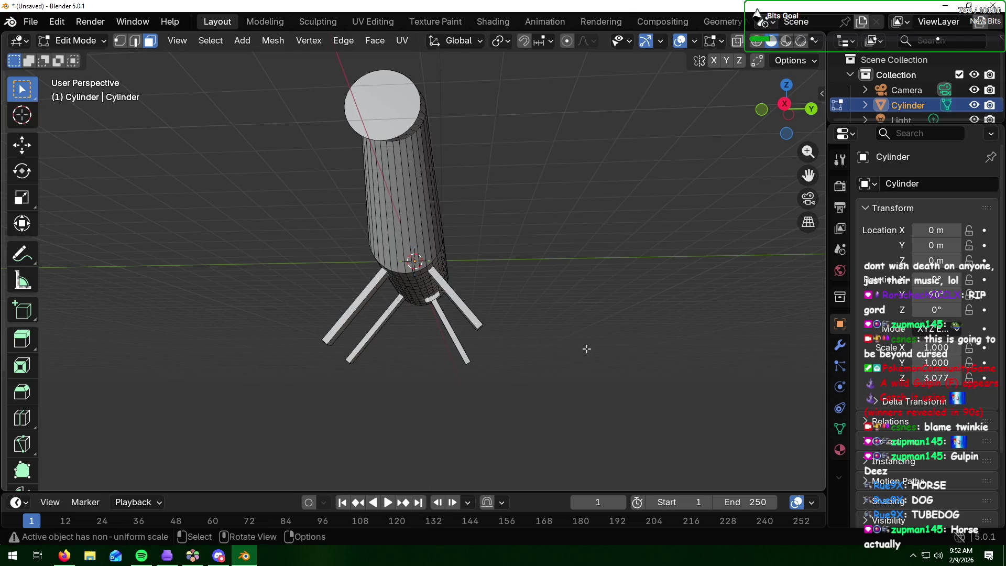
# Step: Select the right front leg's front and bottom end faces
pyautogui.moveTo(557, 344)
pyautogui.mouseDown(button='middle')
pyautogui.moveTo(551, 352)
pyautogui.moveTo(408, 317)
pyautogui.moveTo(507, 324)
pyautogui.mouseUp(button='middle')
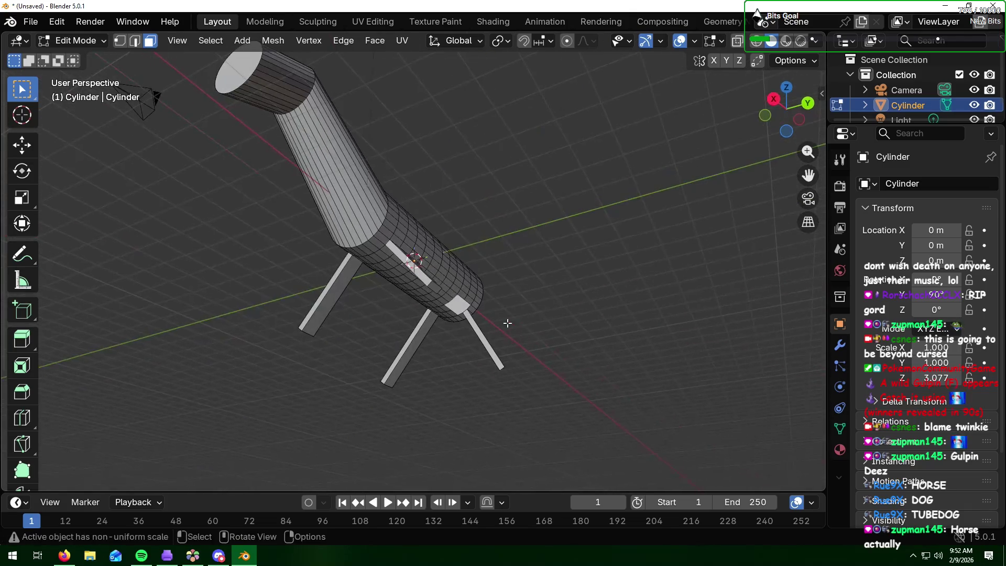
pyautogui.keyDown('alt'); pyautogui.click(507, 323); pyautogui.keyUp('alt')
pyautogui.moveTo(507, 361)
pyautogui.mouseDown(button='middle')
pyautogui.moveTo(467, 367)
pyautogui.moveTo(533, 303)
pyautogui.mouseUp(button='middle')
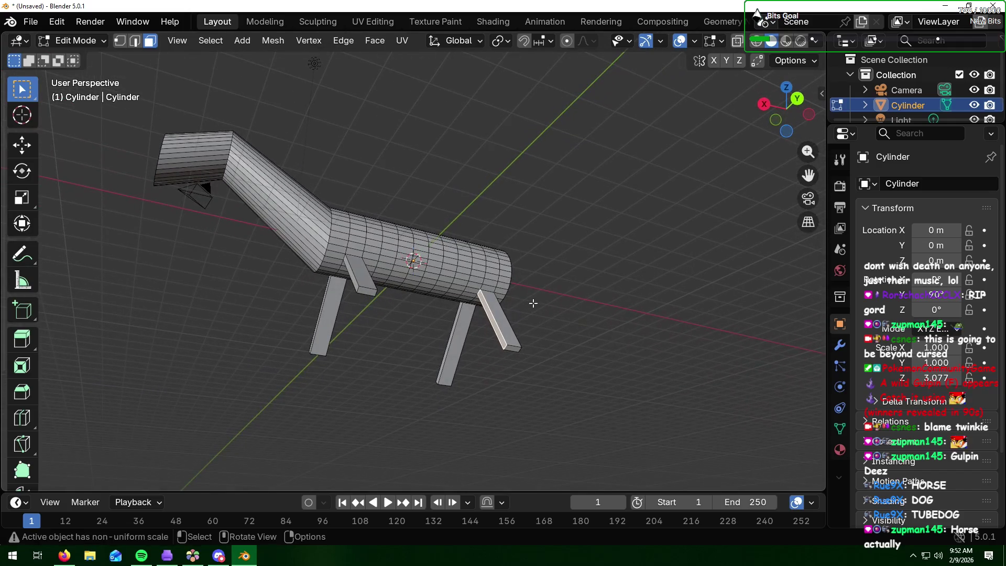
pyautogui.click(501, 317)
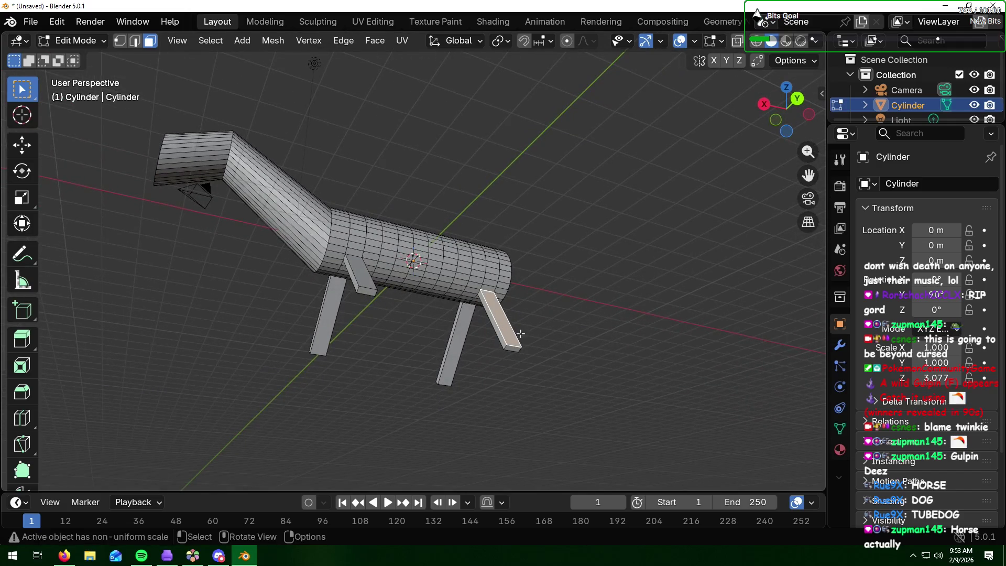
pyautogui.click(505, 345)
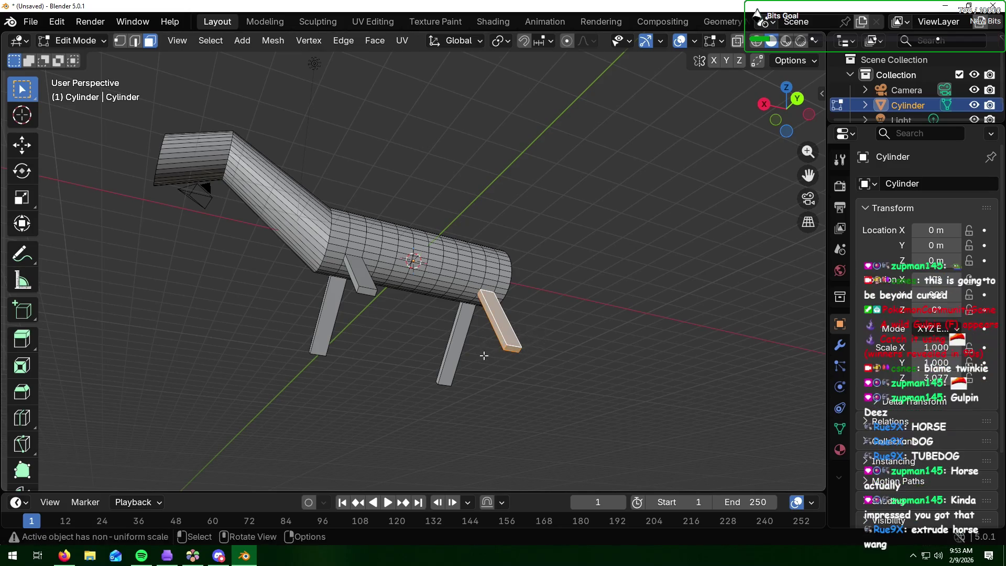
pyautogui.moveTo(483, 352)
pyautogui.mouseDown(button='middle')
pyautogui.moveTo(362, 295)
pyautogui.moveTo(367, 370)
pyautogui.moveTo(459, 307)
pyautogui.mouseUp(button='middle')
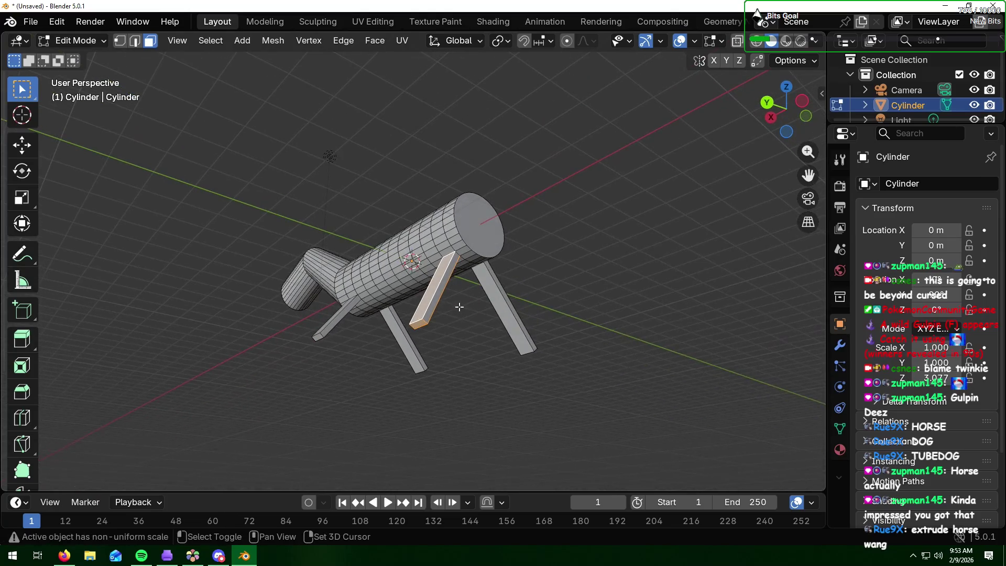
# Step: Delete the selected front-leg faces, then delete only the faces around the hole
pyautogui.keyDown('shift'); pyautogui.click(433, 305); pyautogui.keyUp('shift')
pyautogui.press('x')
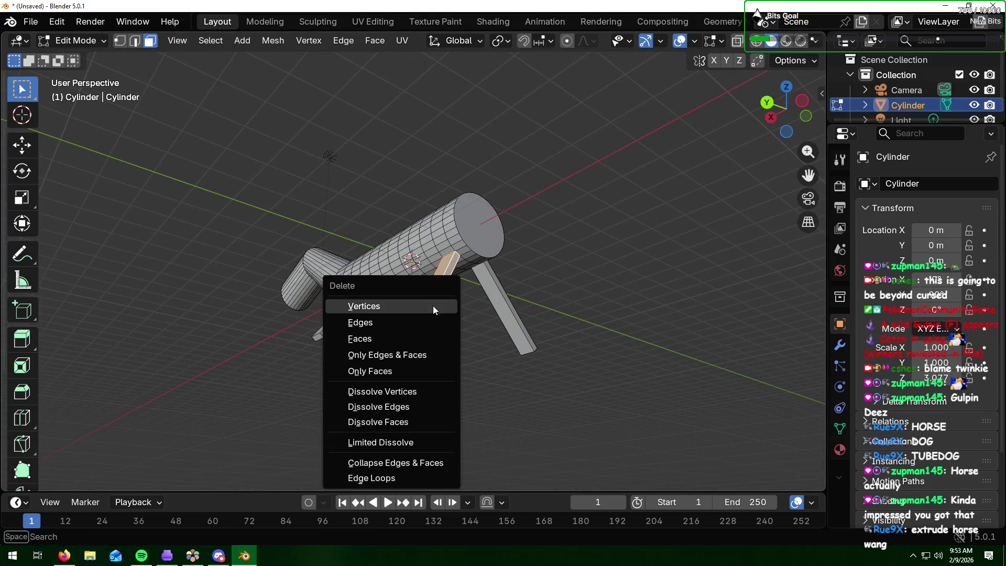
pyautogui.click(418, 338)
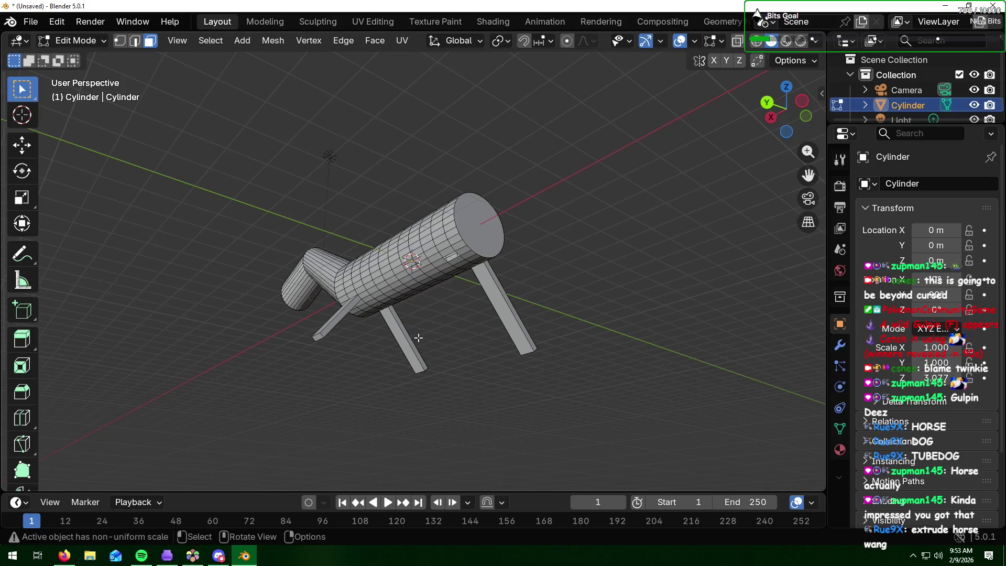
pyautogui.moveTo(418, 338); pyautogui.dragTo(401, 280, button='middle')
pyautogui.keyDown('ctrl'); pyautogui.click(401, 281); pyautogui.keyUp('ctrl')
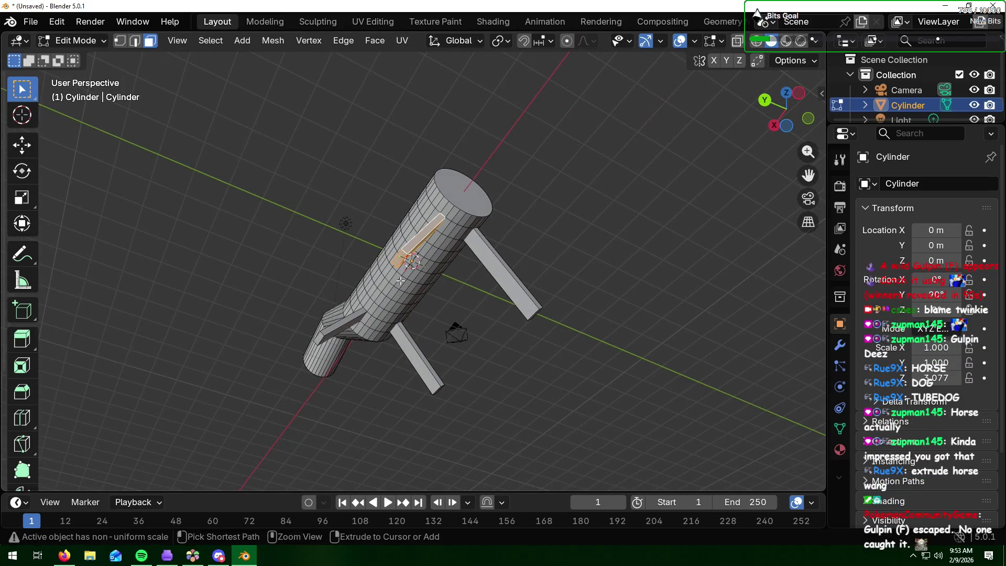
pyautogui.press('x')
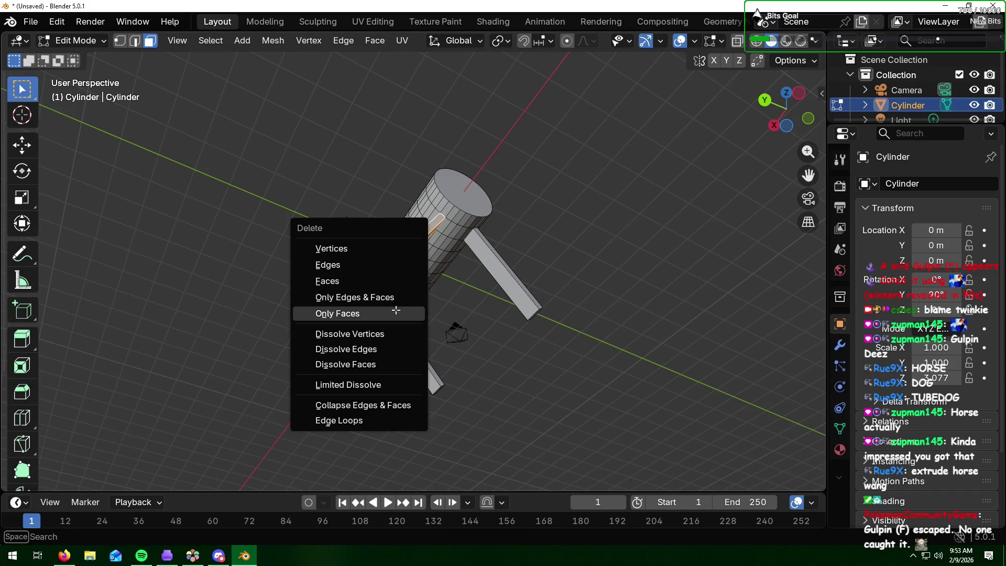
pyautogui.click(395, 312)
# Step: Delete the remaining leftover face of the removed leg
pyautogui.moveTo(431, 303); pyautogui.dragTo(485, 338, button='middle')
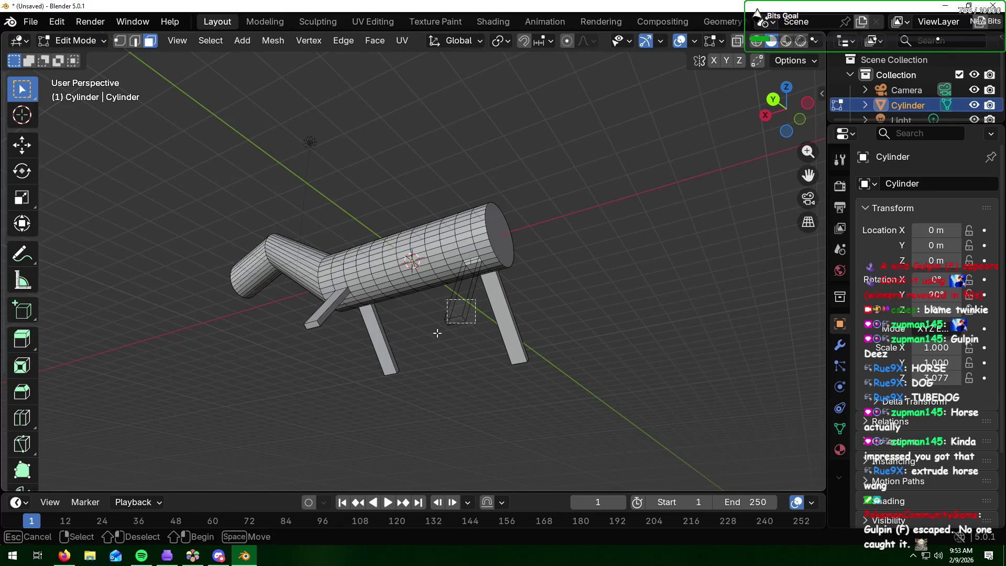
pyautogui.moveTo(456, 308); pyautogui.dragTo(492, 305, button='middle')
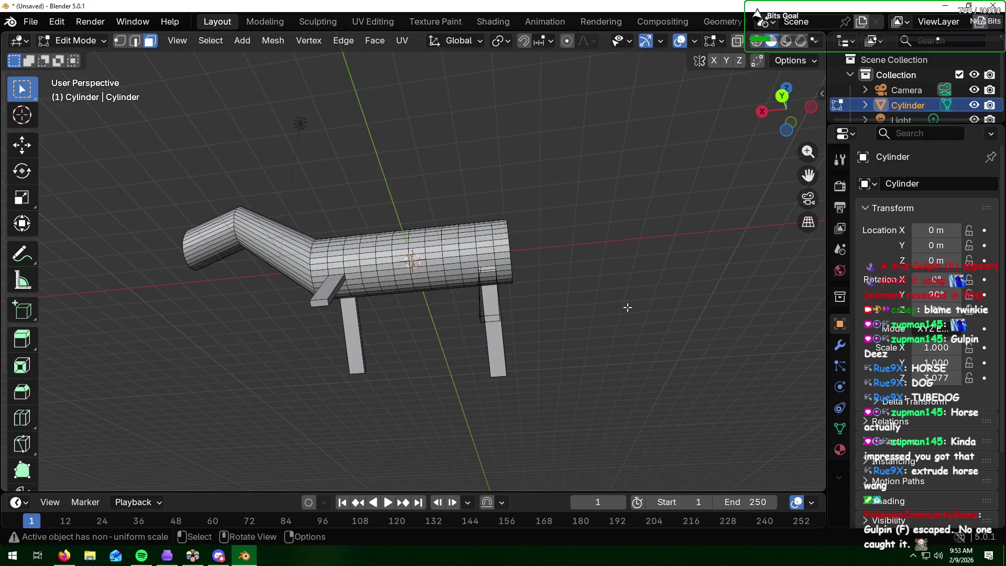
pyautogui.click(490, 302)
pyautogui.moveTo(615, 309)
pyautogui.mouseDown(button='middle')
pyautogui.moveTo(519, 318)
pyautogui.moveTo(548, 323)
pyautogui.mouseUp(button='middle')
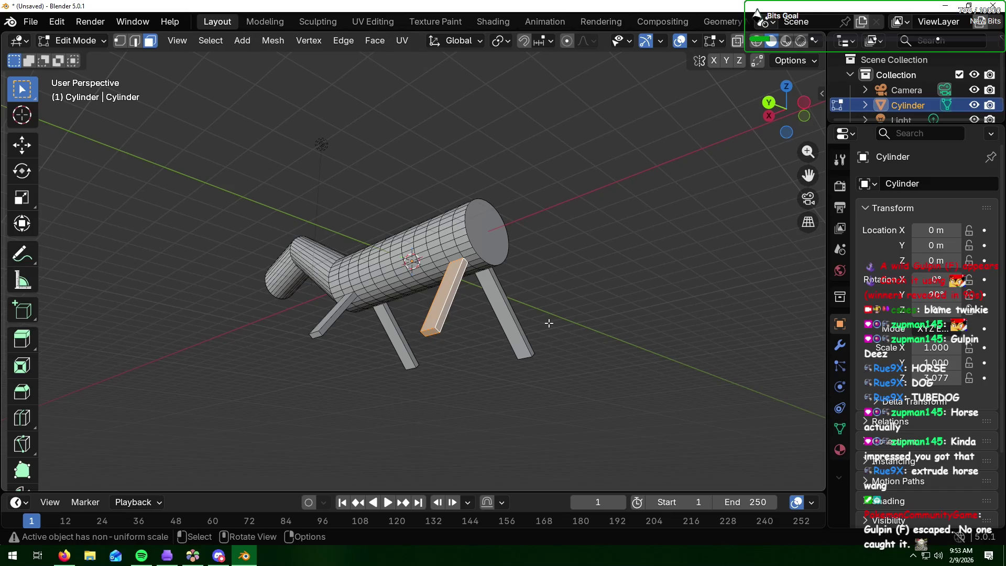
pyautogui.press('x')
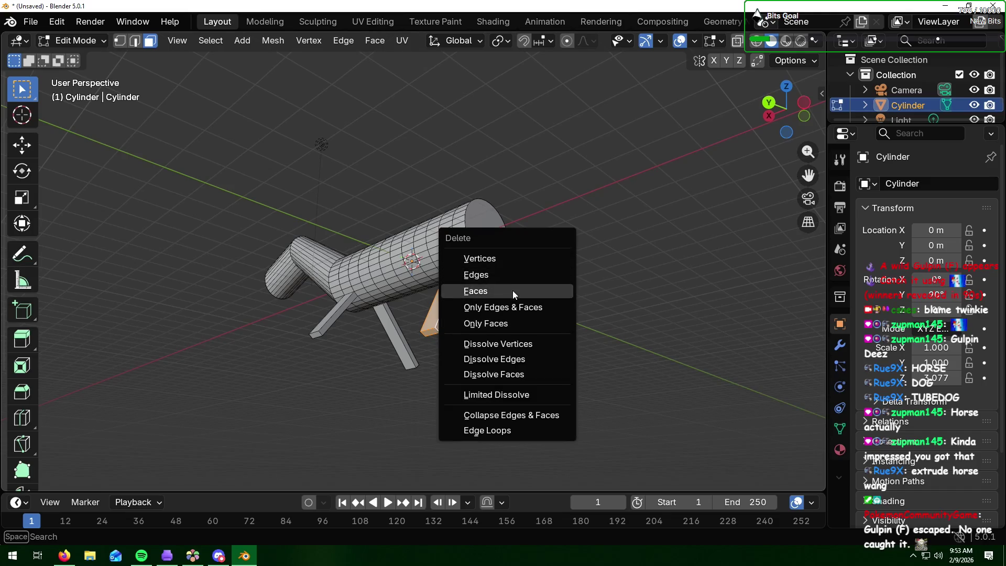
pyautogui.click(512, 290)
# Step: Pick the gap's corner vertices in vertex mode to fill it, then clear and return to face mode
pyautogui.scroll(5, 454, 271)
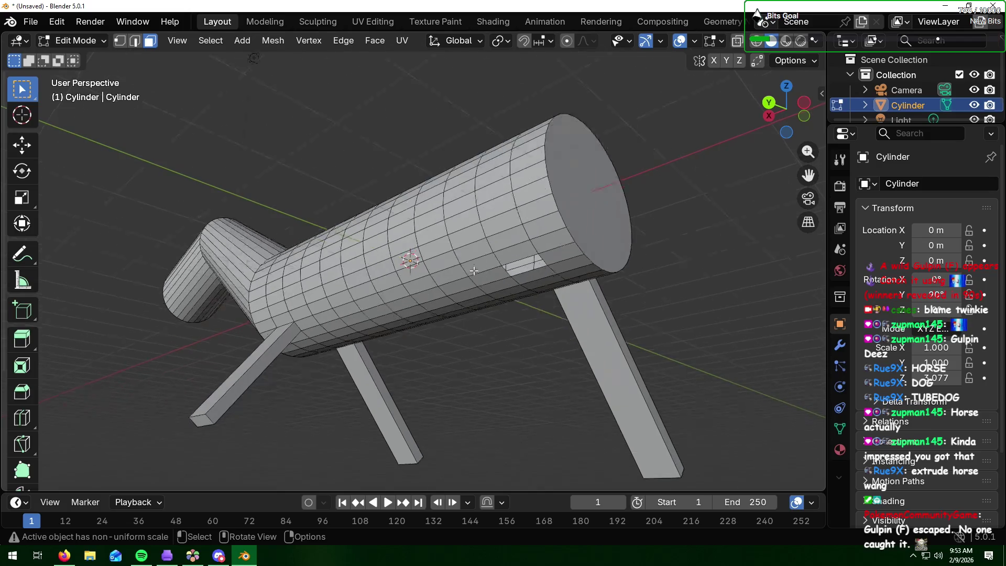
pyautogui.moveTo(455, 271)
pyautogui.mouseDown(button='middle')
pyautogui.moveTo(461, 259)
pyautogui.moveTo(702, 232)
pyautogui.mouseUp(button='middle')
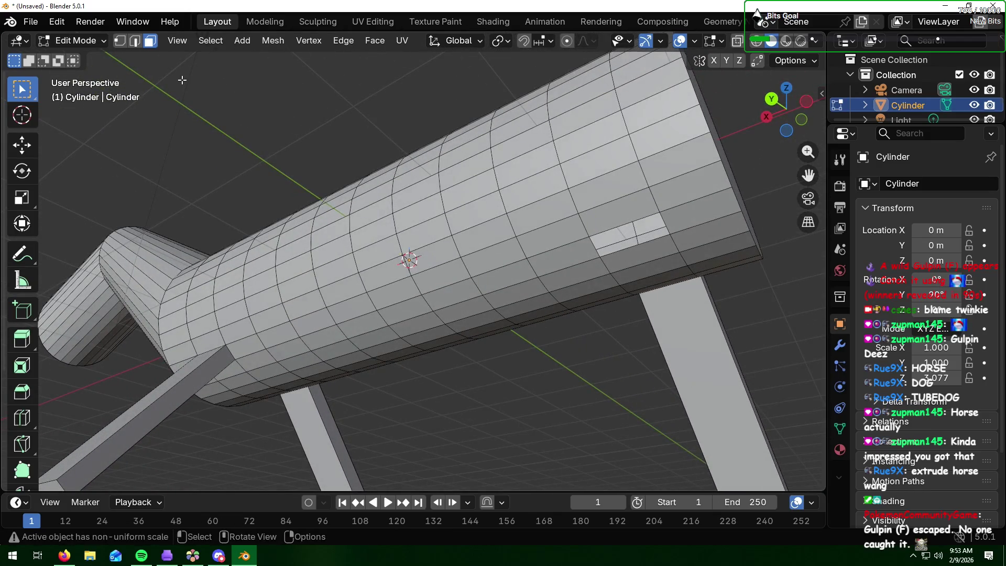
pyautogui.click(120, 41)
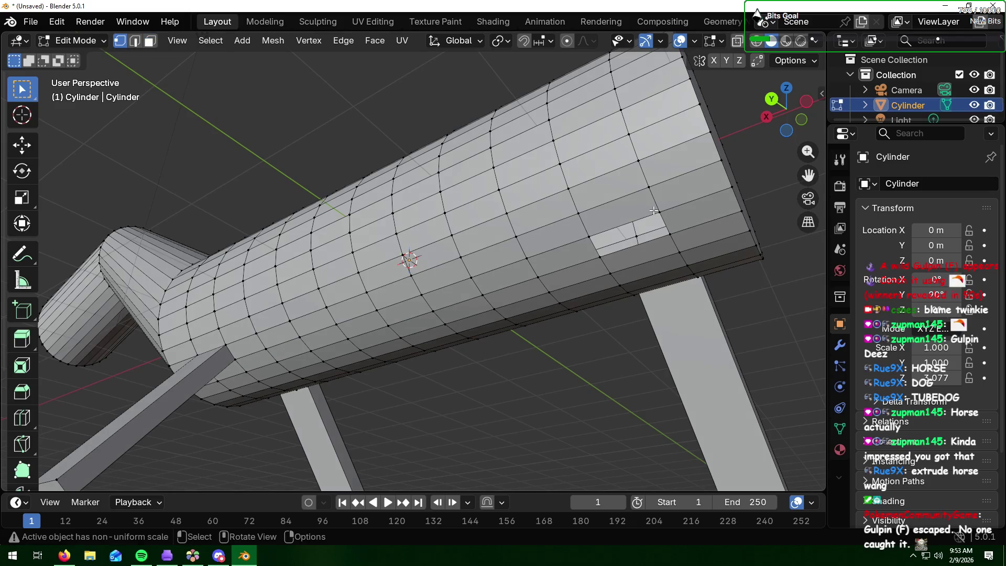
pyautogui.keyDown('shift'); pyautogui.click(670, 234); pyautogui.keyUp('shift')
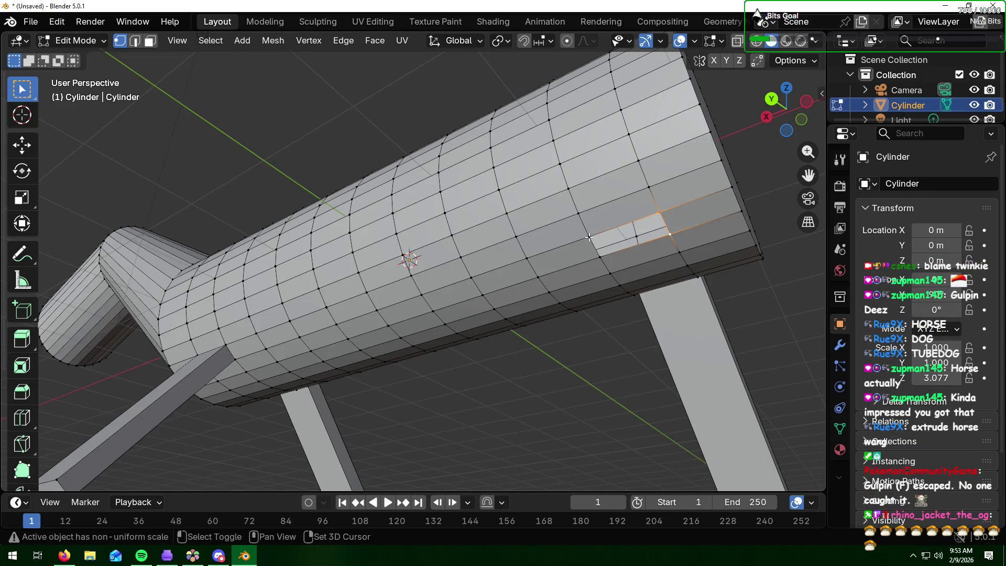
pyautogui.keyDown('shift'); pyautogui.click(589, 237); pyautogui.keyUp('shift')
pyautogui.keyDown('shift'); pyautogui.click(601, 257); pyautogui.keyUp('shift')
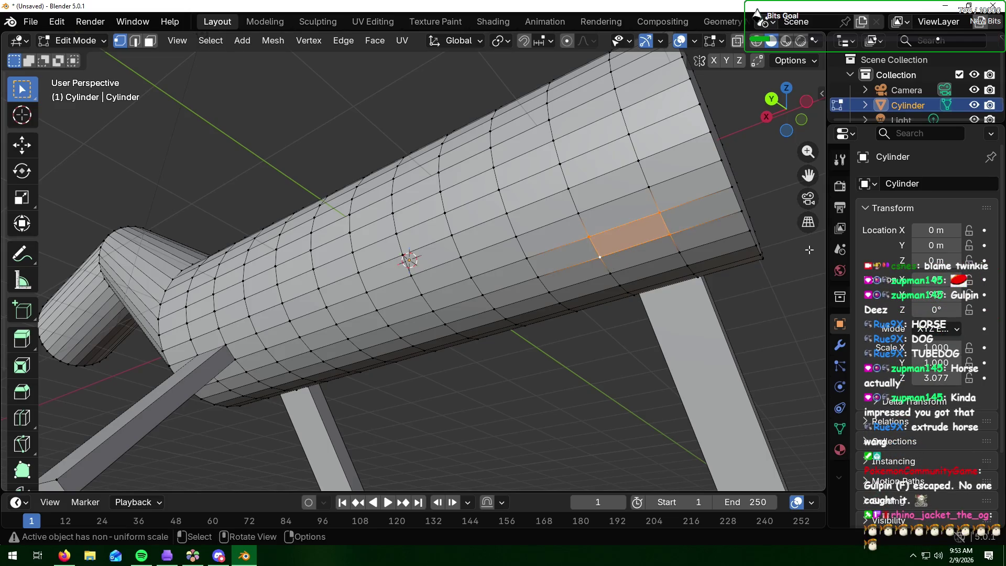
pyautogui.hotkey('alt', 'a')
pyautogui.moveTo(725, 330)
pyautogui.mouseDown(button='middle')
pyautogui.moveTo(593, 357)
pyautogui.moveTo(598, 373)
pyautogui.moveTo(526, 378)
pyautogui.mouseUp(button='middle')
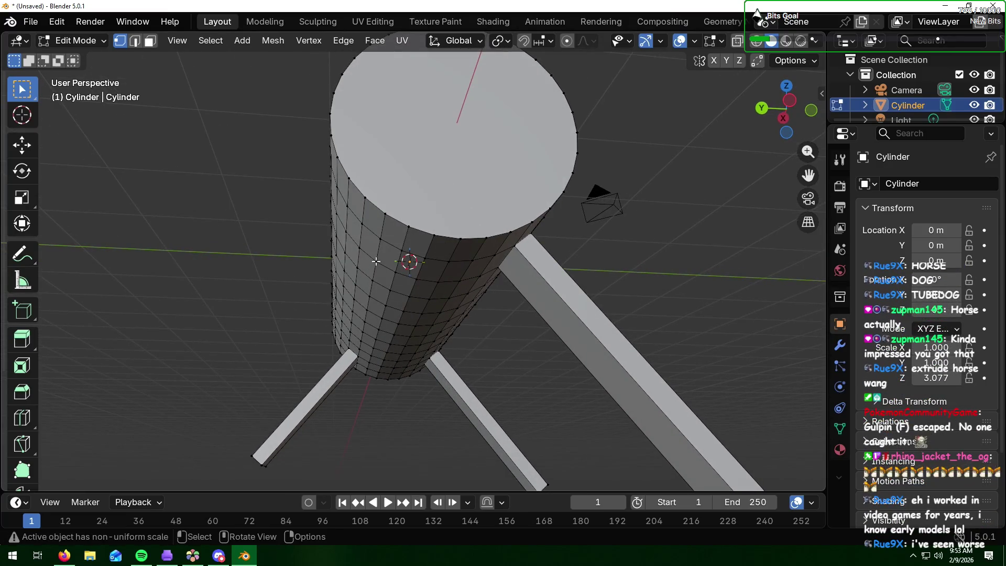
pyautogui.click(150, 42)
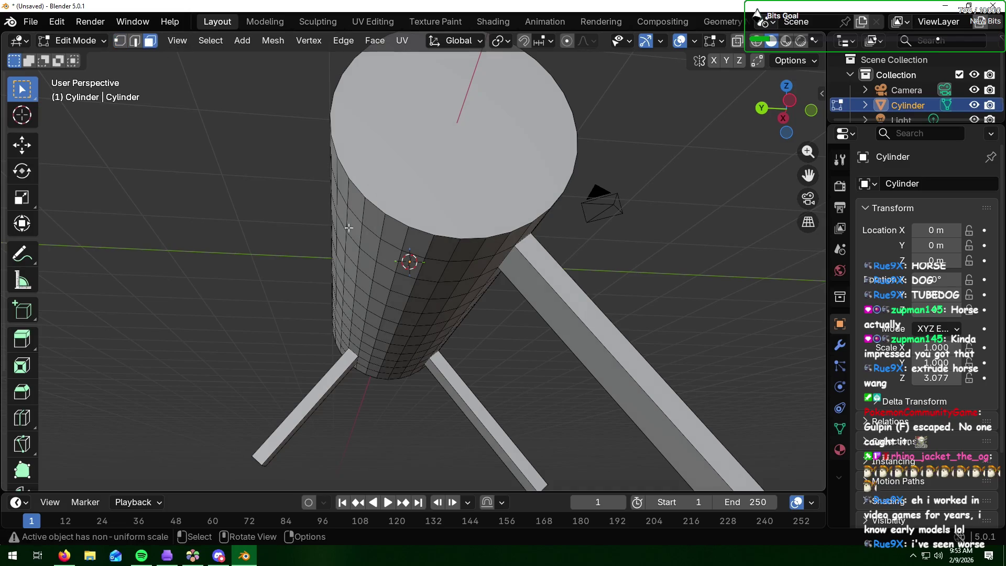
# Step: Extrude an underside face about 2.224 m into a new fourth leg
pyautogui.click(370, 247)
pyautogui.press('e')
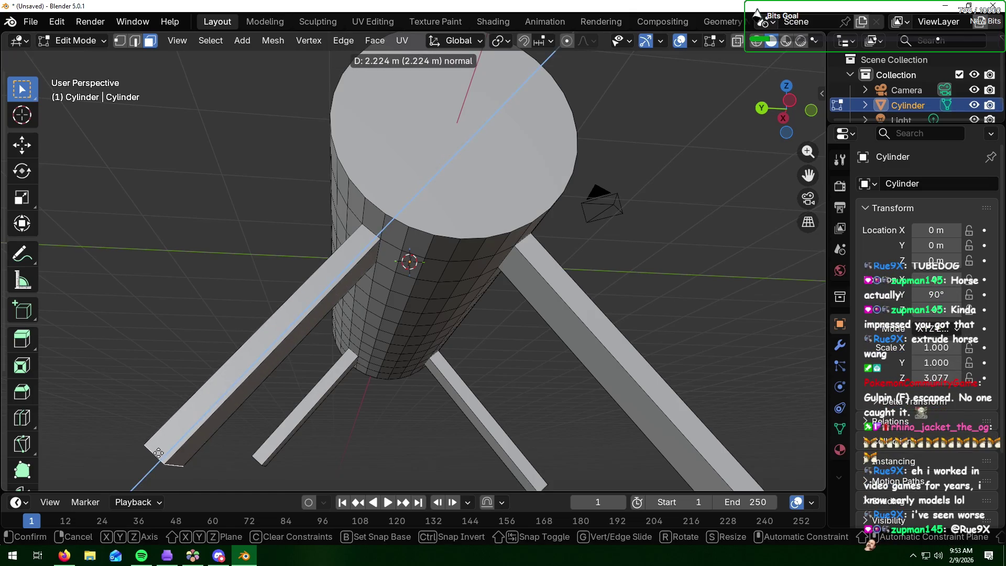
pyautogui.click(159, 459)
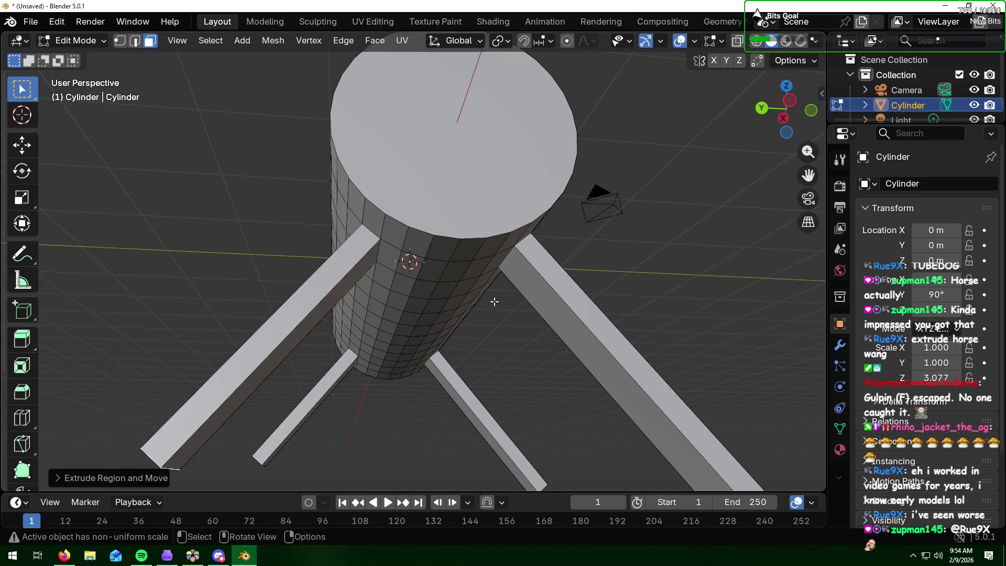
pyautogui.scroll(-4, 495, 302)
pyautogui.moveTo(513, 333); pyautogui.dragTo(296, 370, button='middle')
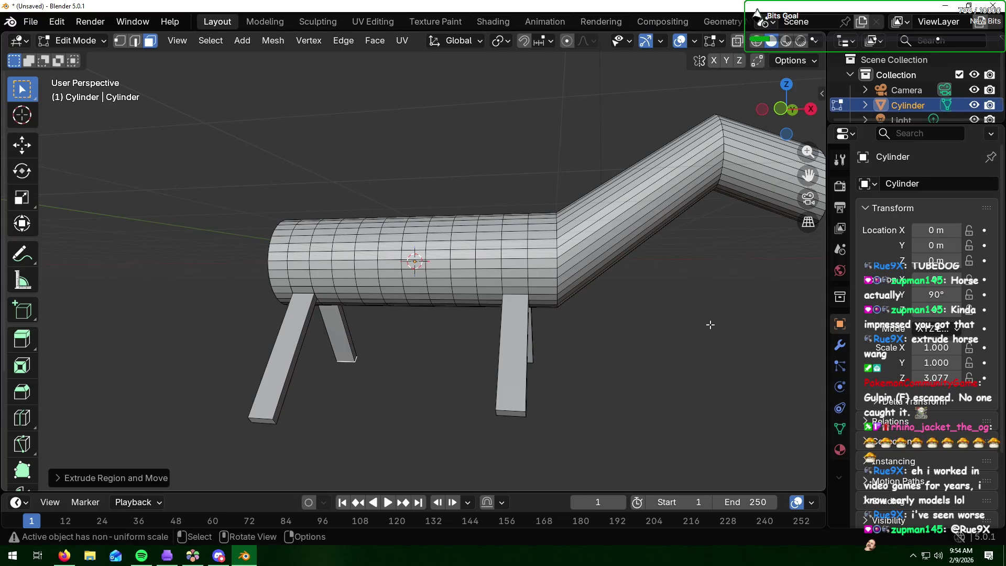
pyautogui.moveTo(710, 325)
pyautogui.mouseDown(button='middle')
pyautogui.moveTo(582, 293)
pyautogui.moveTo(687, 314)
pyautogui.mouseUp(button='middle')
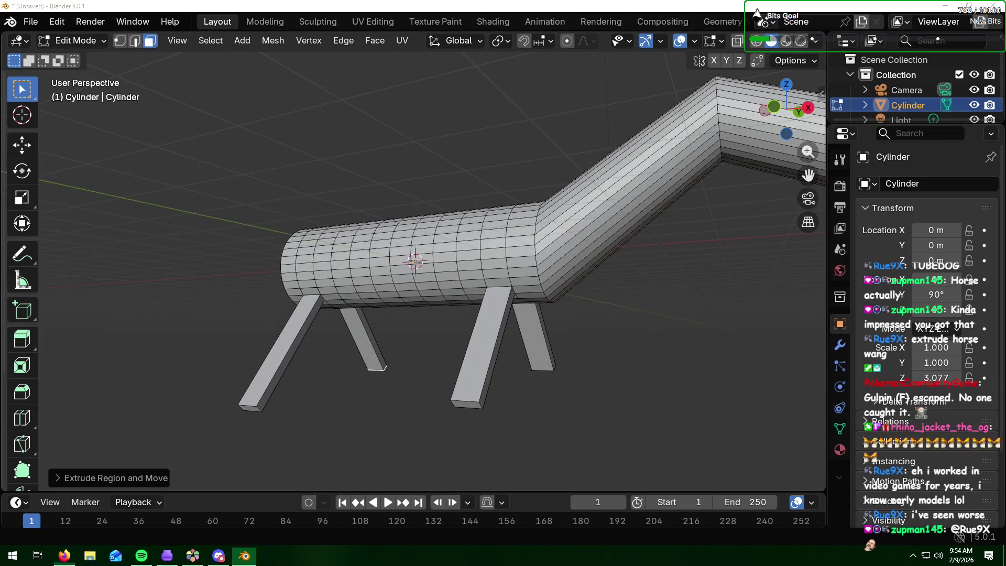
pyautogui.hotkey('alt', 'Tab')
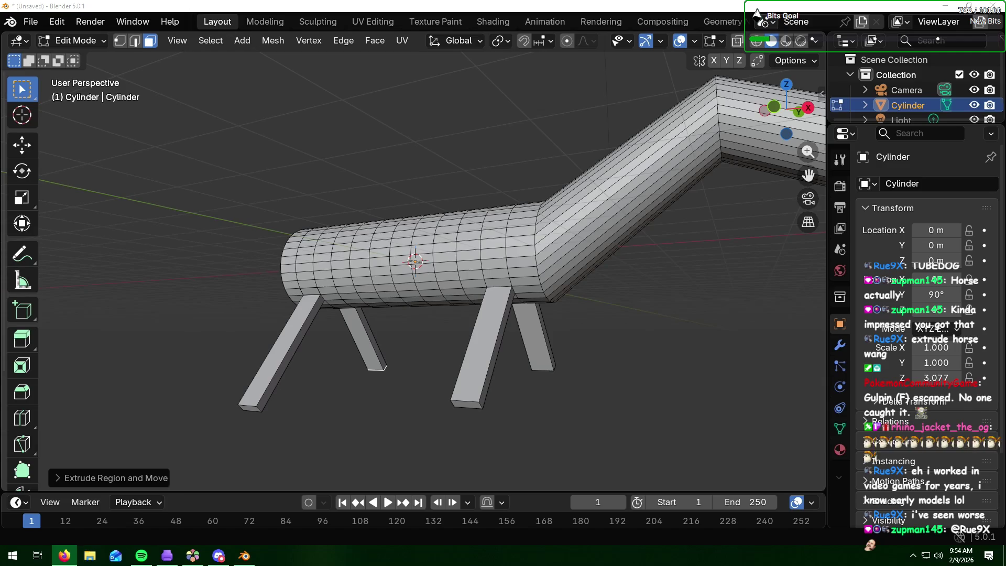
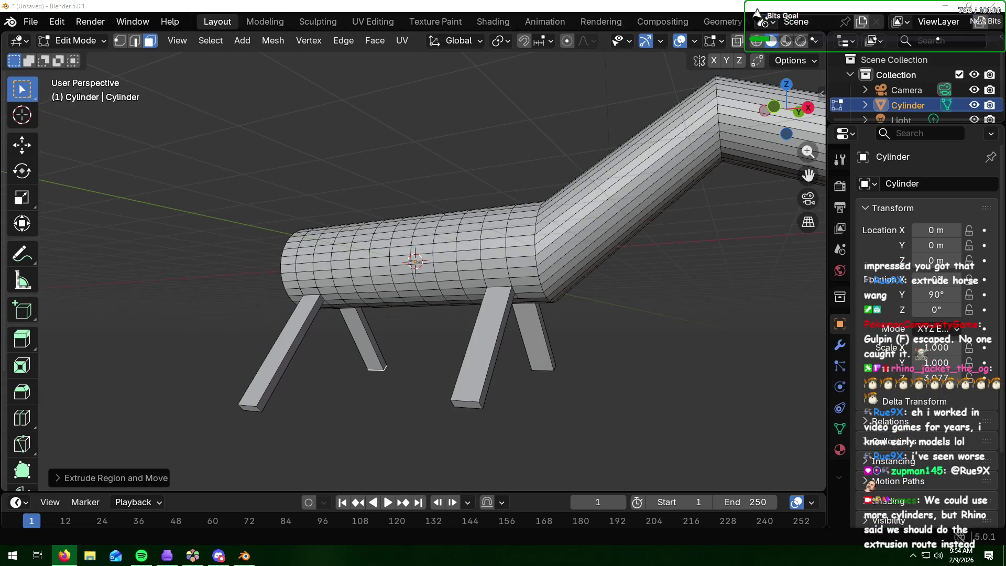
# Step: Scale down the end faces of two angled legs into narrower feet, the second to about 0.71
pyautogui.moveTo(664, 399)
pyautogui.mouseDown(button='middle')
pyautogui.moveTo(564, 404)
pyautogui.moveTo(575, 414)
pyautogui.moveTo(585, 408)
pyautogui.moveTo(475, 406)
pyautogui.moveTo(472, 438)
pyautogui.moveTo(479, 407)
pyautogui.mouseUp(button='middle')
pyautogui.click(432, 345)
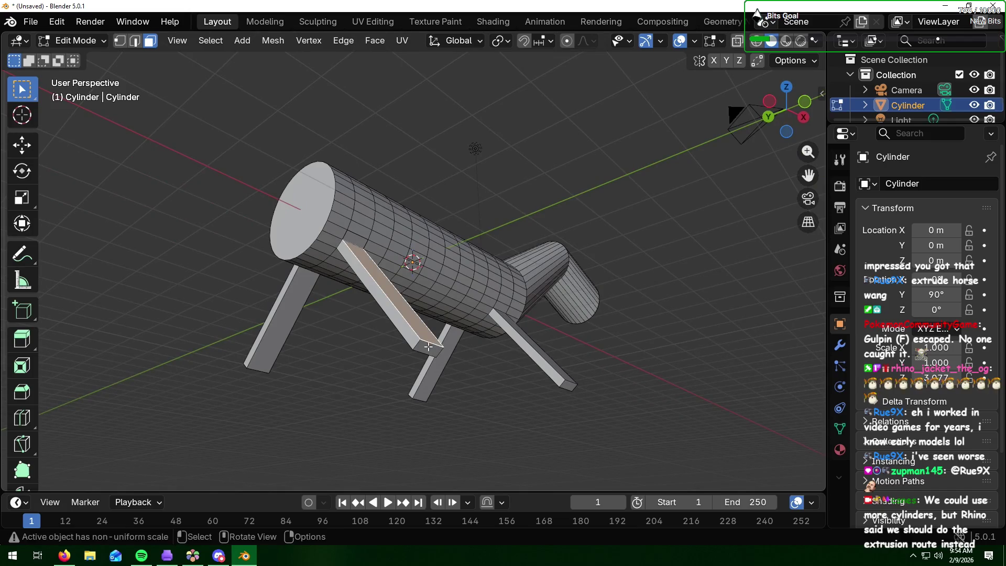
pyautogui.click(428, 347)
pyautogui.press('s')
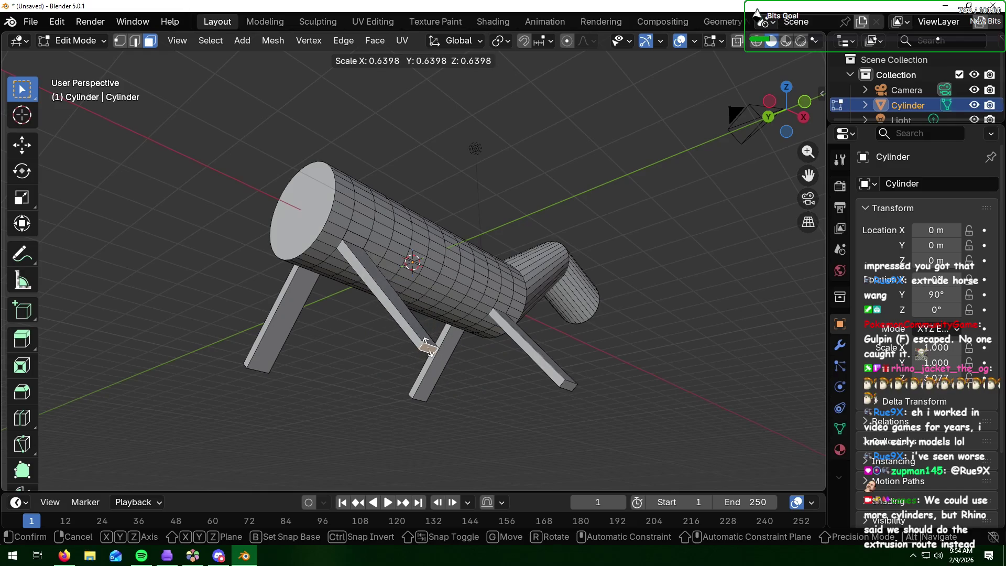
pyautogui.click(429, 348)
pyautogui.moveTo(520, 377); pyautogui.dragTo(585, 353, button='middle')
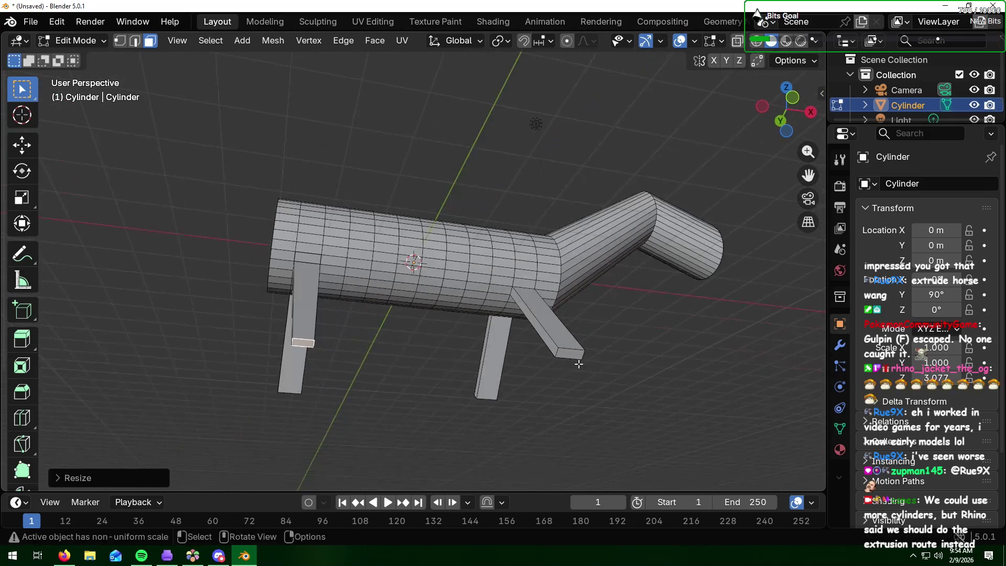
pyautogui.click(585, 352)
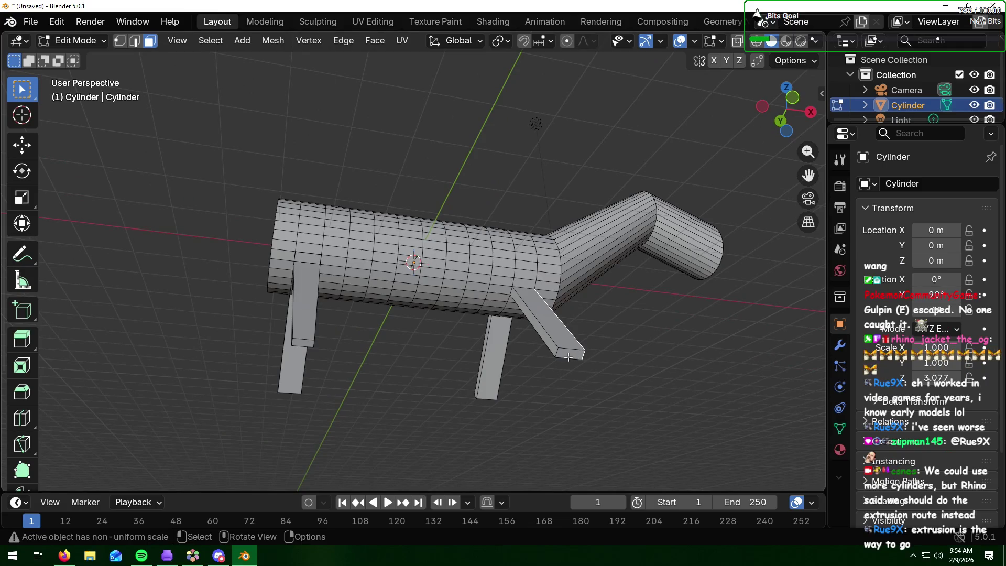
pyautogui.press('s')
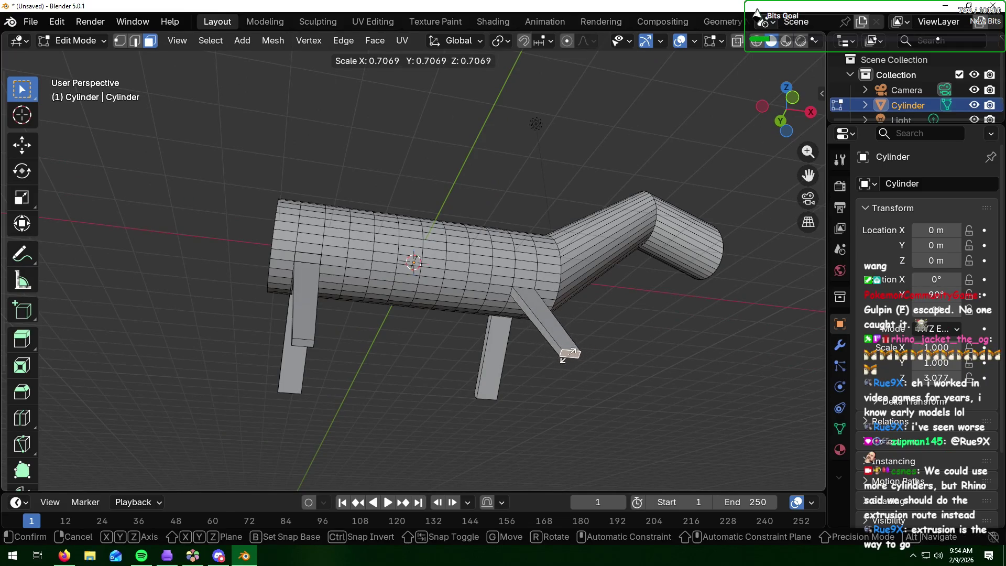
pyautogui.click(569, 356)
pyautogui.moveTo(438, 400)
pyautogui.mouseDown(button='middle')
pyautogui.moveTo(690, 425)
pyautogui.moveTo(670, 442)
pyautogui.mouseUp(button='middle')
pyautogui.moveTo(570, 303); pyautogui.dragTo(569, 304, button='middle')
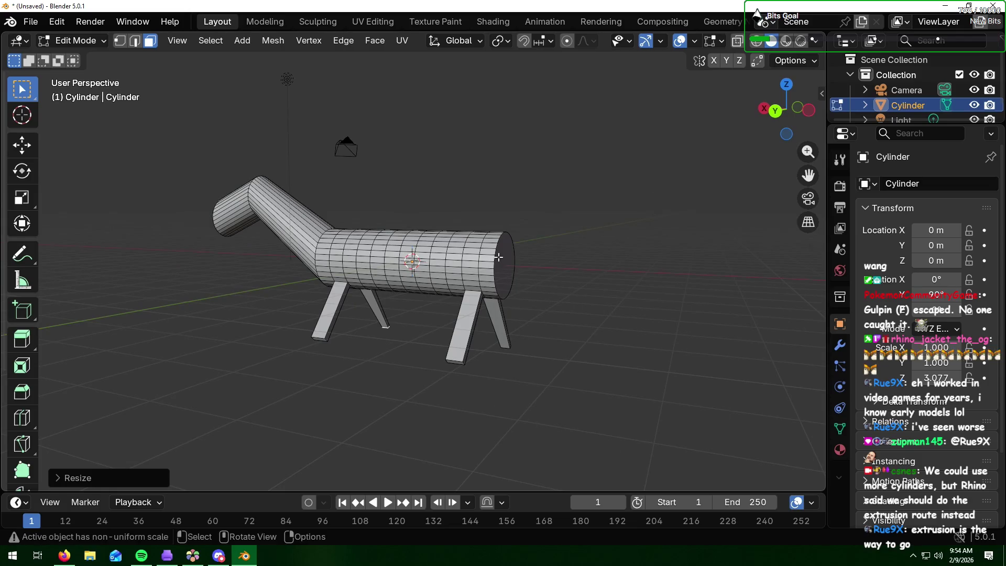
# Step: Extrude the body's rear end face outward and shrink it to about 0.38
pyautogui.click(509, 265)
pyautogui.press('e')
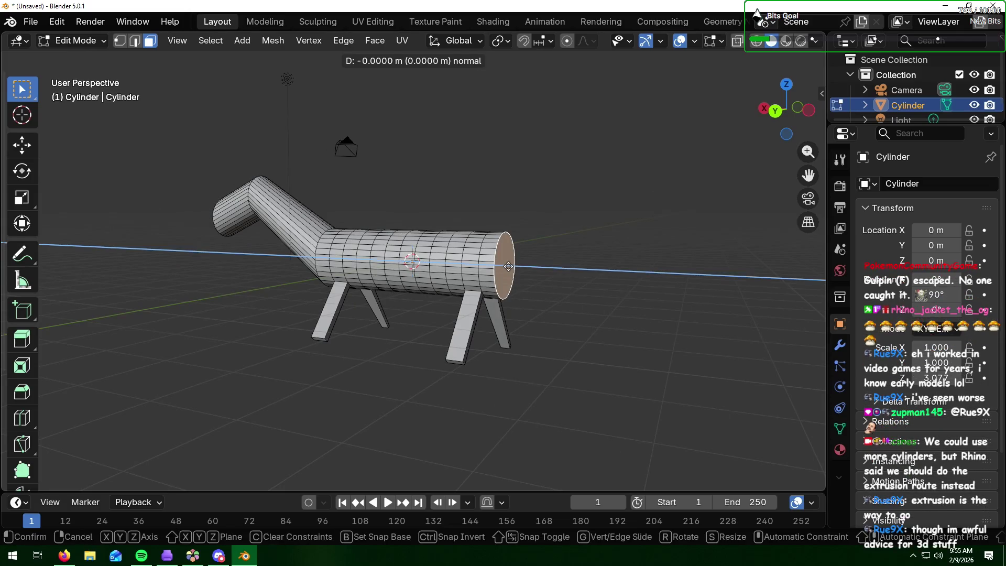
pyautogui.click(564, 267)
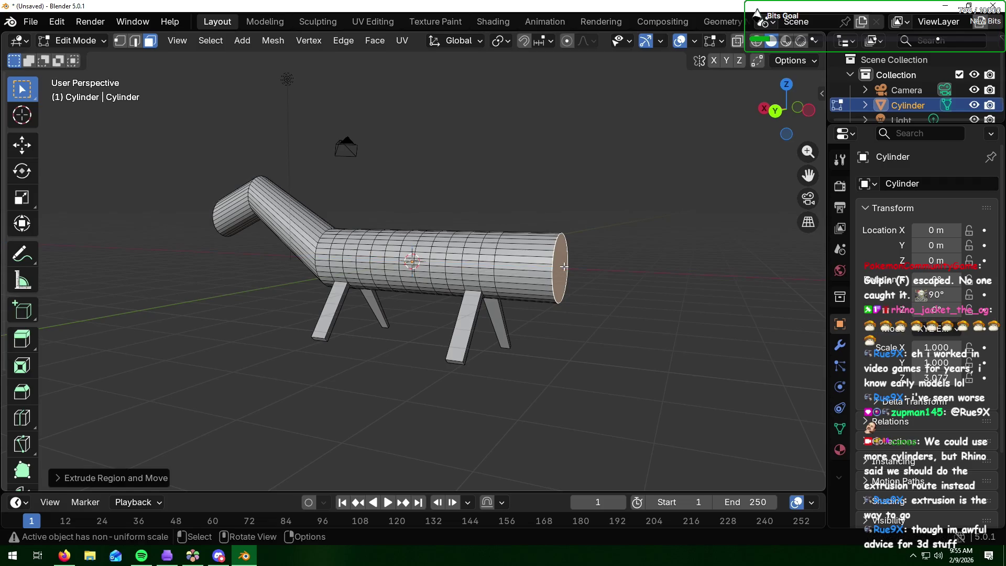
pyautogui.press('s')
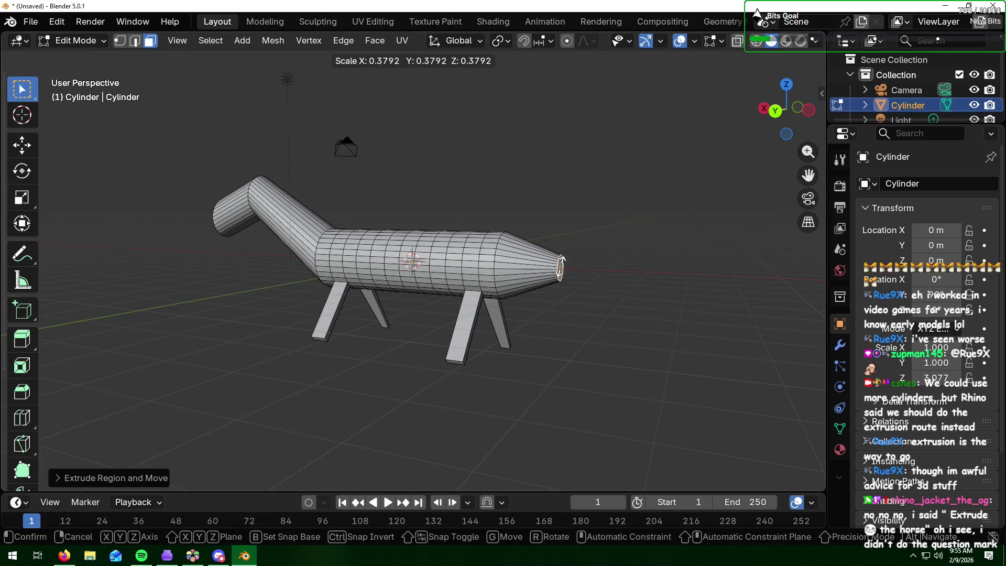
pyautogui.click(561, 266)
pyautogui.moveTo(560, 266); pyautogui.dragTo(540, 277, button='middle')
pyautogui.scroll(3, 540, 278)
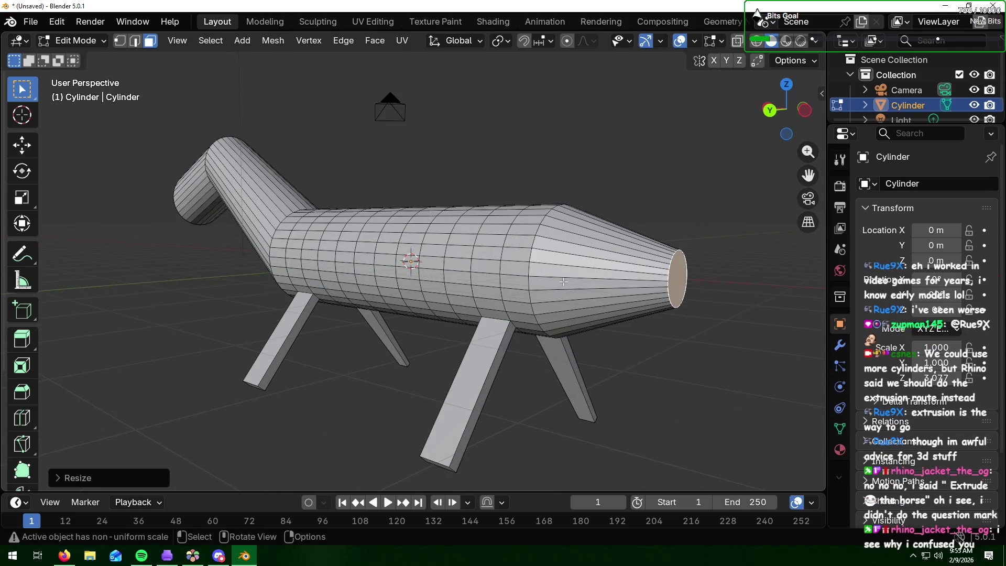
# Step: Tilt the new rear end face and lower it about 0.73 m along Z
pyautogui.press('r')
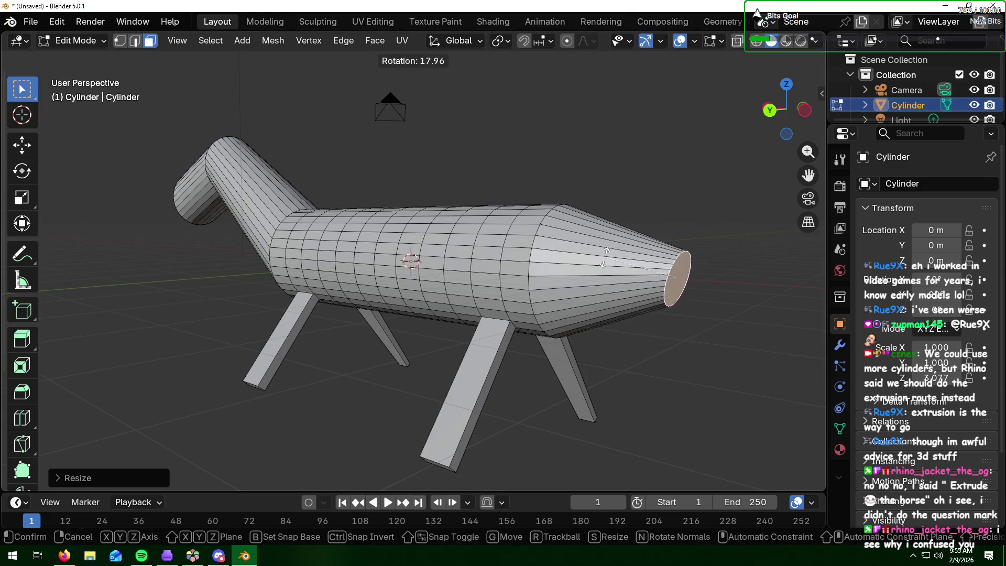
pyautogui.click(656, 263)
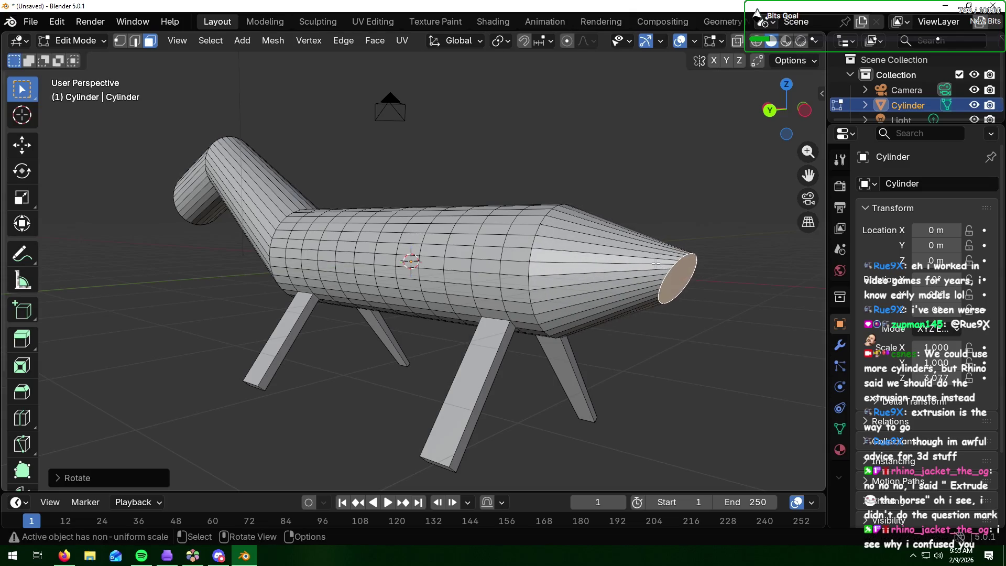
pyautogui.moveTo(657, 277)
pyautogui.mouseDown(button='middle')
pyautogui.moveTo(681, 272)
pyautogui.moveTo(645, 286)
pyautogui.mouseUp(button='middle')
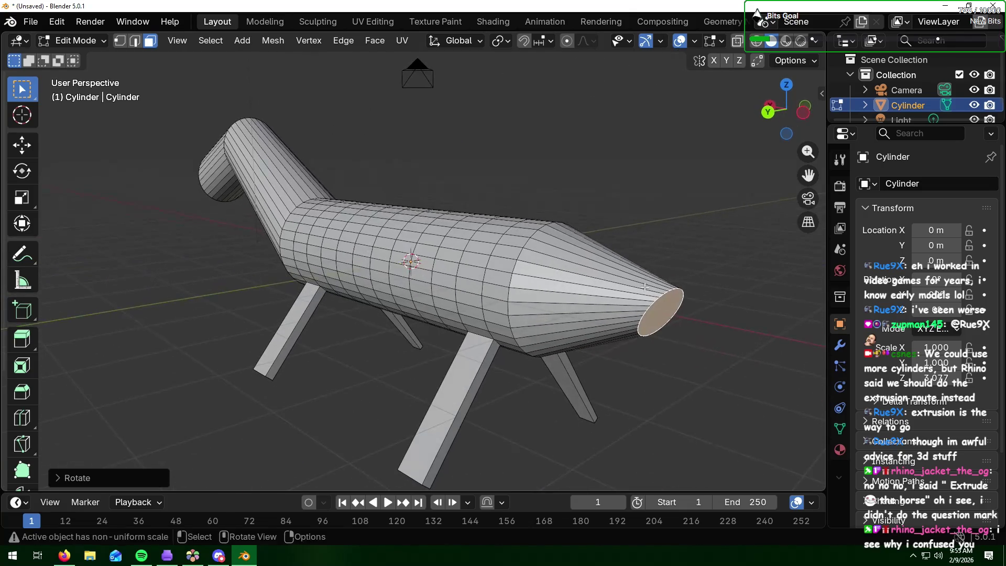
pyautogui.press('g')
pyautogui.press('z')
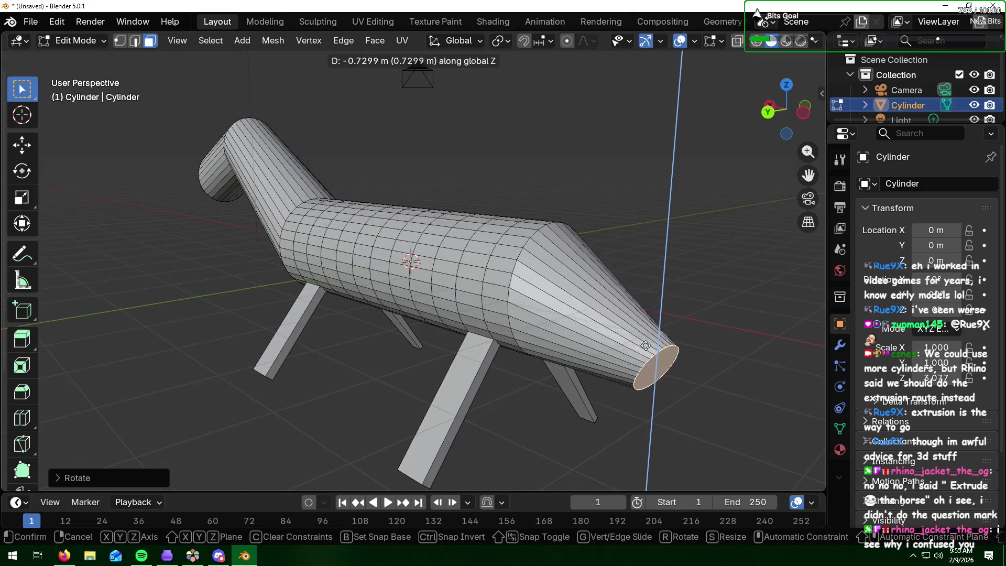
pyautogui.click(543, 283)
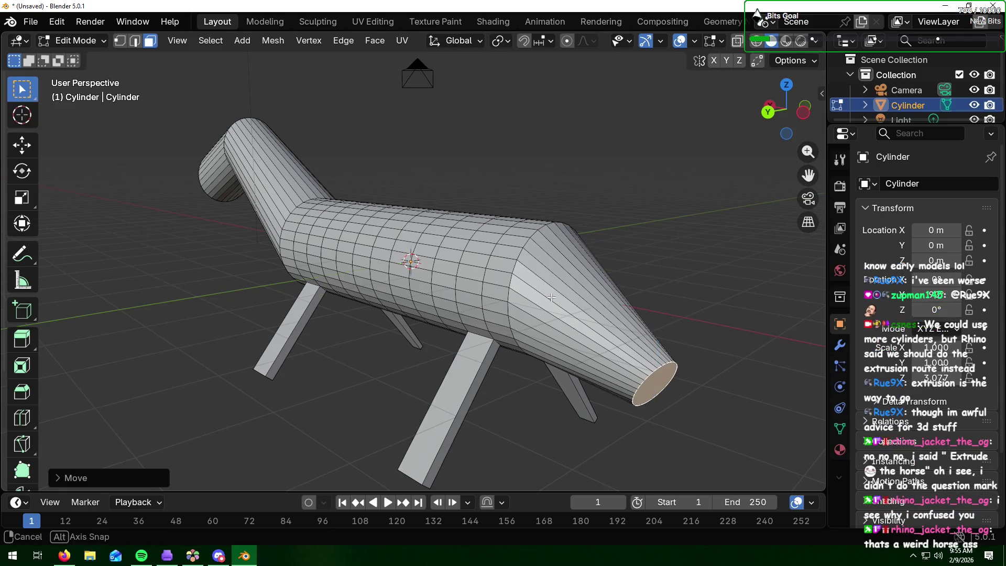
pyautogui.moveTo(557, 299); pyautogui.dragTo(587, 296, button='middle')
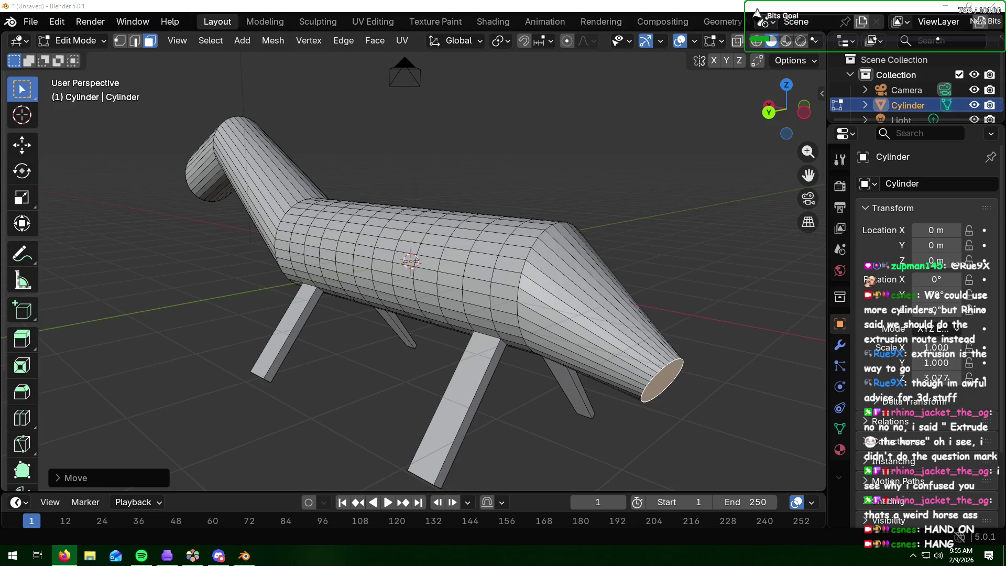
# Step: Add an edge loop on the rear cone and slide it up the cone
pyautogui.click(677, 265)
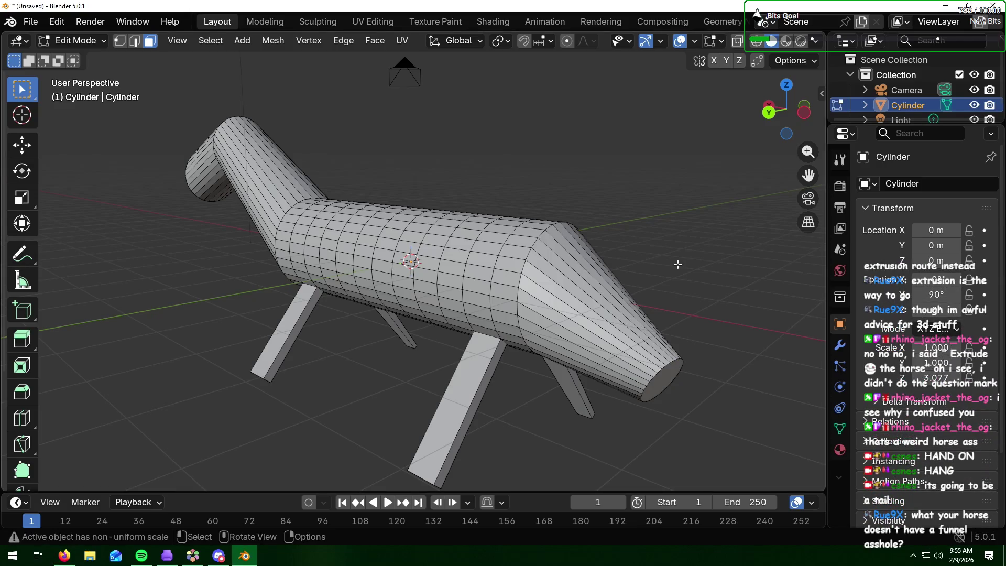
pyautogui.press('ctrl')
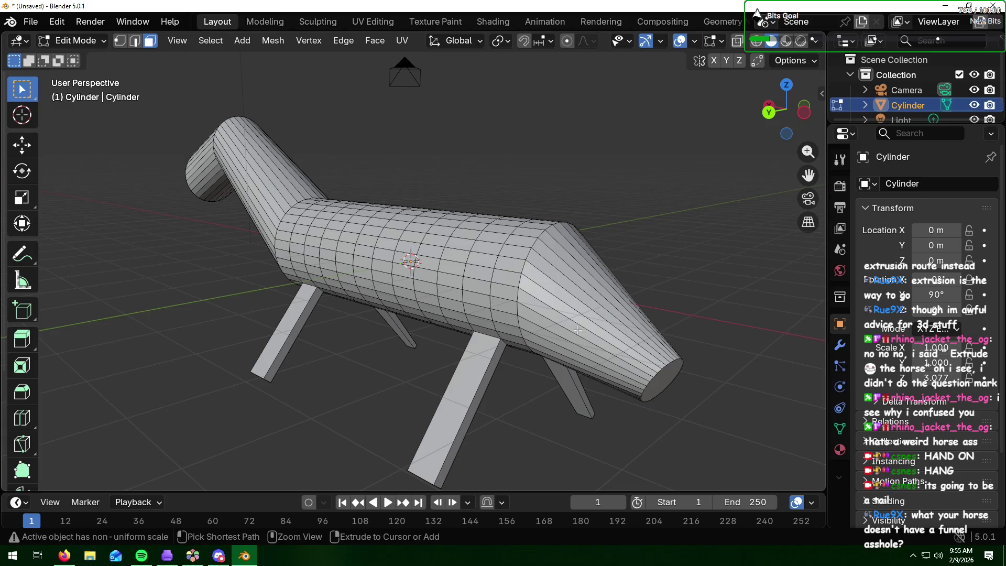
pyautogui.hotkey('ctrl', 'r')
pyautogui.click(578, 330)
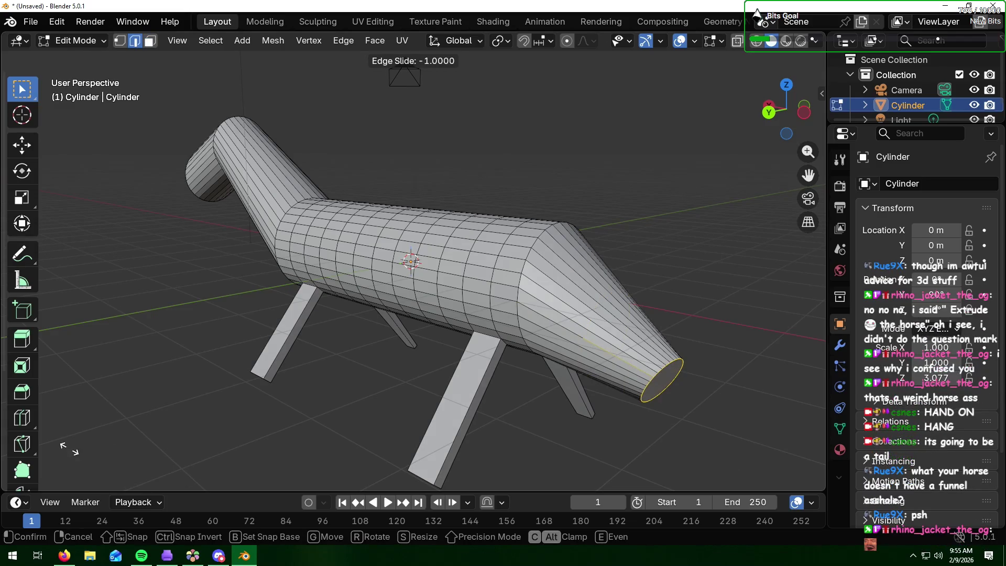
pyautogui.click(637, 280)
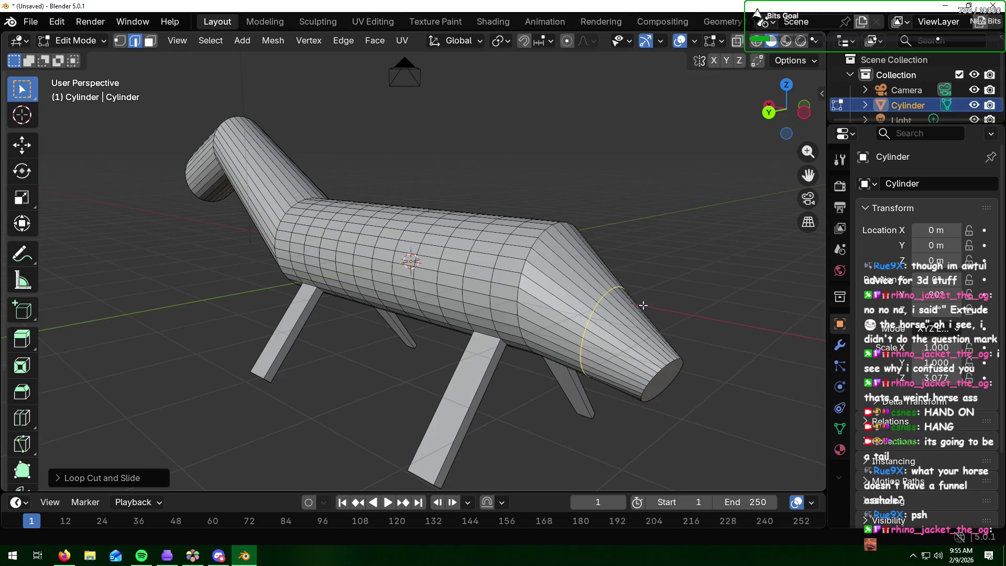
# Step: Select the full edge loop around the cone and raise it vertically
pyautogui.click(606, 309)
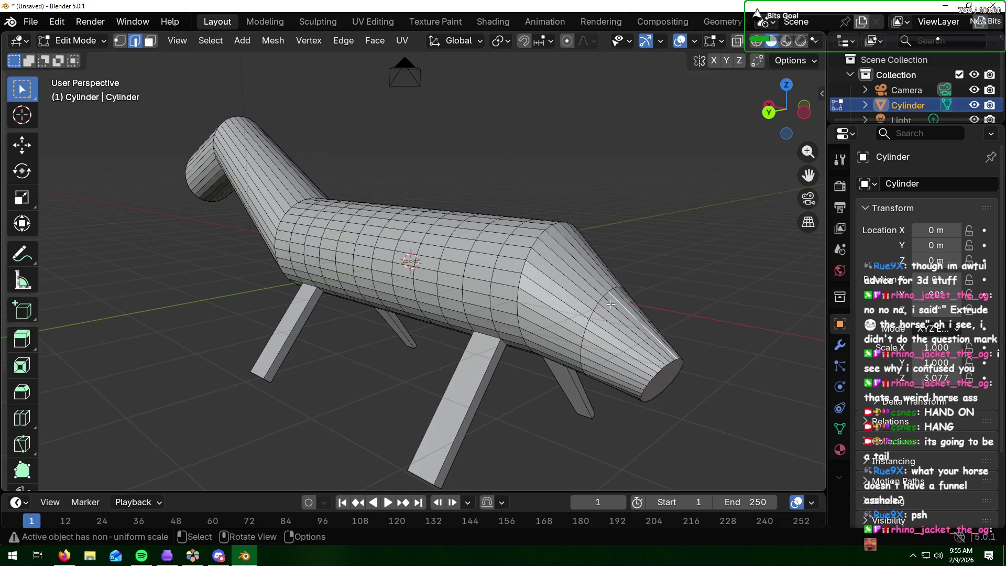
pyautogui.click(670, 299)
pyautogui.keyDown('ctrl'); pyautogui.click(606, 296); pyautogui.keyUp('ctrl')
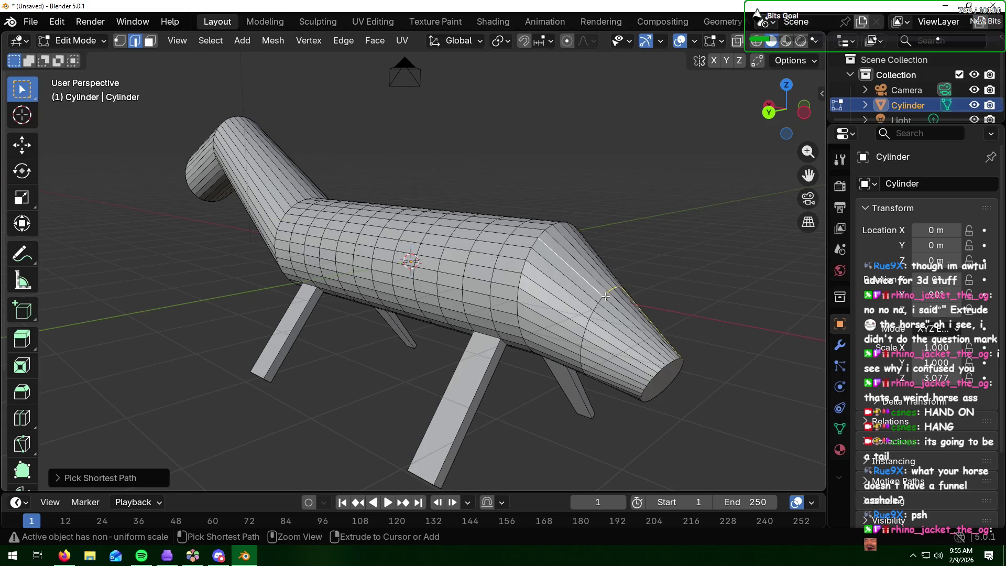
pyautogui.keyDown('ctrl'); pyautogui.click(599, 307); pyautogui.keyUp('ctrl')
pyautogui.keyDown('ctrl'); pyautogui.click(588, 332); pyautogui.keyUp('ctrl')
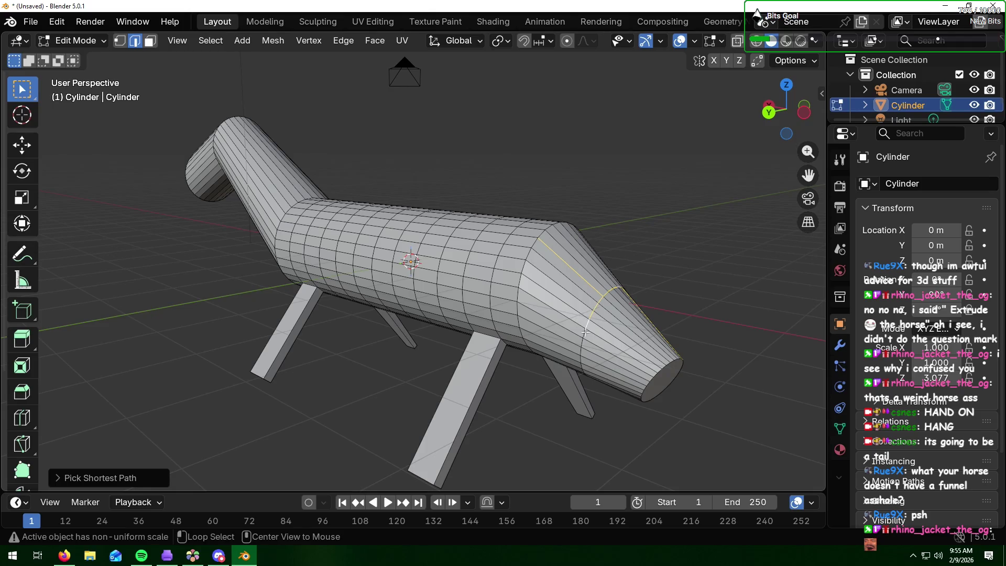
pyautogui.hotkey('alt', 'a')
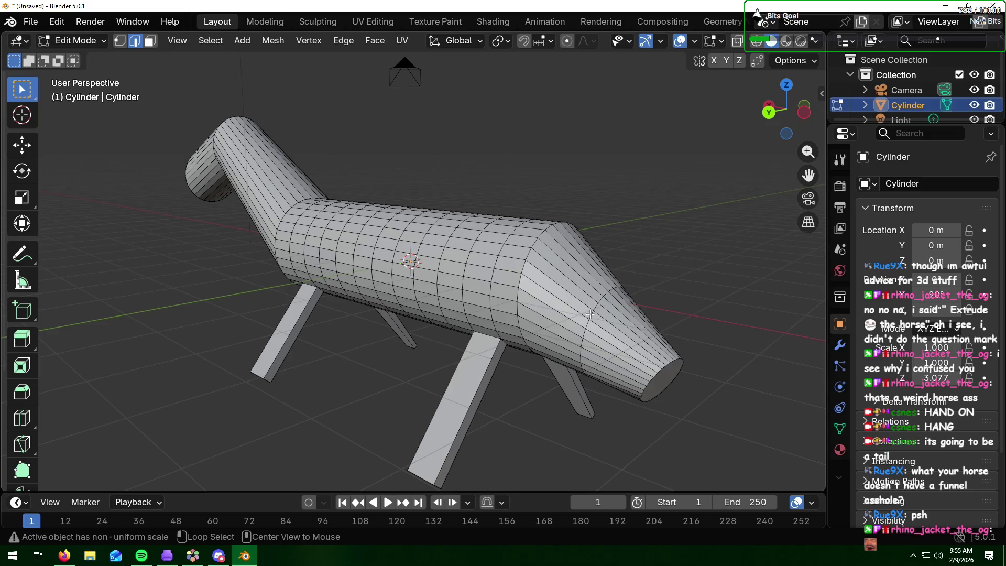
pyautogui.keyDown('alt'); pyautogui.click(593, 315); pyautogui.keyUp('alt')
pyautogui.press('g')
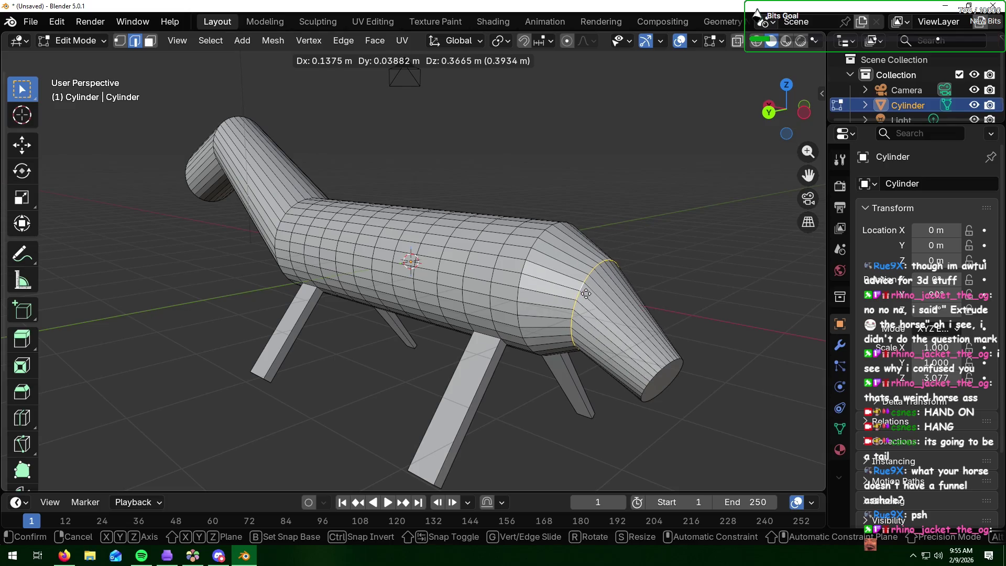
pyautogui.press('z')
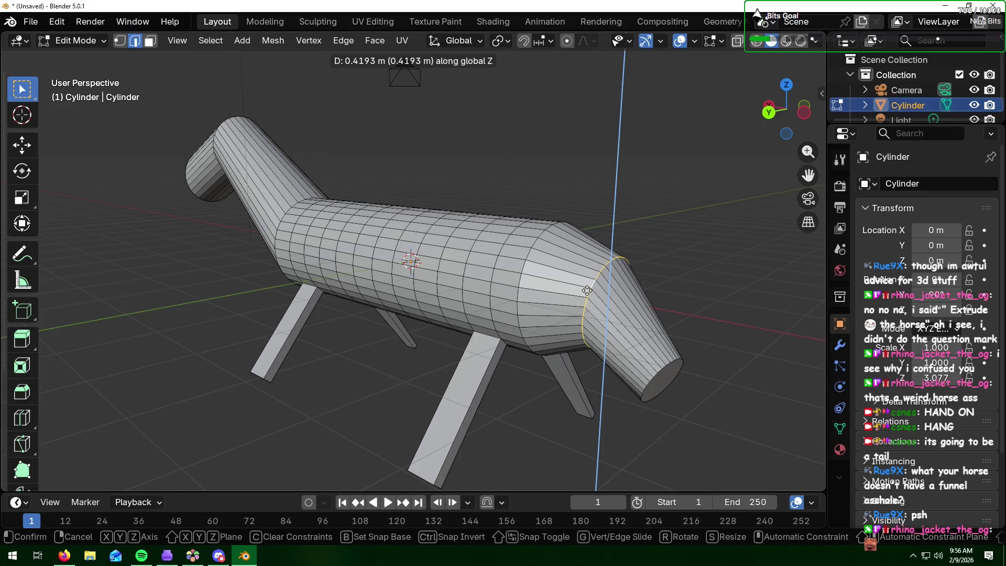
pyautogui.click(587, 290)
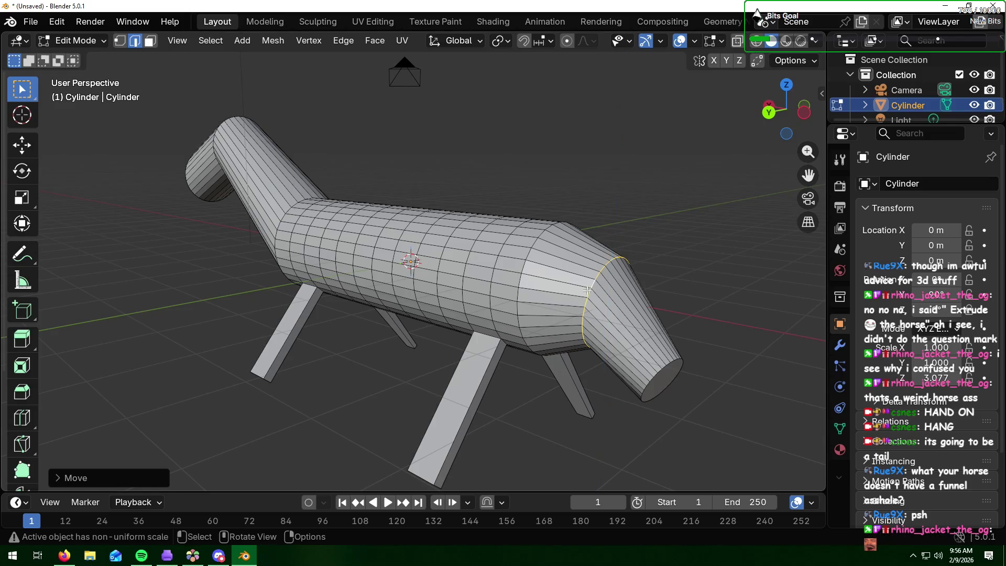
# Step: Shrink the rim loop at the cone's tip to about 0.35
pyautogui.keyDown('alt'); pyautogui.click(655, 374); pyautogui.keyUp('alt')
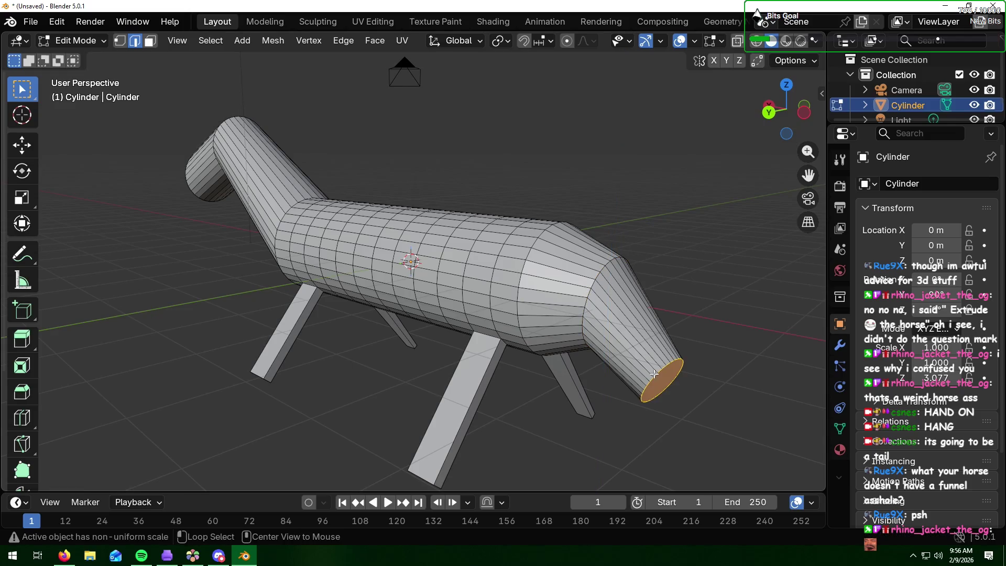
pyautogui.press('s')
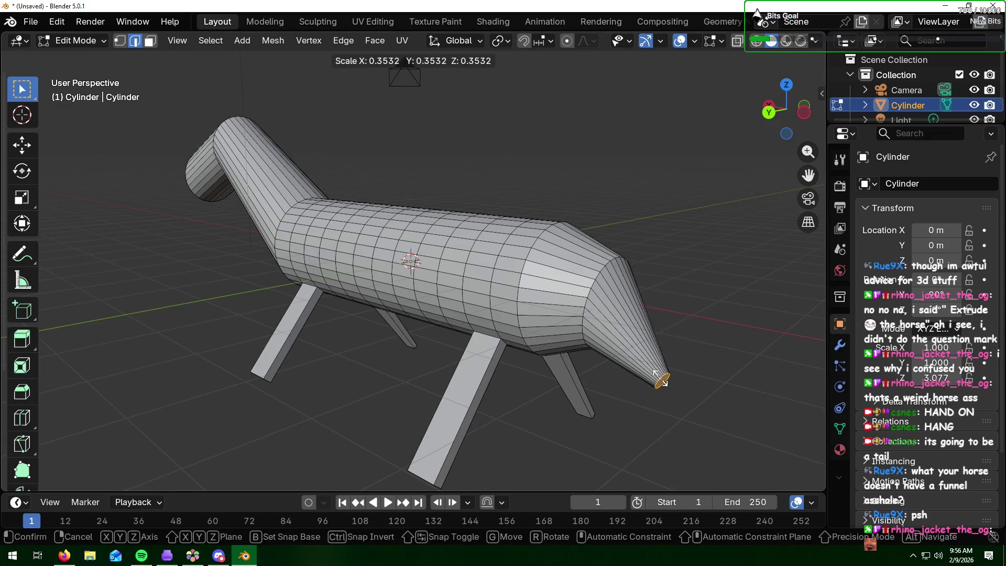
pyautogui.click(660, 378)
# Step: Tilt the edge ring at the cone's base and scale it almost to a point
pyautogui.moveTo(613, 300); pyautogui.dragTo(665, 278, button='middle')
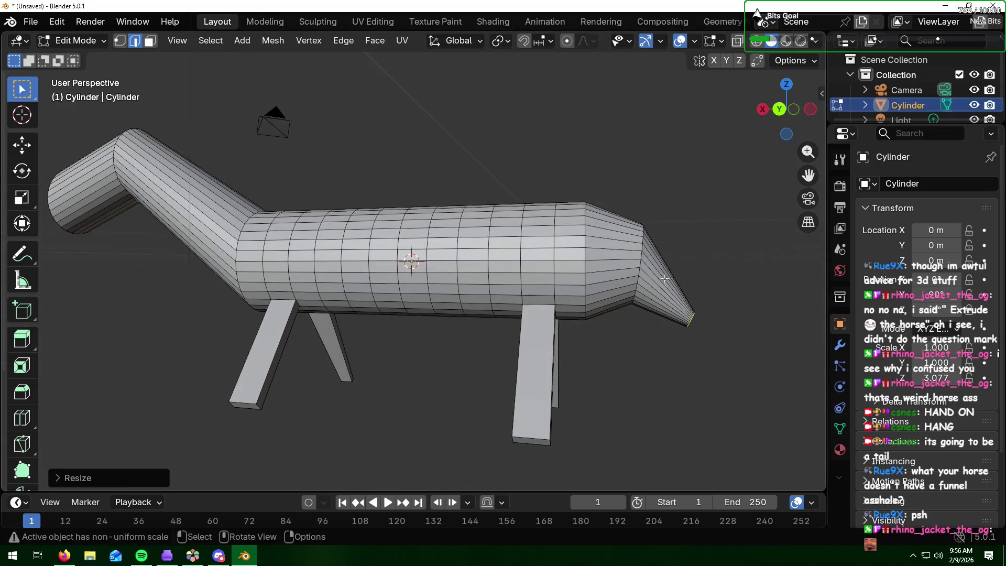
pyautogui.click(640, 248)
pyautogui.click(657, 256)
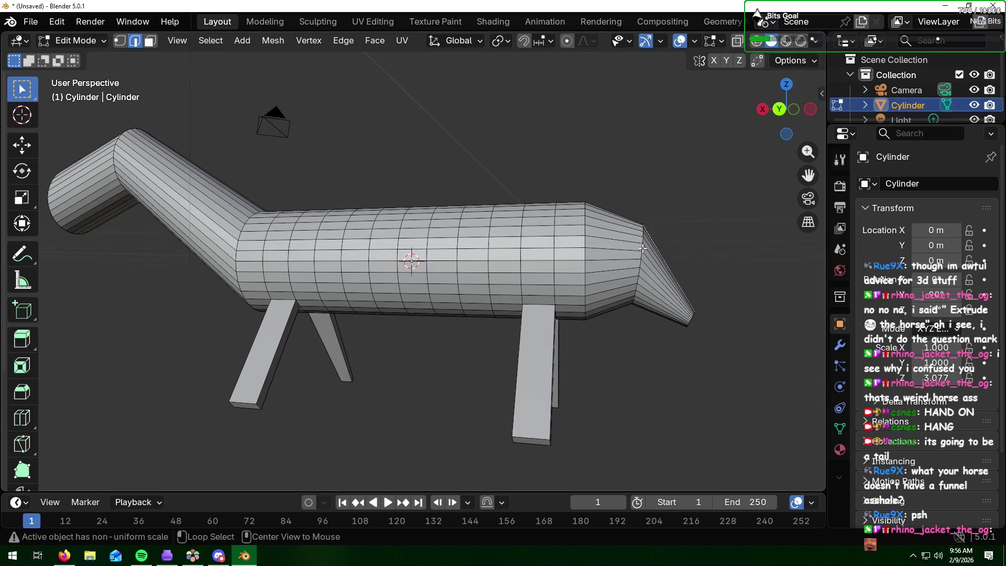
pyautogui.keyDown('alt'); pyautogui.click(643, 250); pyautogui.keyUp('alt')
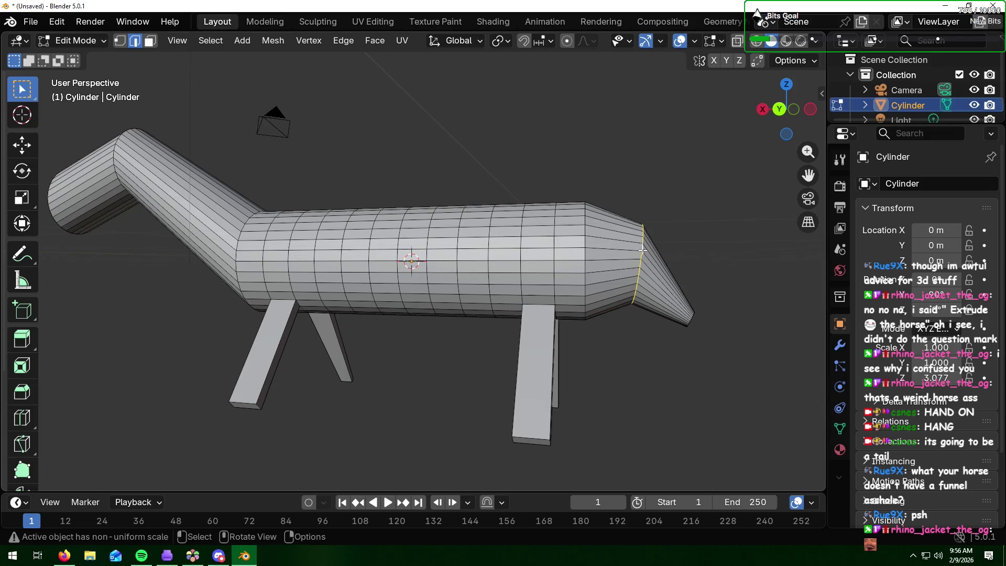
pyautogui.press('r')
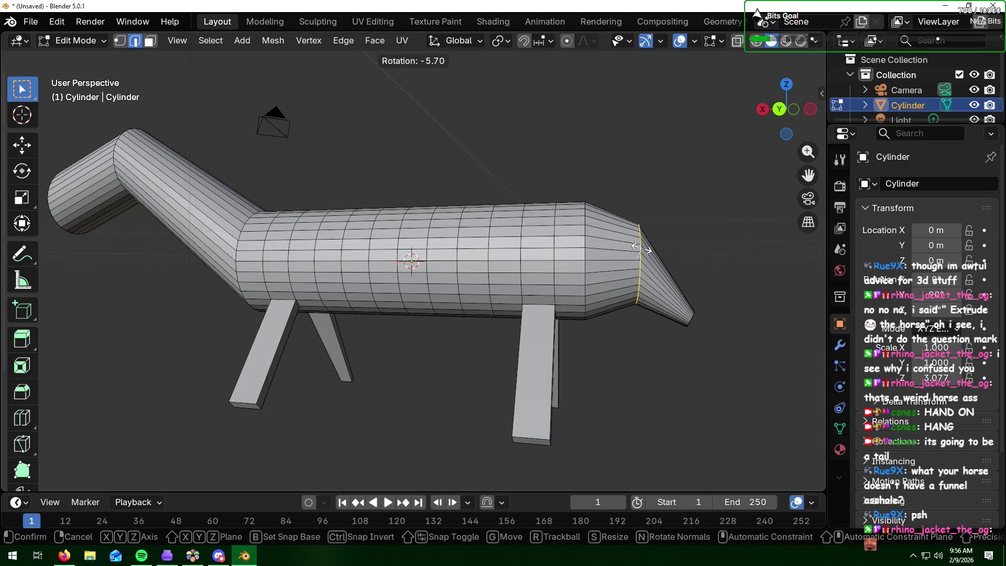
pyautogui.click(641, 248)
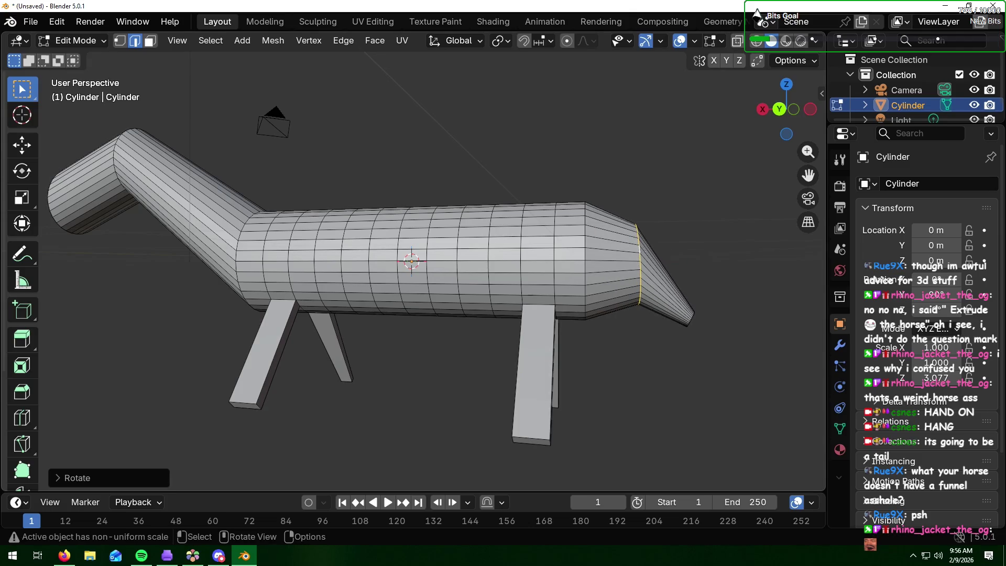
pyautogui.press('s')
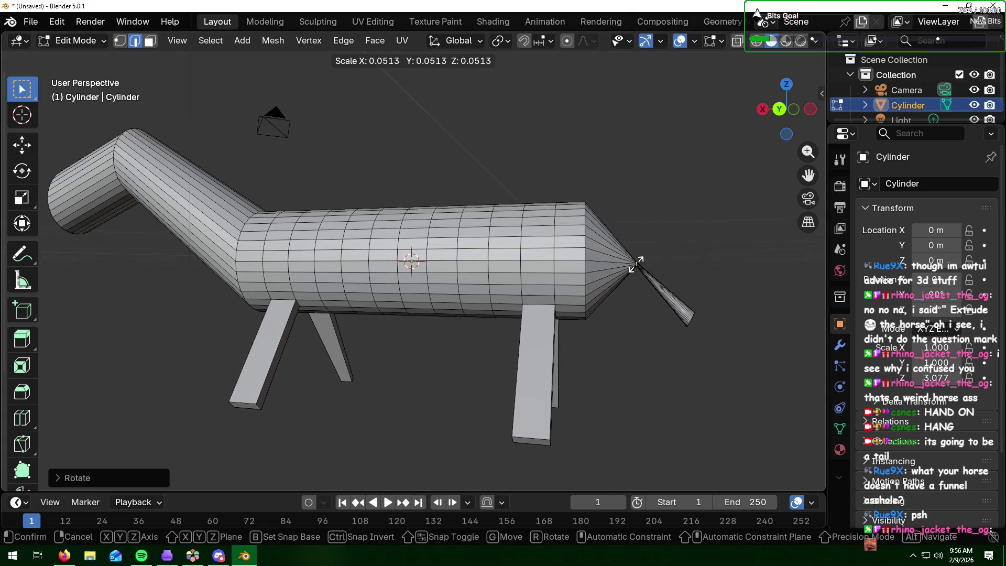
pyautogui.click(637, 266)
pyautogui.moveTo(655, 269)
pyautogui.mouseDown(button='middle')
pyautogui.moveTo(664, 271)
pyautogui.moveTo(555, 287)
pyautogui.moveTo(622, 263)
pyautogui.mouseUp(button='middle')
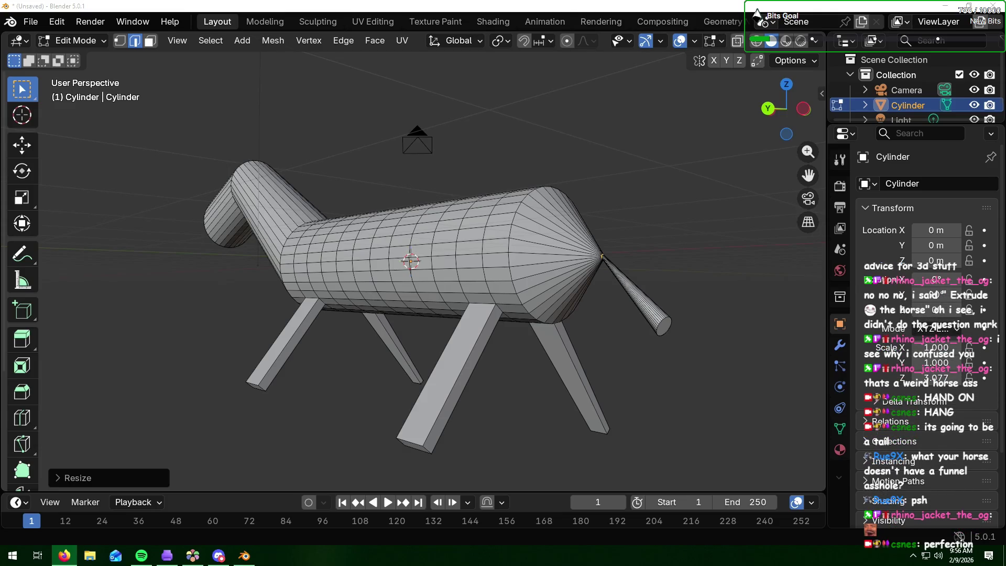
# Step: In Face select mode, shrink the bottom face of the front-right leg
pyautogui.click(692, 231)
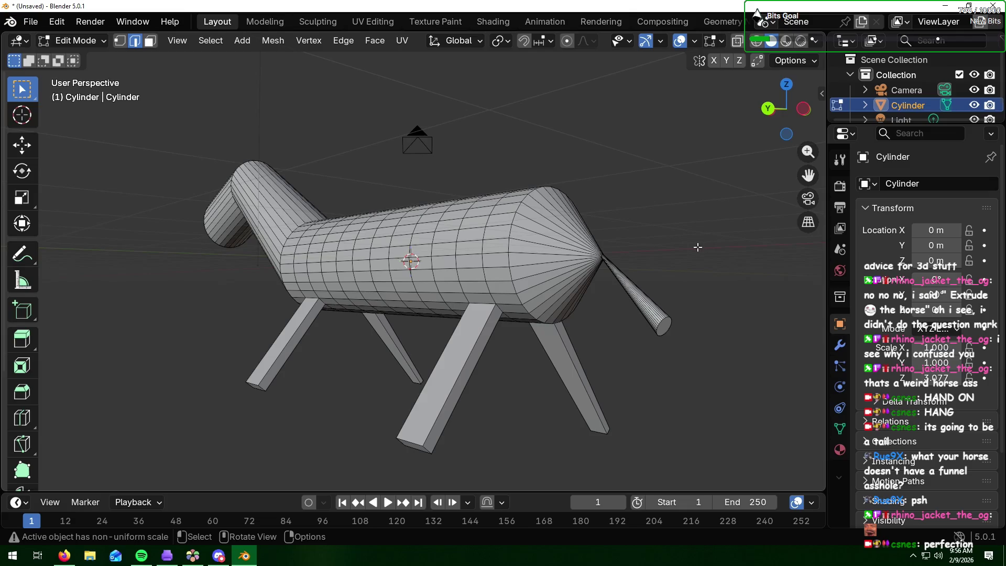
pyautogui.moveTo(457, 395); pyautogui.dragTo(503, 382, button='middle')
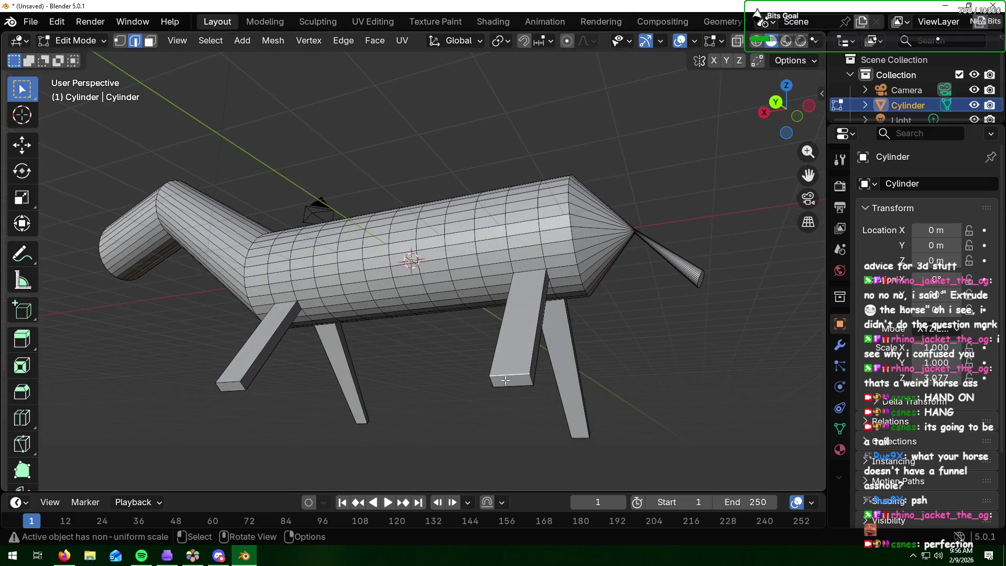
pyautogui.click(150, 40)
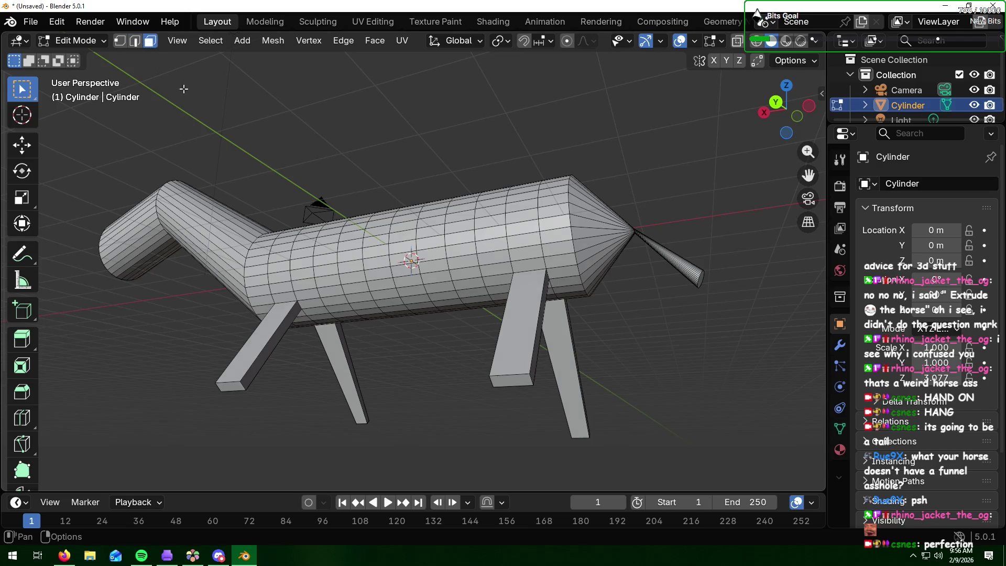
pyautogui.click(507, 381)
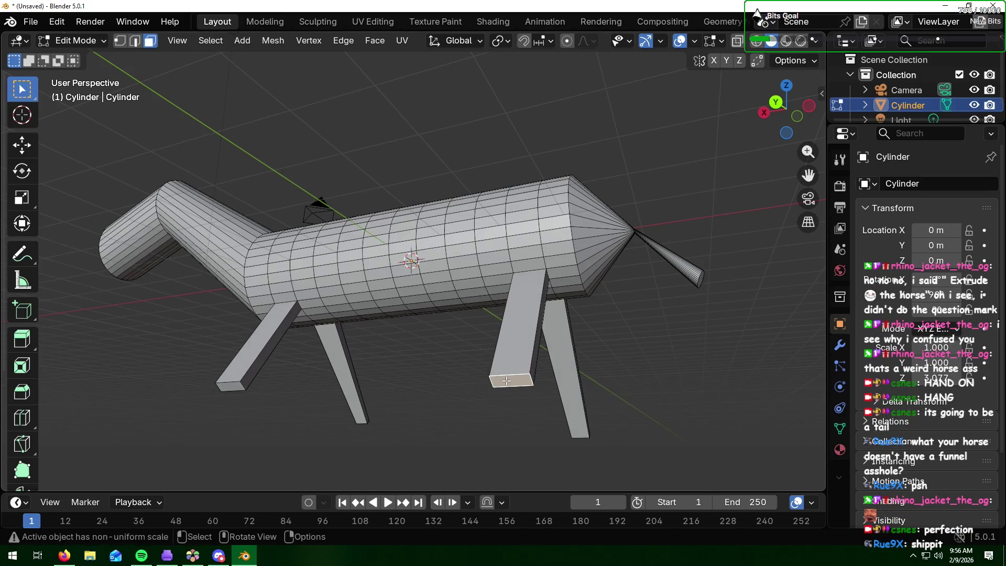
pyautogui.press('s')
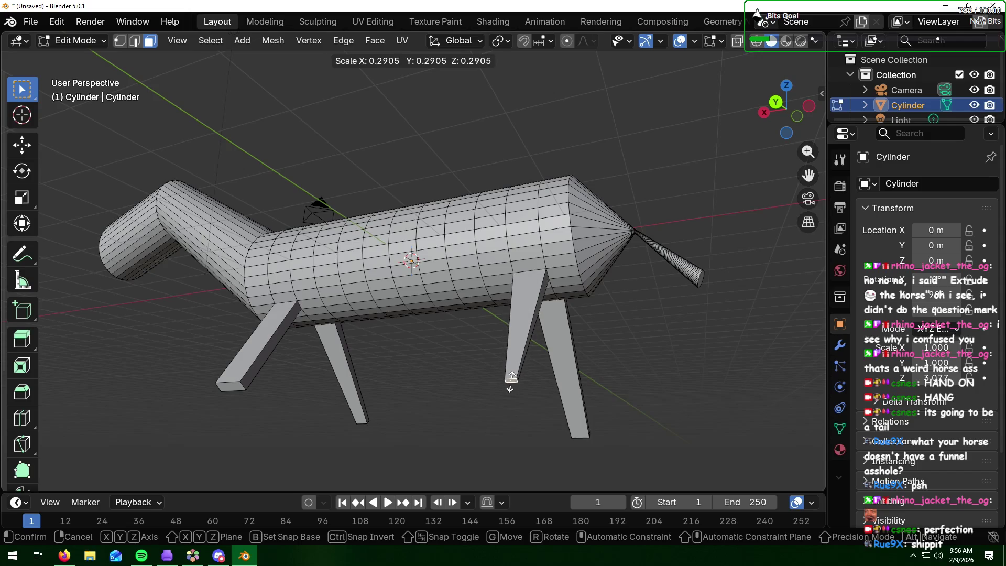
pyautogui.click(511, 378)
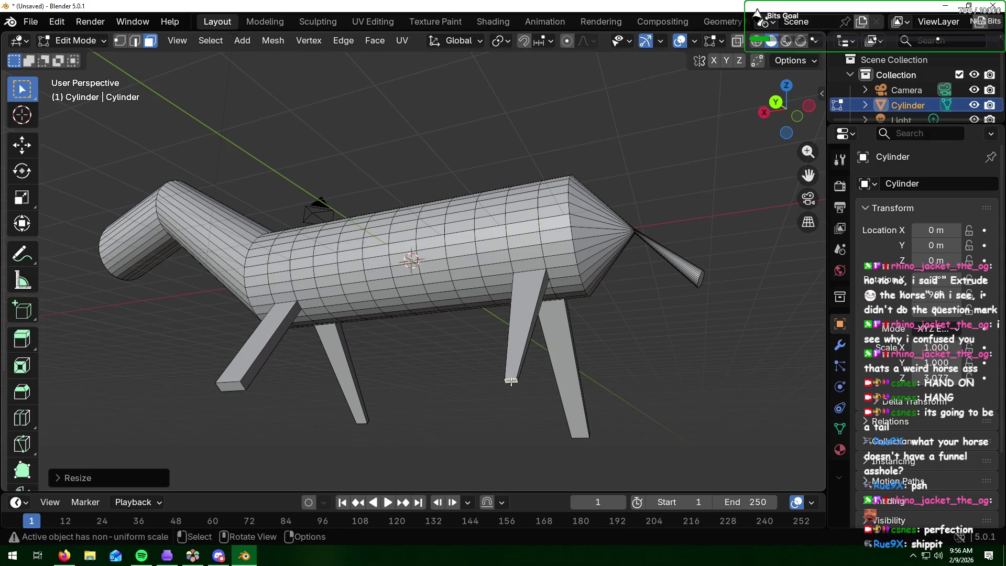
# Step: Shrink another leg's bottom face to about 0.65 and orbit to inspect the horse
pyautogui.click(233, 388)
pyautogui.press('s')
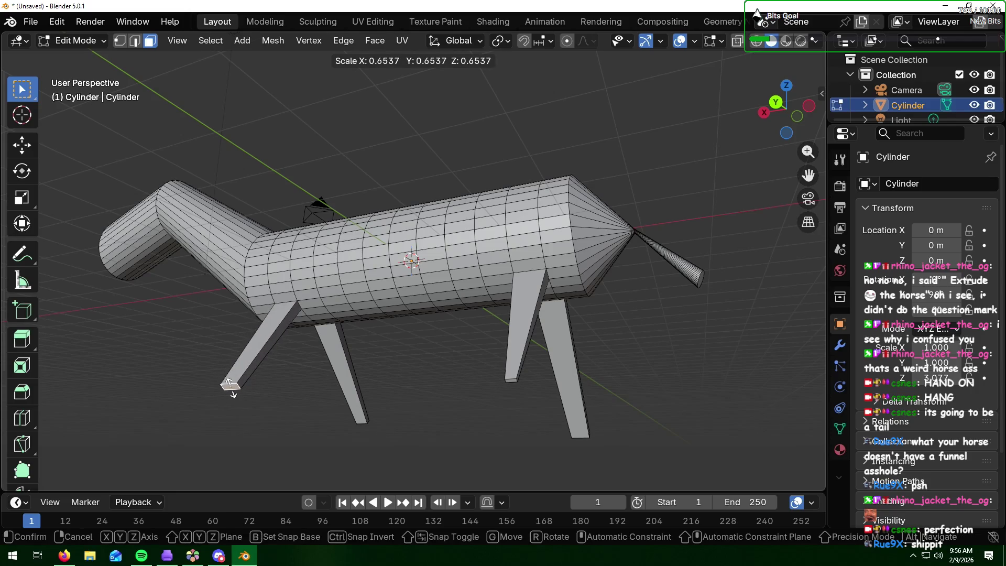
pyautogui.click(231, 388)
pyautogui.moveTo(384, 451)
pyautogui.mouseDown(button='middle')
pyautogui.moveTo(344, 464)
pyautogui.moveTo(430, 348)
pyautogui.mouseUp(button='middle')
pyautogui.rightClick(542, 339)
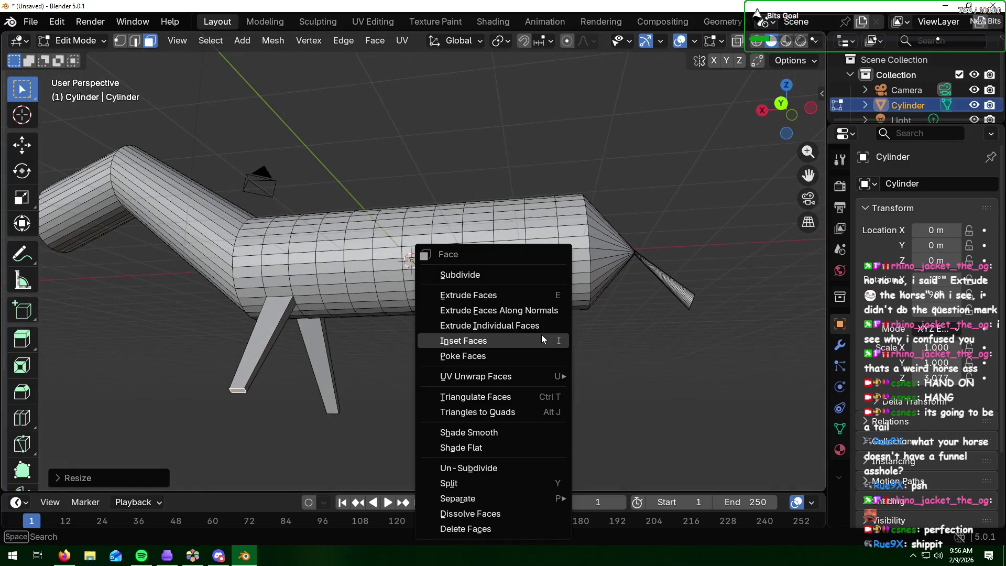
pyautogui.click(637, 330)
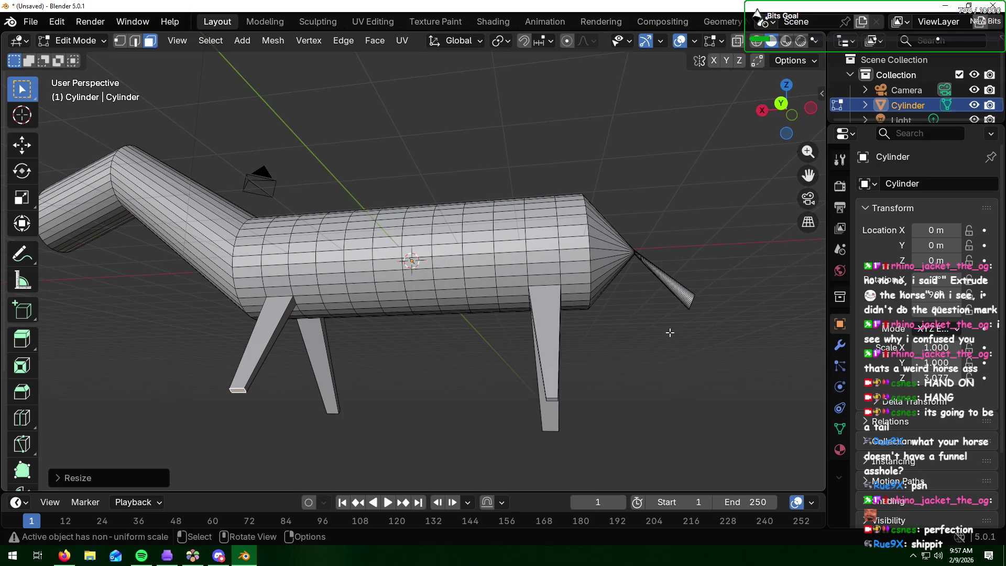
pyautogui.scroll(-2, 669, 332)
pyautogui.moveTo(59, 280)
pyautogui.mouseDown(button='middle')
pyautogui.moveTo(197, 290)
pyautogui.moveTo(195, 229)
pyautogui.mouseUp(button='middle')
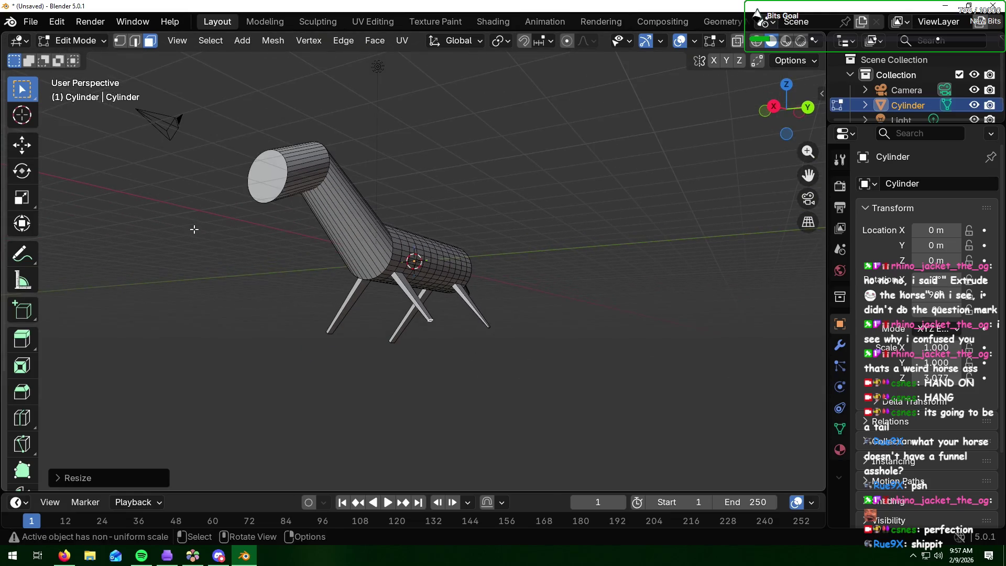
pyautogui.moveTo(144, 110)
pyautogui.mouseDown(button='middle')
pyautogui.moveTo(220, 151)
pyautogui.moveTo(281, 210)
pyautogui.mouseUp(button='middle')
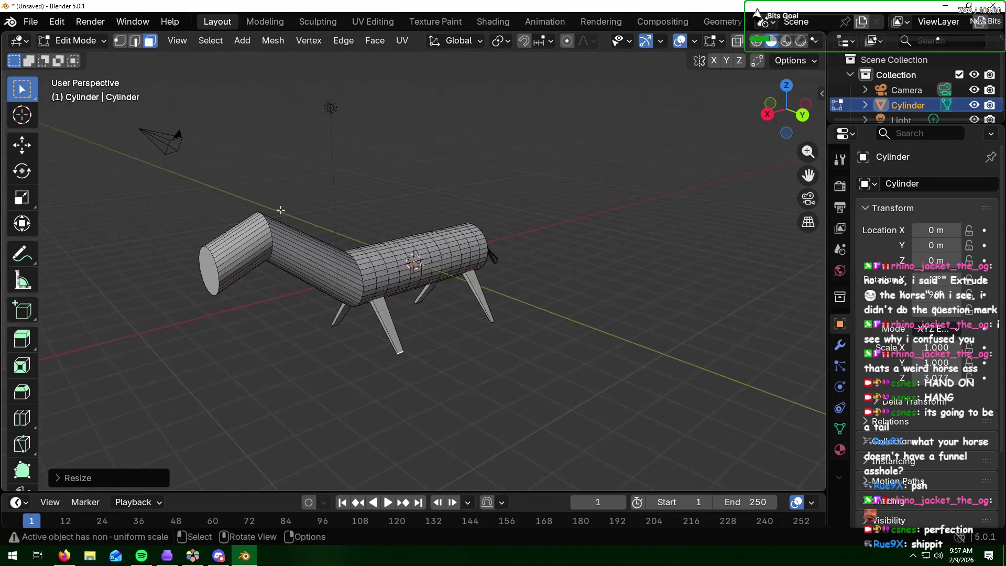
# Step: Return to Object Mode and apply Shade Smooth to the horse
pyautogui.rightClick(313, 265)
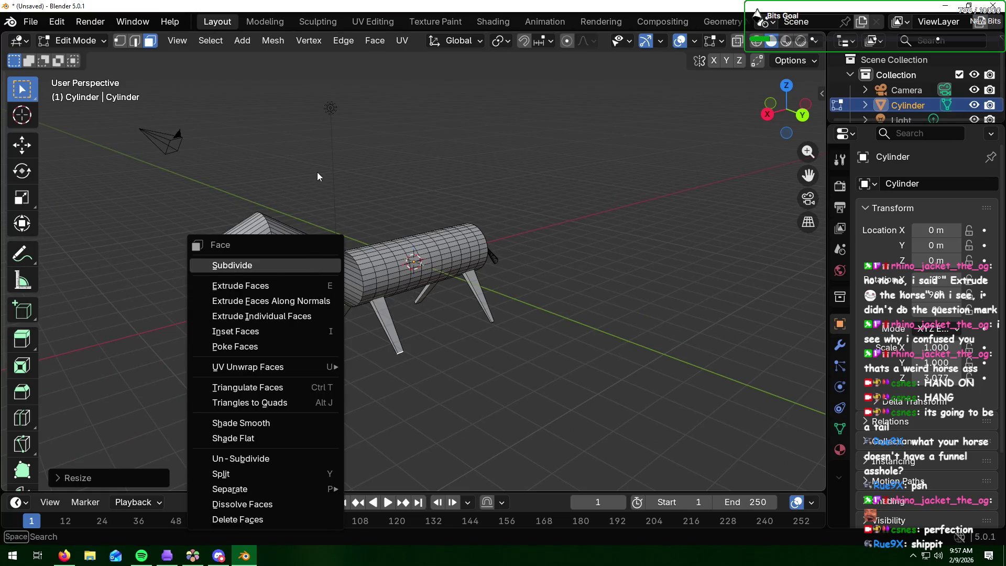
pyautogui.press('Tab')
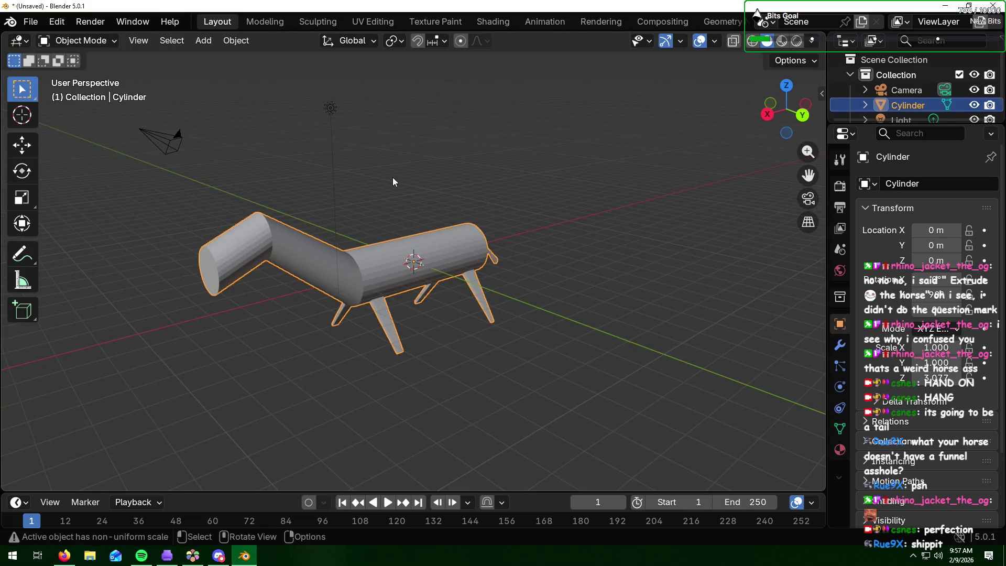
pyautogui.click(392, 177)
pyautogui.rightClick(400, 257)
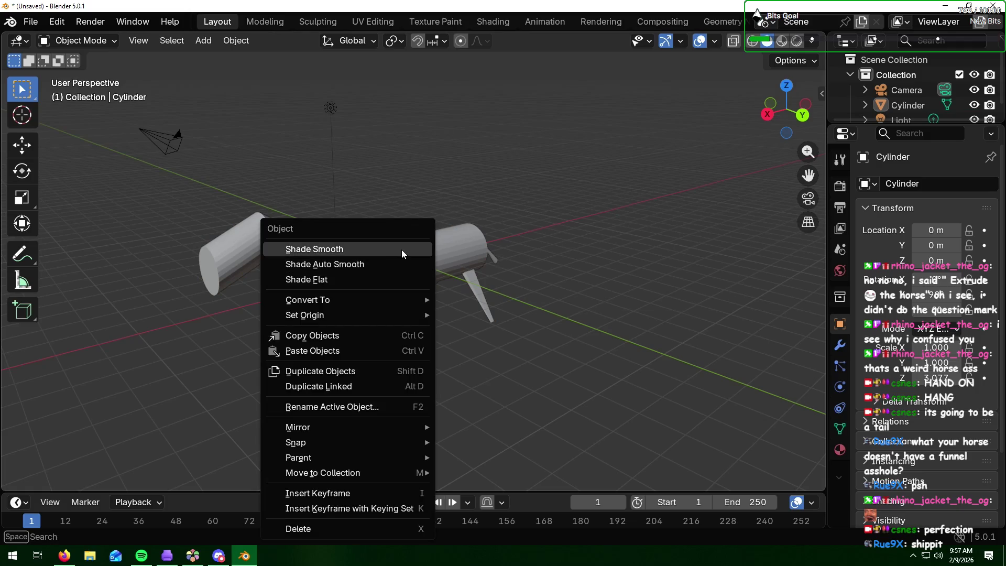
pyautogui.click(402, 250)
pyautogui.moveTo(574, 264)
pyautogui.mouseDown(button='middle')
pyautogui.moveTo(470, 268)
pyautogui.moveTo(628, 260)
pyautogui.mouseUp(button='middle')
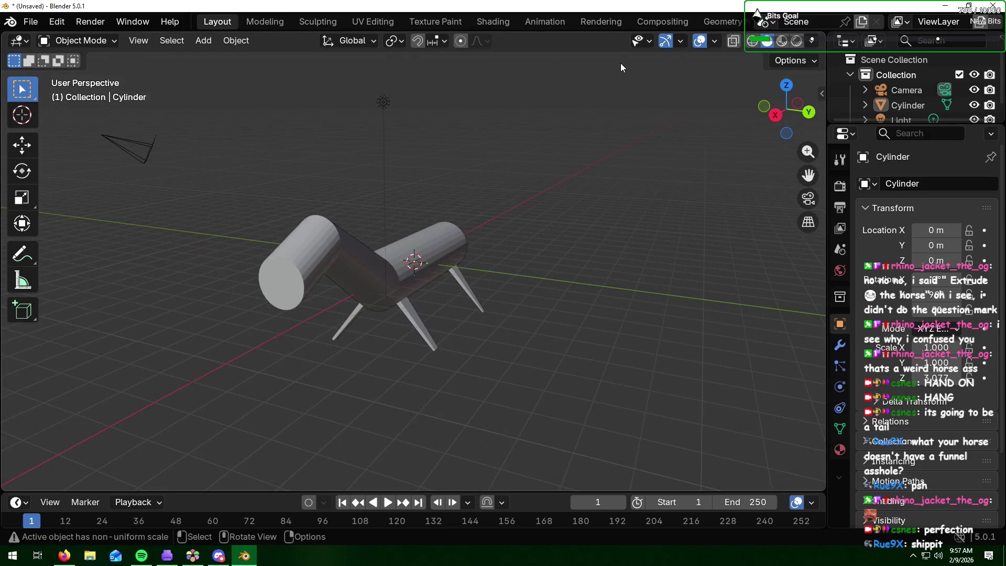
# Step: Check the smooth horse through the camera view, then orbit back out
pyautogui.press('KP_0')
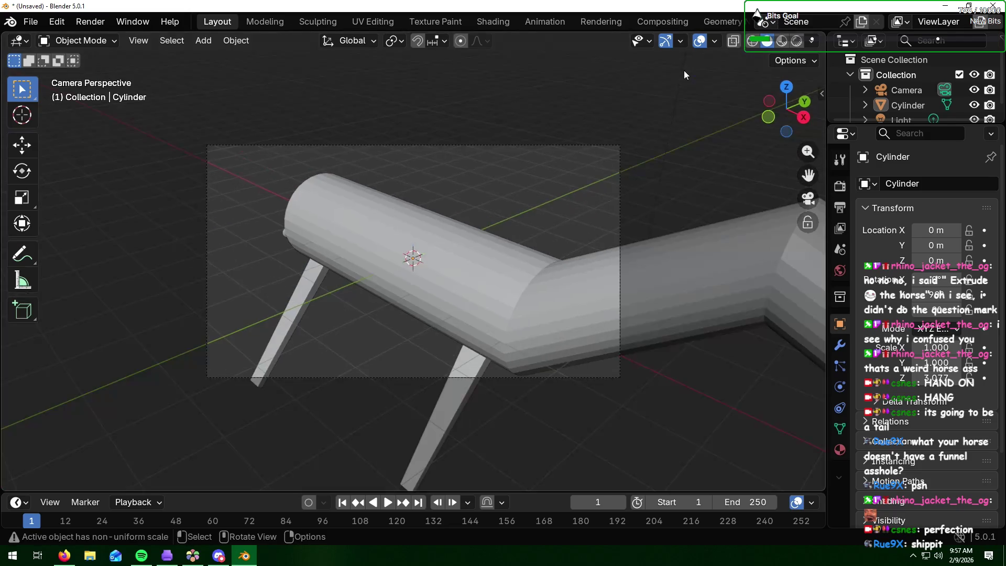
pyautogui.press('Tab')
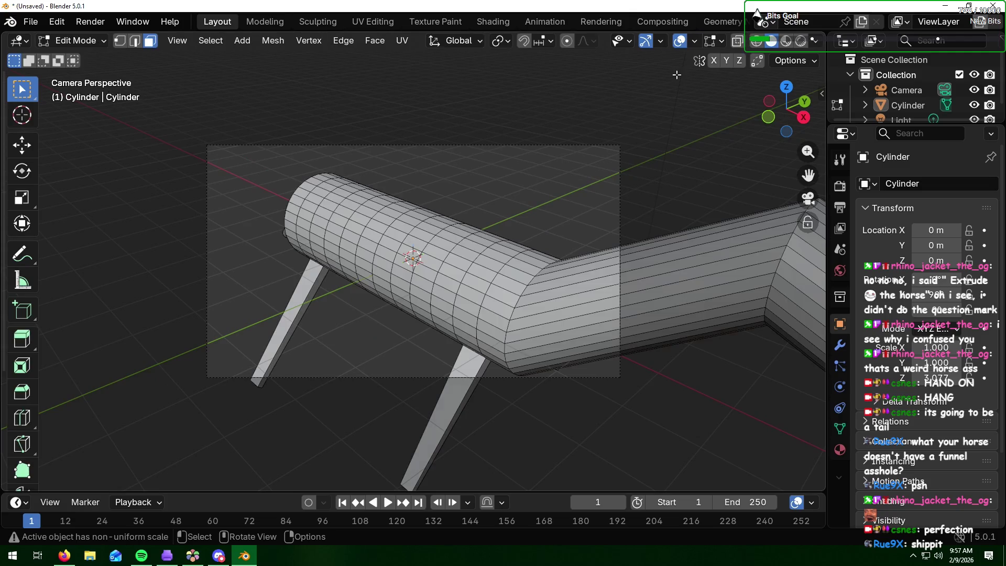
pyautogui.press('Tab')
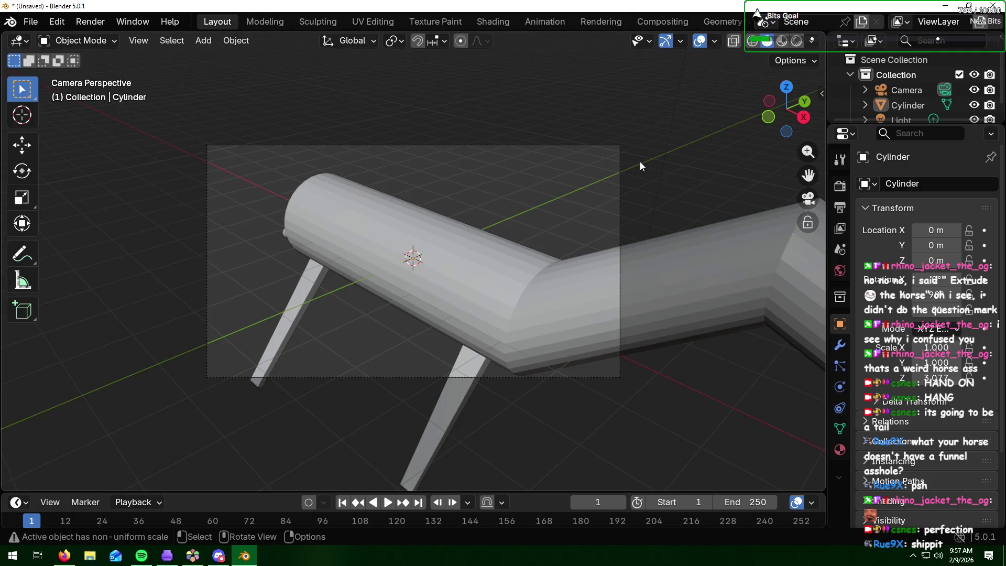
pyautogui.scroll(-3, 640, 162)
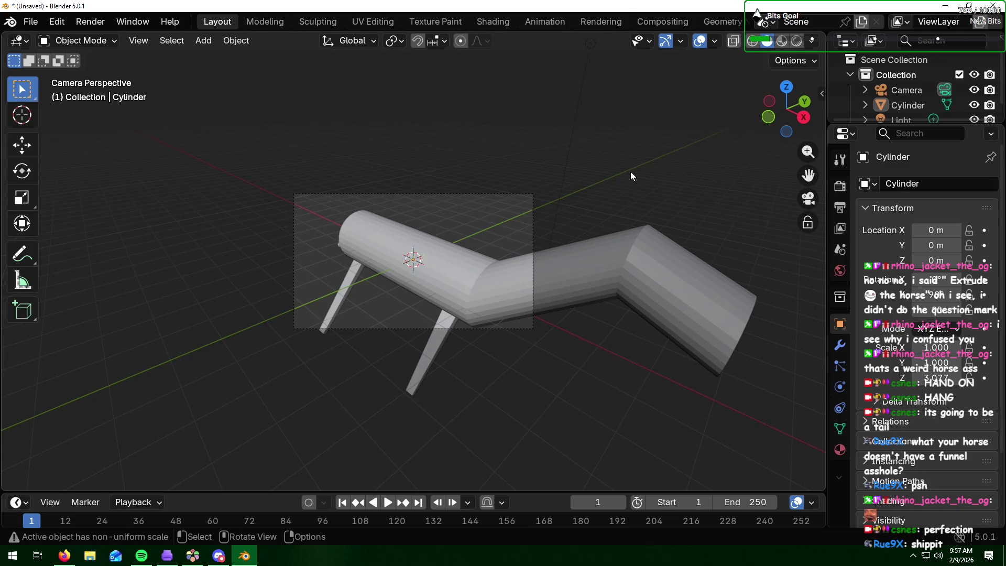
pyautogui.moveTo(630, 171); pyautogui.dragTo(571, 178, button='middle')
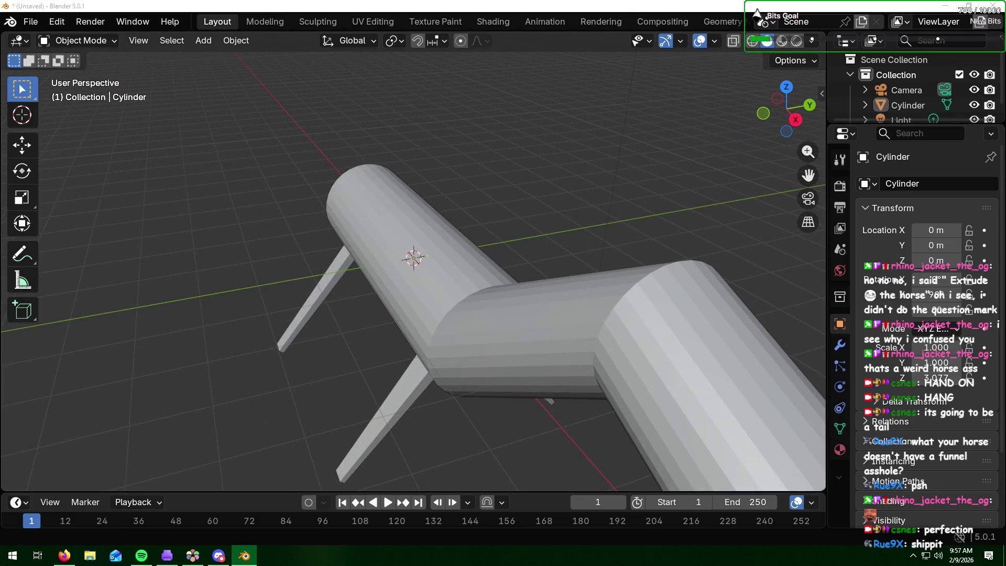
pyautogui.hotkey('alt', 'Tab')
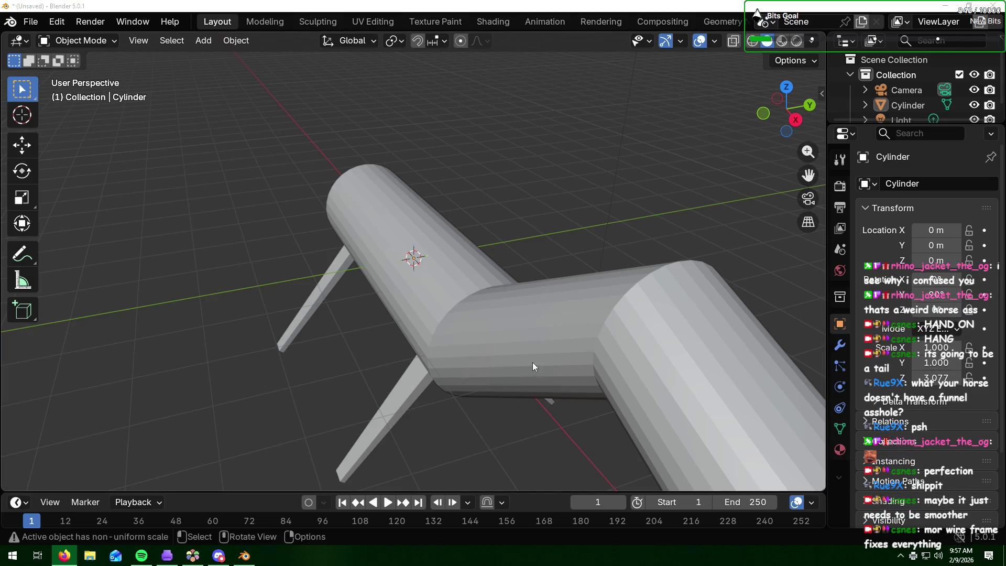
# Step: Move the camera along Y to -1.110, over the middle of the horse
pyautogui.click(902, 90)
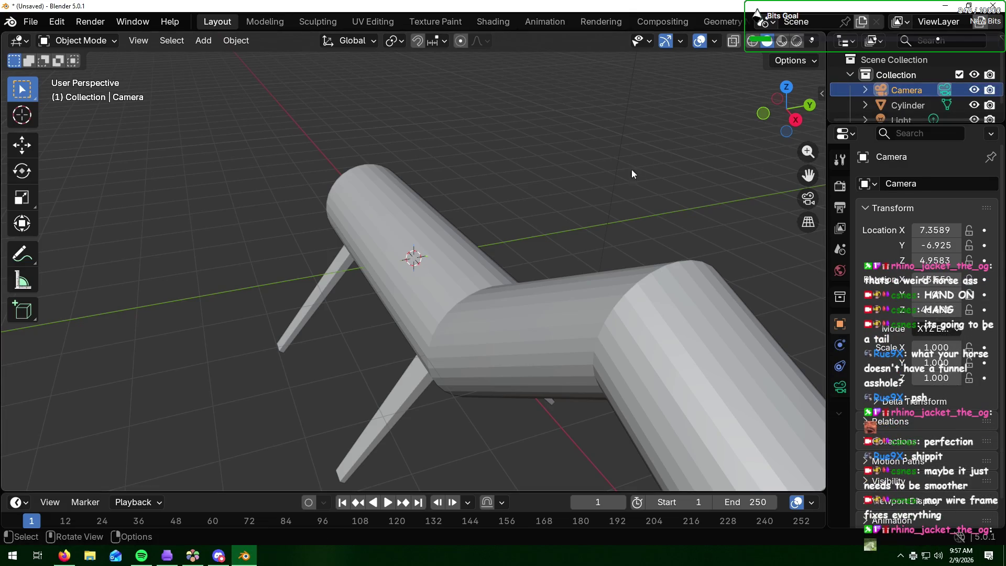
pyautogui.scroll(-5, 477, 238)
pyautogui.scroll(4, 476, 244)
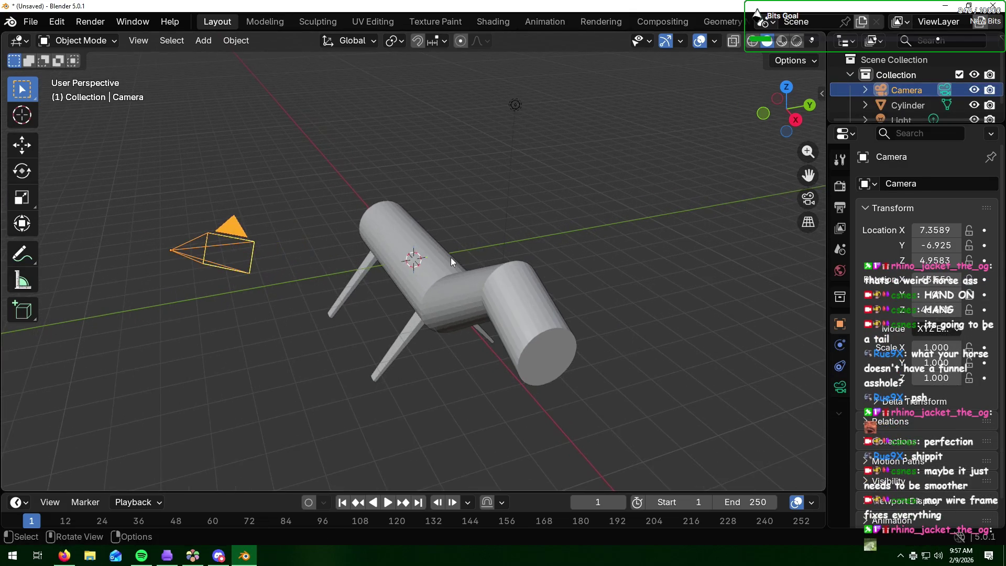
pyautogui.moveTo(451, 259)
pyautogui.mouseDown(button='middle')
pyautogui.moveTo(385, 252)
pyautogui.moveTo(481, 243)
pyautogui.moveTo(439, 239)
pyautogui.mouseUp(button='middle')
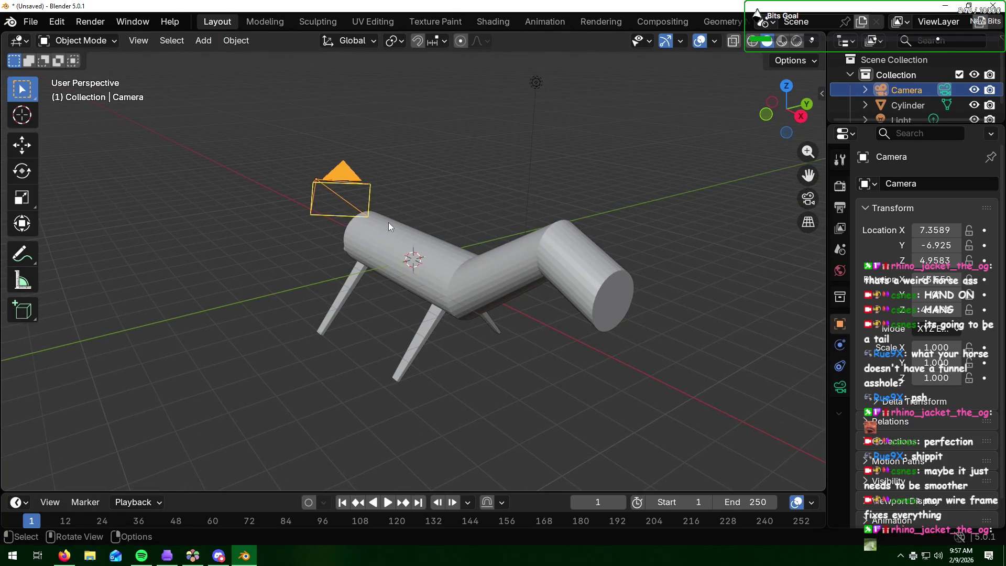
pyautogui.press('g')
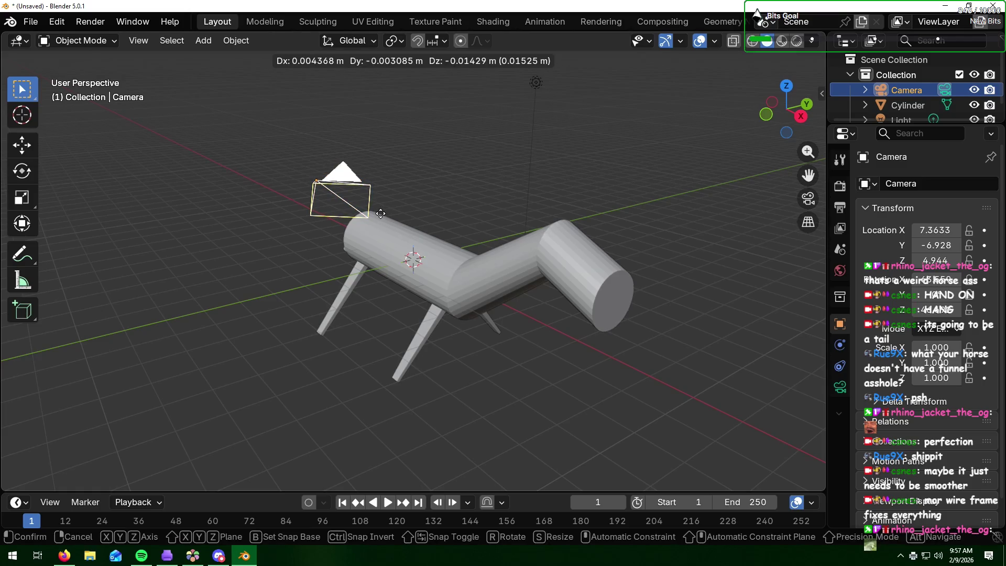
pyautogui.press('y')
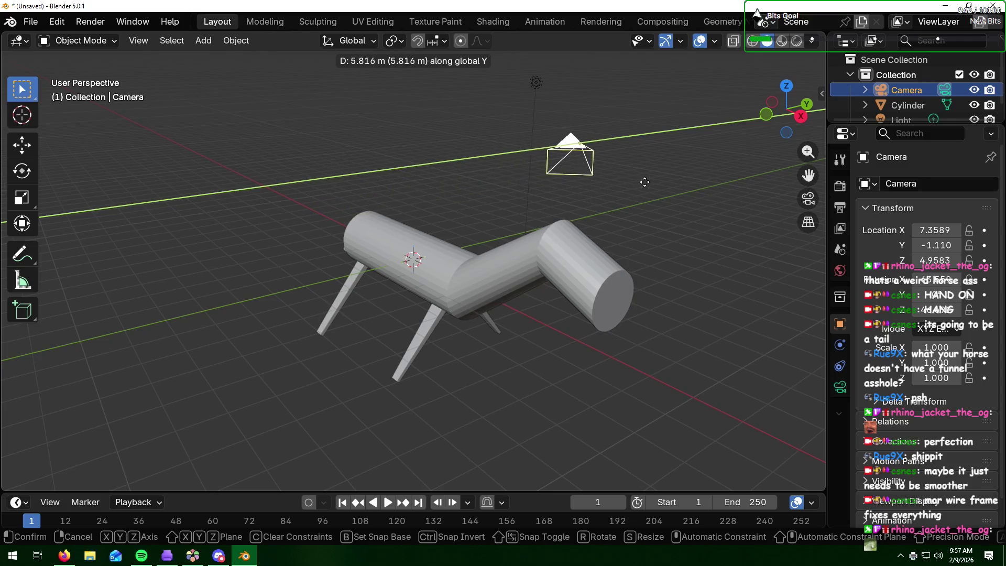
pyautogui.click(645, 182)
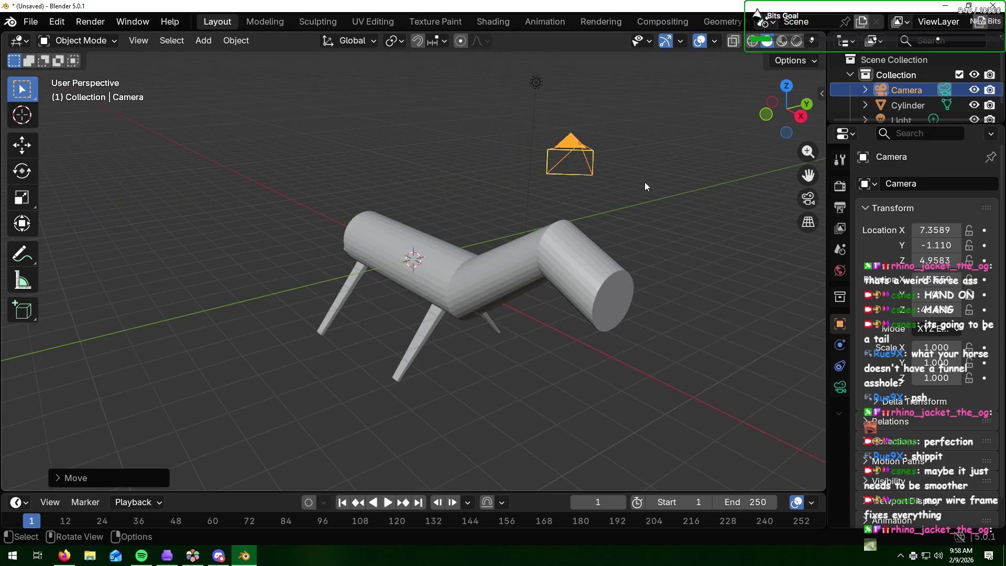
pyautogui.press('r')
pyautogui.press('z')
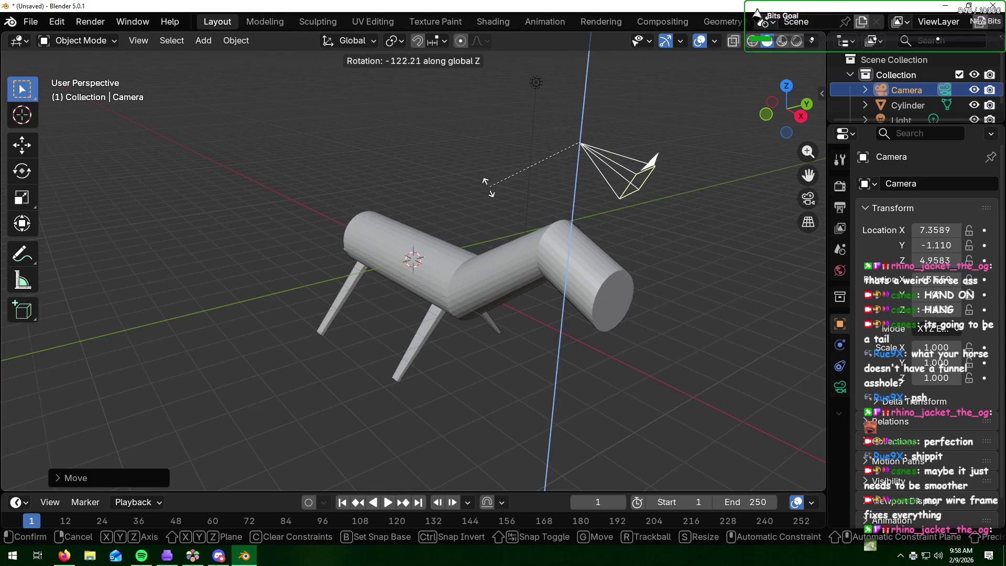
pyautogui.rightClick(586, 180)
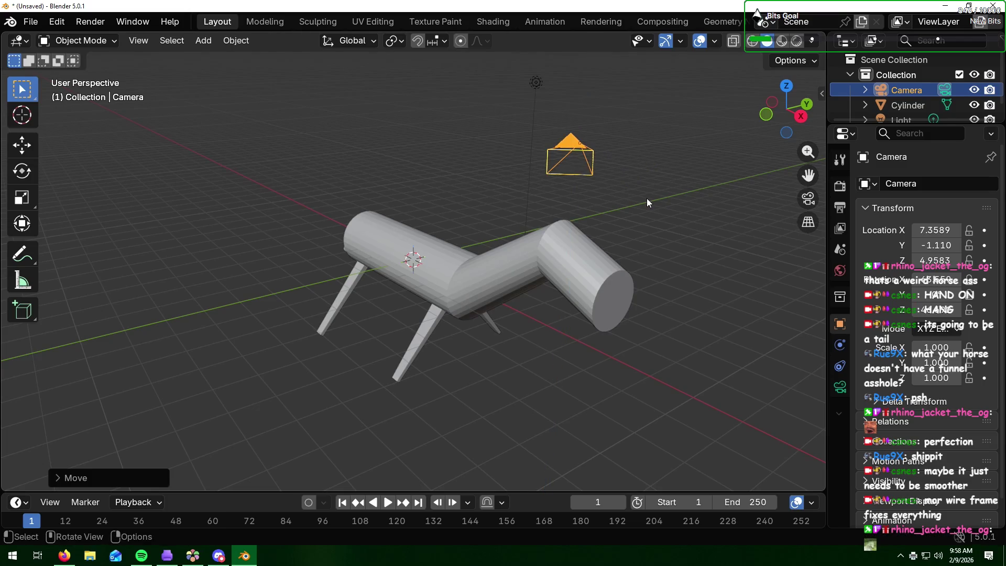
pyautogui.hotkey('alt', 'Tab')
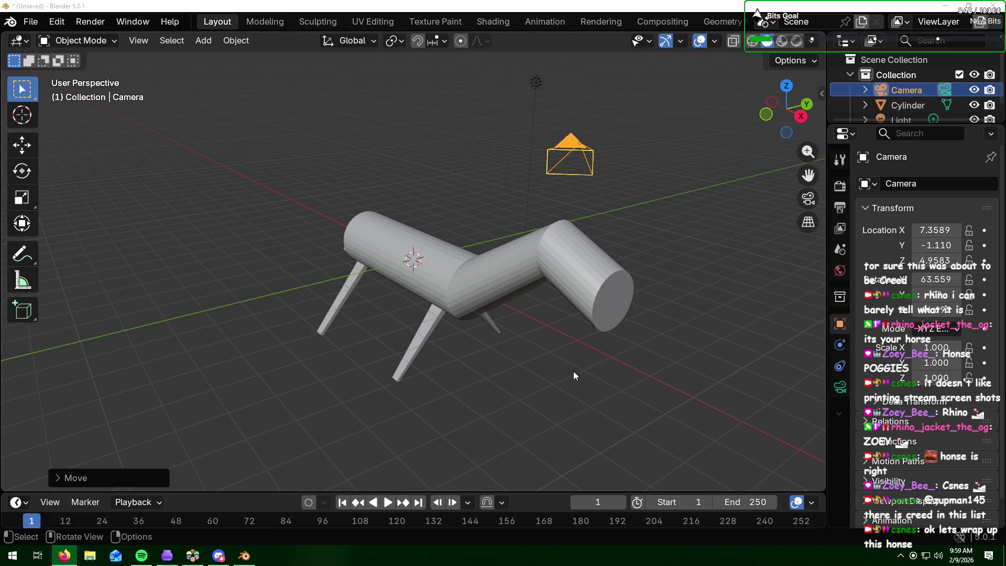
# Step: Move the camera along the X axis out to X 19.429
pyautogui.click(508, 392)
pyautogui.moveTo(507, 393); pyautogui.dragTo(457, 392, button='middle')
pyautogui.scroll(-4, 457, 391)
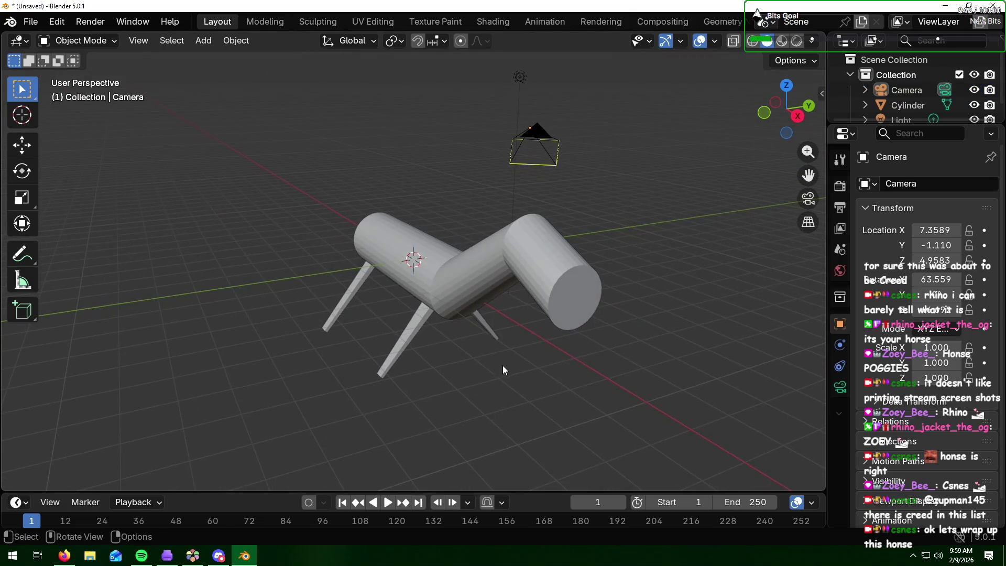
pyautogui.moveTo(580, 287); pyautogui.dragTo(503, 282, button='middle')
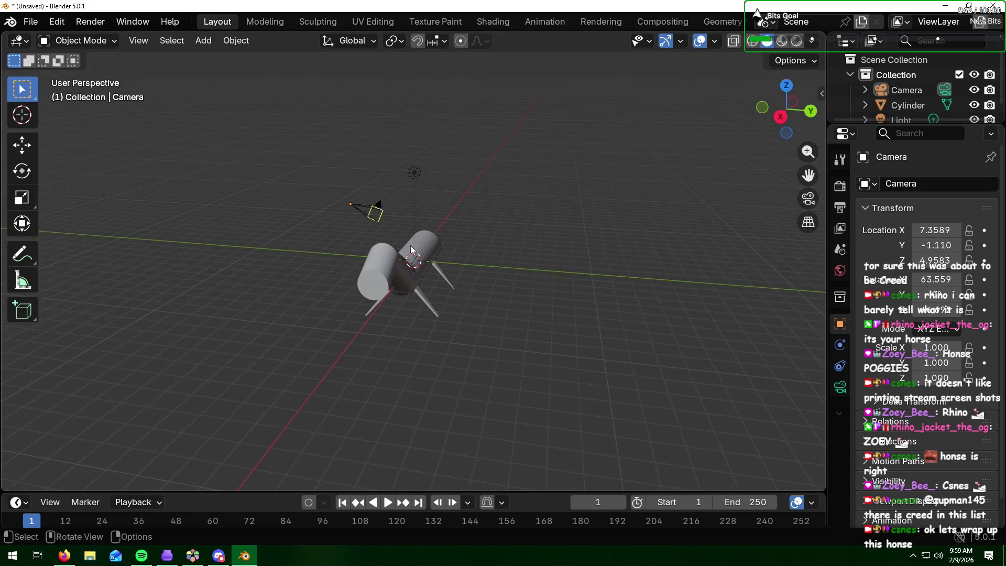
pyautogui.click(902, 88)
pyautogui.press('g')
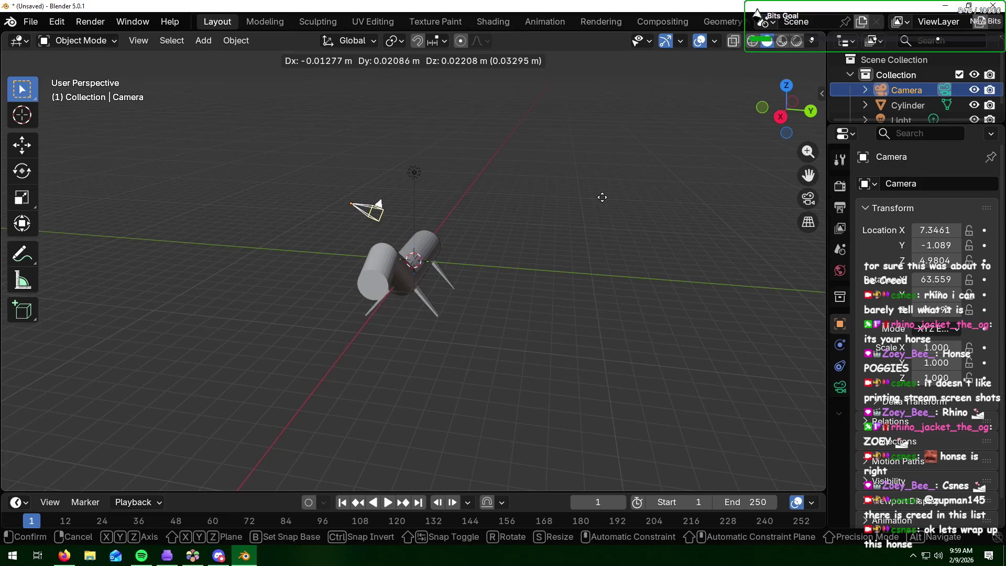
pyautogui.press('x')
pyautogui.click(445, 357)
pyautogui.moveTo(445, 357)
pyautogui.mouseDown(button='middle')
pyautogui.moveTo(427, 345)
pyautogui.moveTo(439, 332)
pyautogui.mouseUp(button='middle')
pyautogui.scroll(3, 438, 332)
pyautogui.scroll(-3, 439, 333)
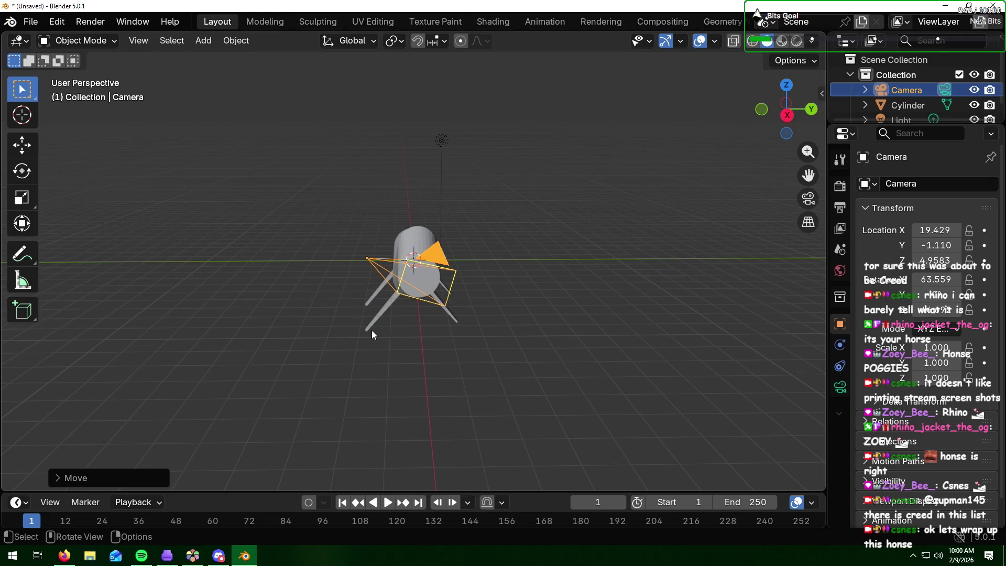
# Step: Turn the camera around Z toward the horse, checking through the camera view
pyautogui.press('r')
pyautogui.press('z')
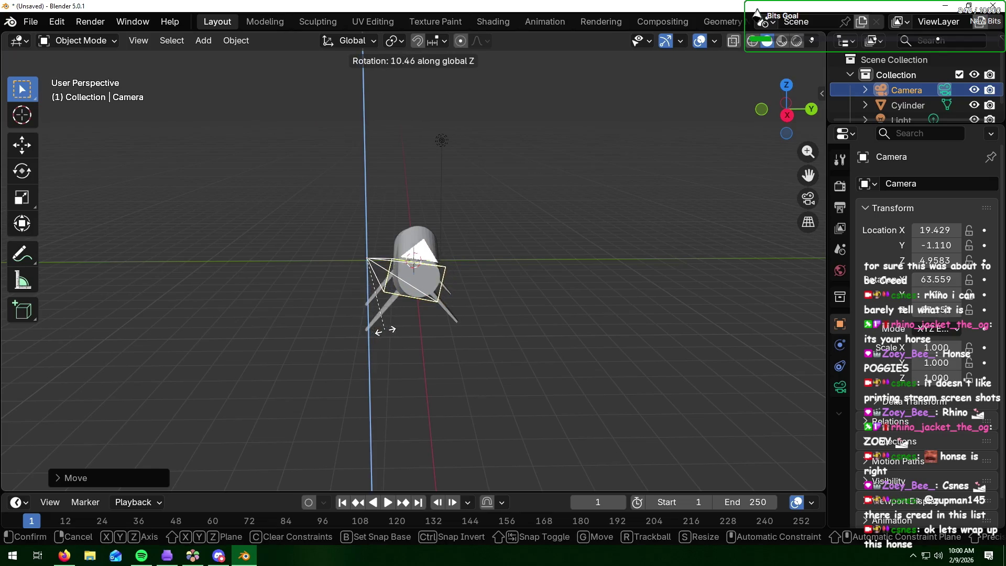
pyautogui.click(404, 330)
pyautogui.moveTo(394, 338)
pyautogui.mouseDown(button='middle')
pyautogui.moveTo(371, 330)
pyautogui.moveTo(385, 322)
pyautogui.mouseUp(button='middle')
pyautogui.press('KP_0')
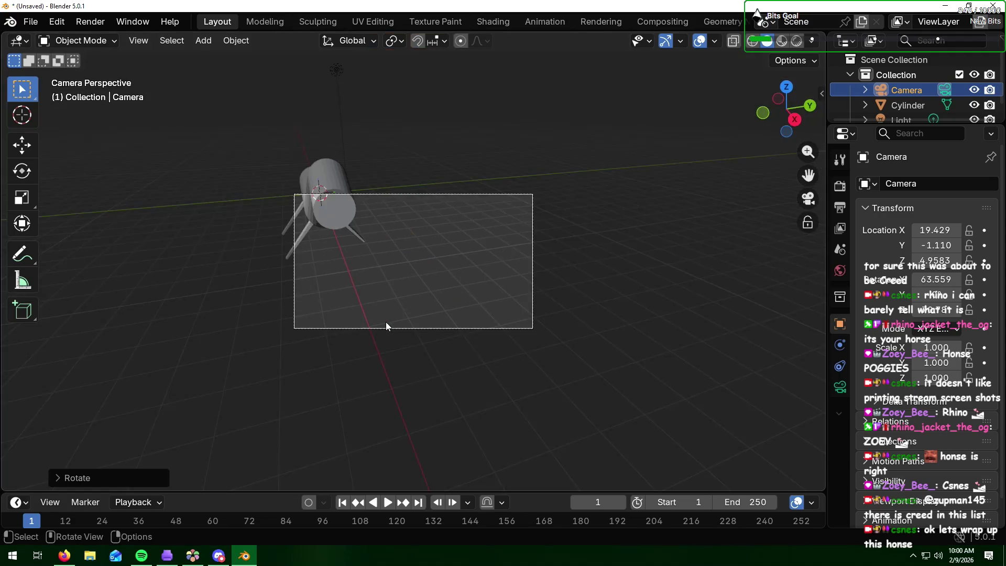
pyautogui.press('KP_0')
pyautogui.press('r')
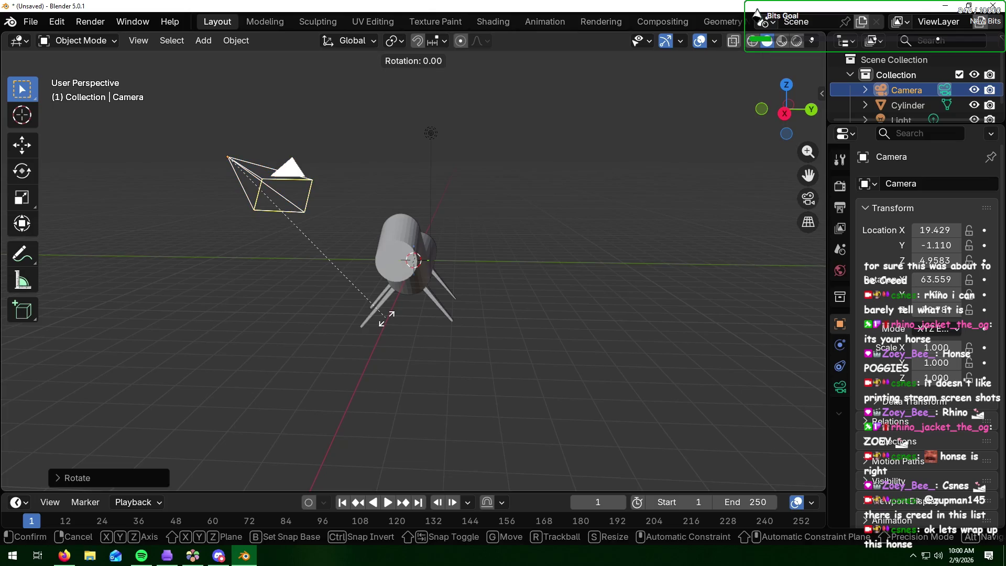
pyautogui.press('z')
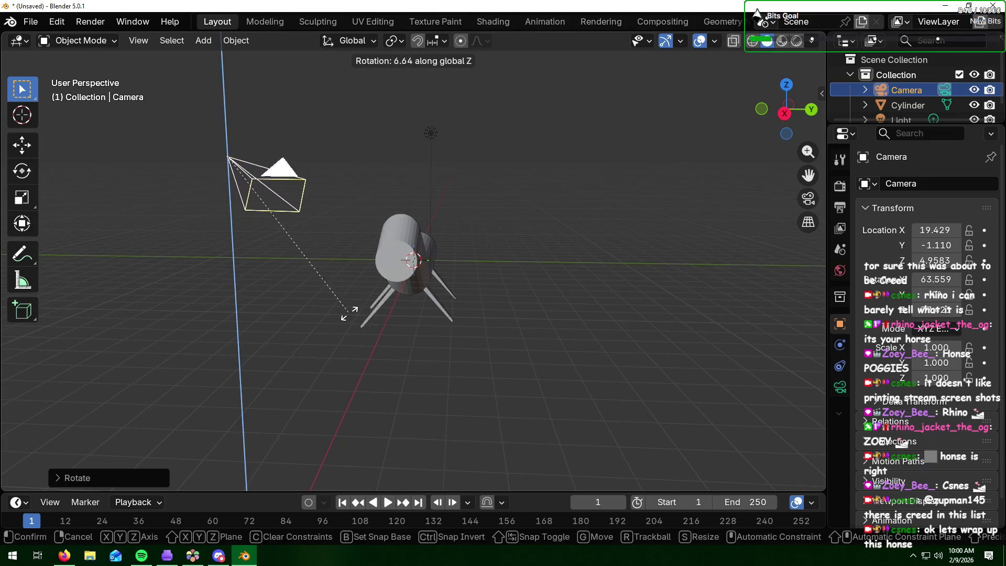
pyautogui.click(336, 316)
pyautogui.moveTo(342, 325); pyautogui.dragTo(358, 339, button='middle')
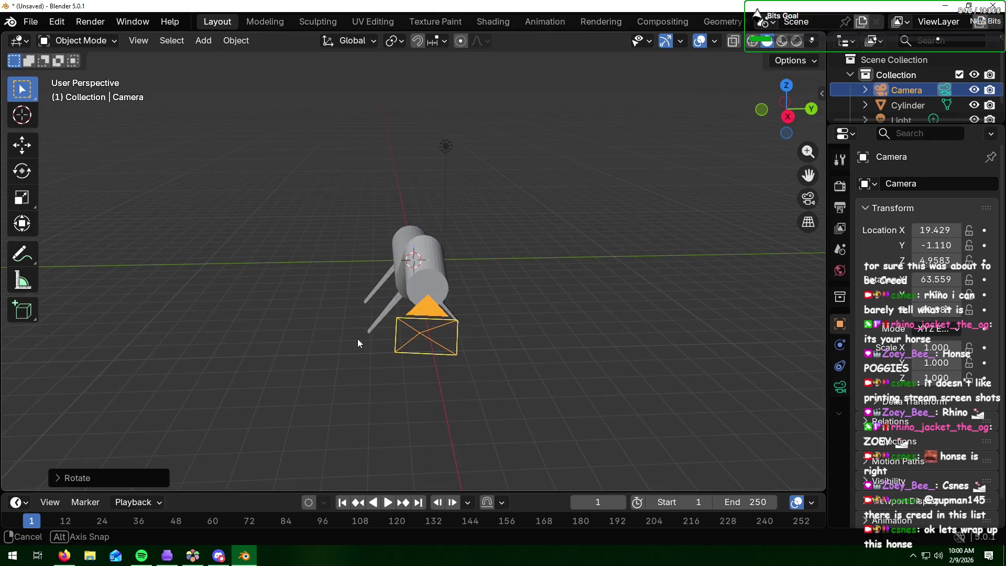
# Step: Tilt the camera around the X axis and recheck the framing
pyautogui.press('r')
pyautogui.press('y')
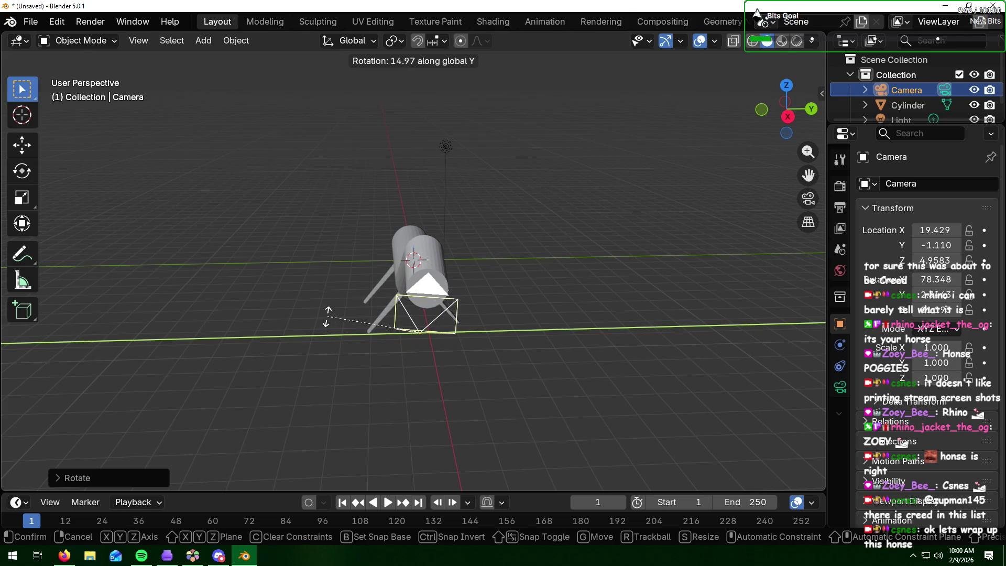
pyautogui.press('Escape')
pyautogui.press('r')
pyautogui.press('x')
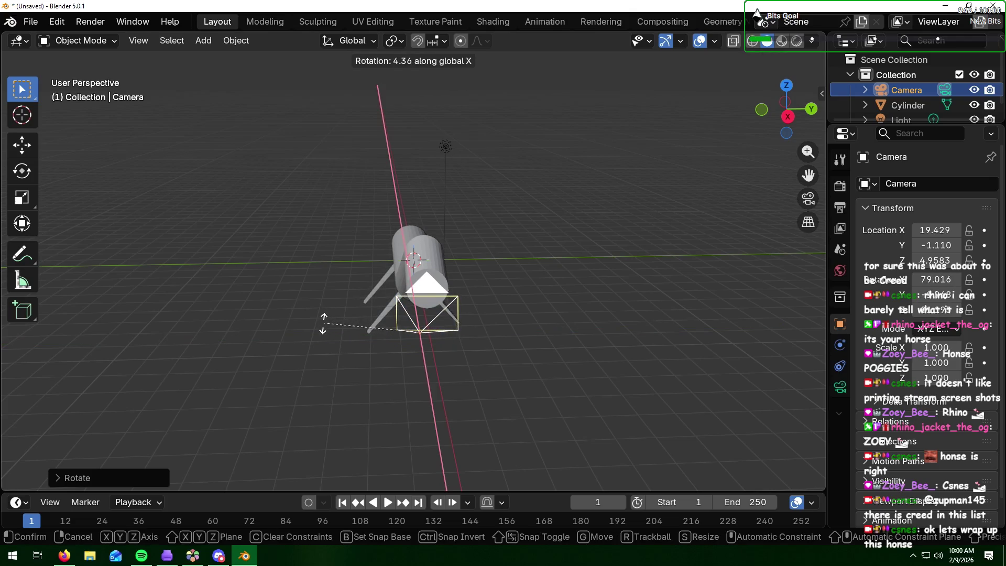
pyautogui.click(324, 325)
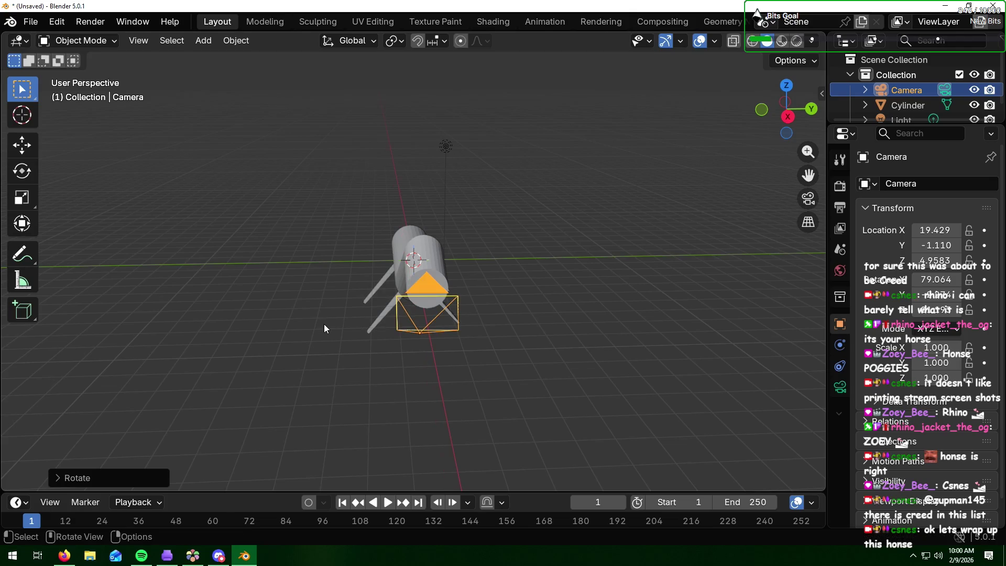
pyautogui.press('KP_0')
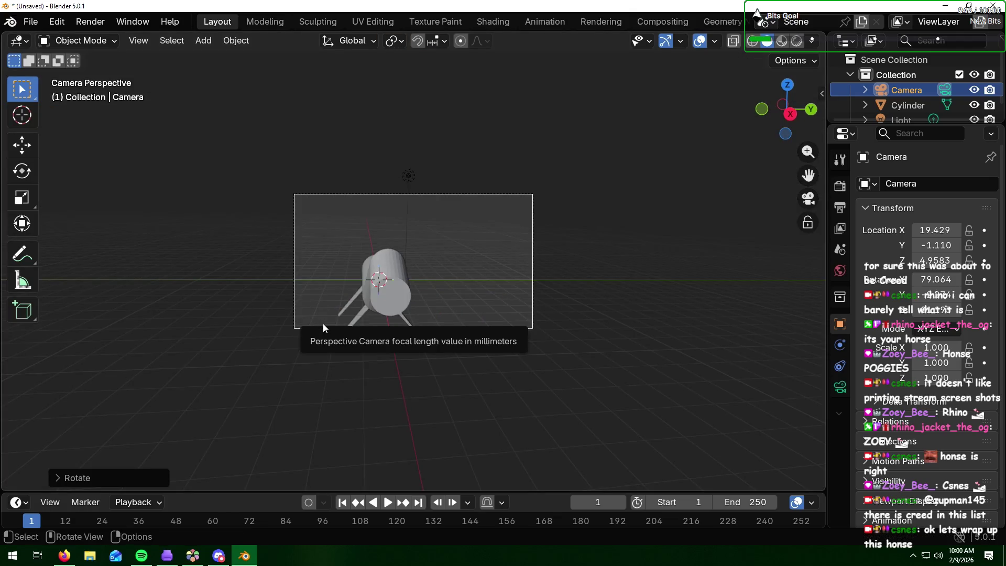
pyautogui.press('KP_0')
# Step: Give the camera a small extra Z turn so the horse sits in frame
pyautogui.press('r')
pyautogui.press('y')
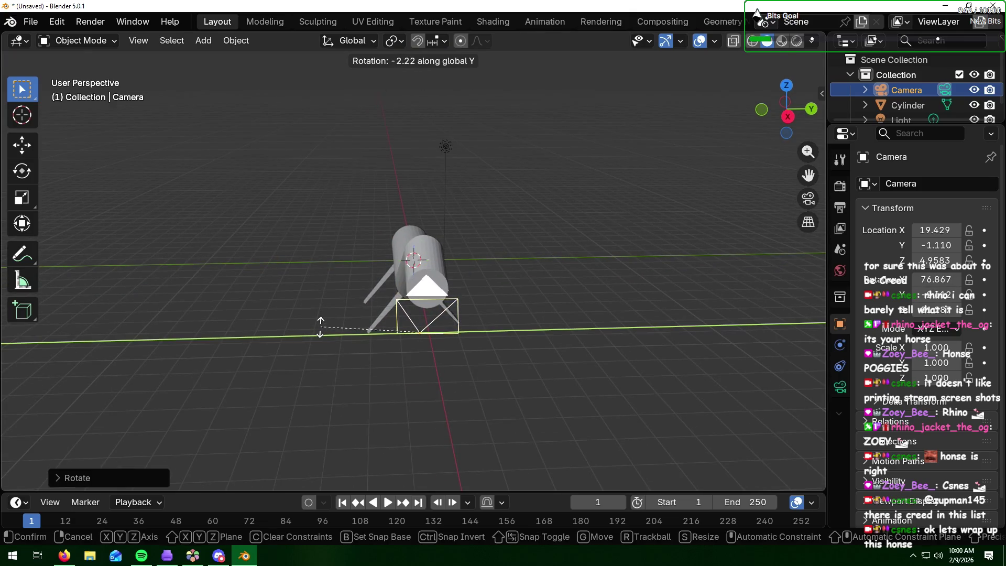
pyautogui.press('Escape')
pyautogui.press('r')
pyautogui.press('z')
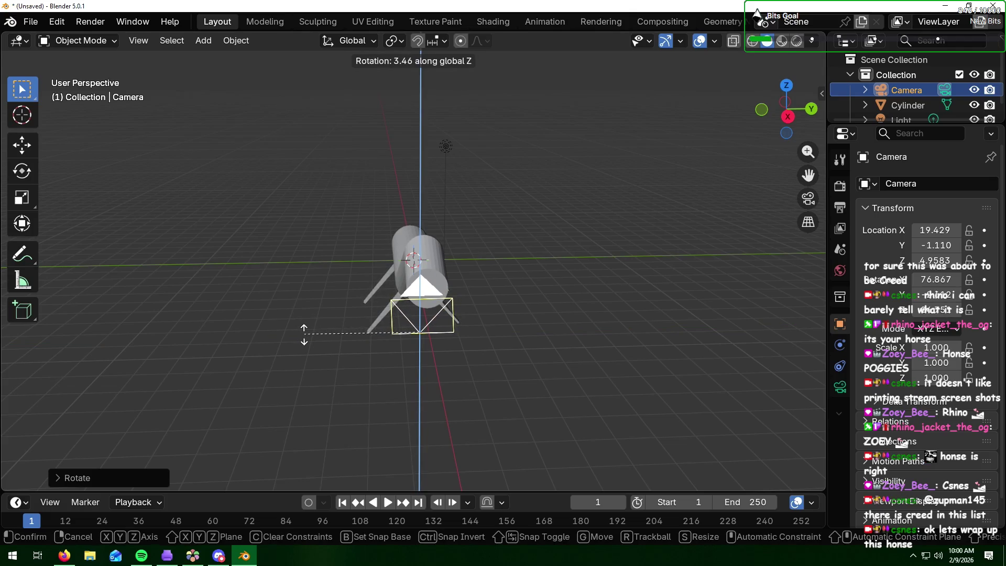
pyautogui.click(304, 335)
pyautogui.press('KP_0')
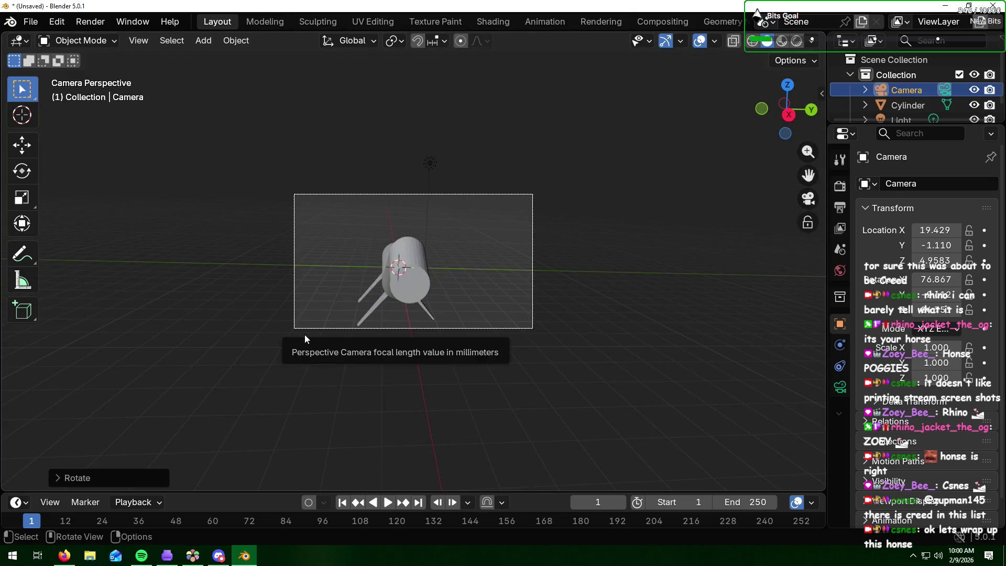
pyautogui.press('KP_0')
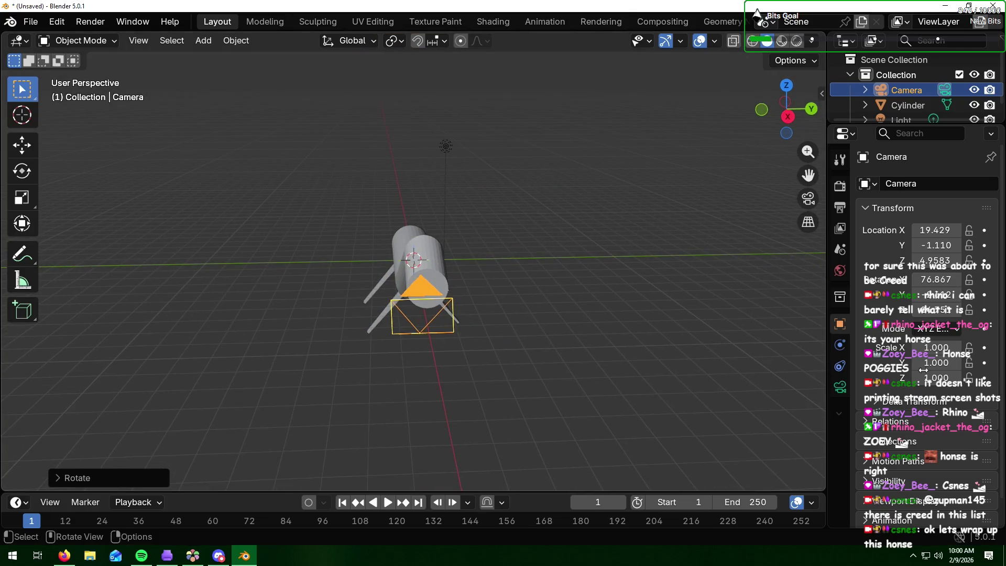
pyautogui.hotkey('alt', 'Tab')
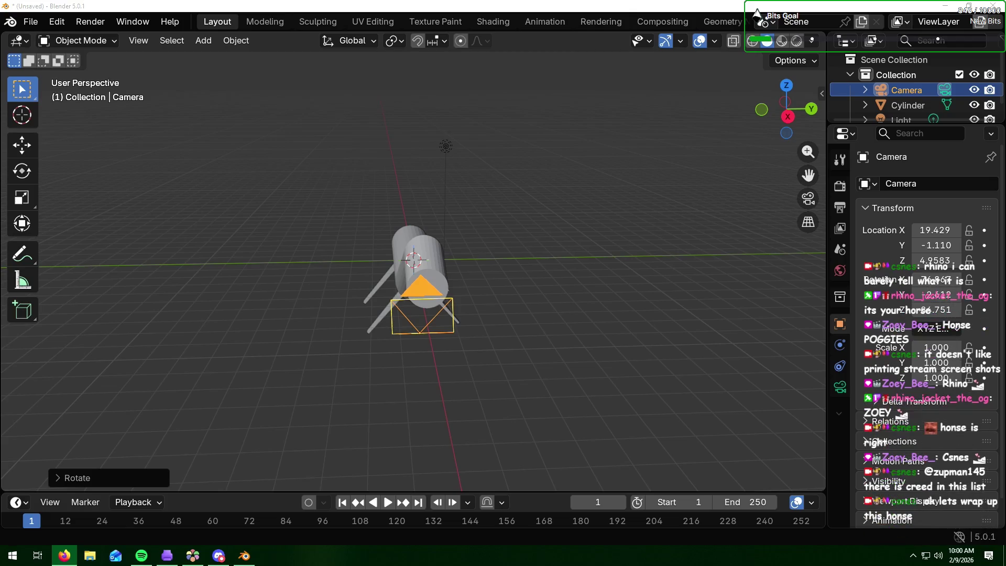
# Step: Show the Scene properties, then select the horse-shaped cylinder in the viewport
pyautogui.click(429, 338)
pyautogui.moveTo(431, 343); pyautogui.dragTo(526, 341, button='middle')
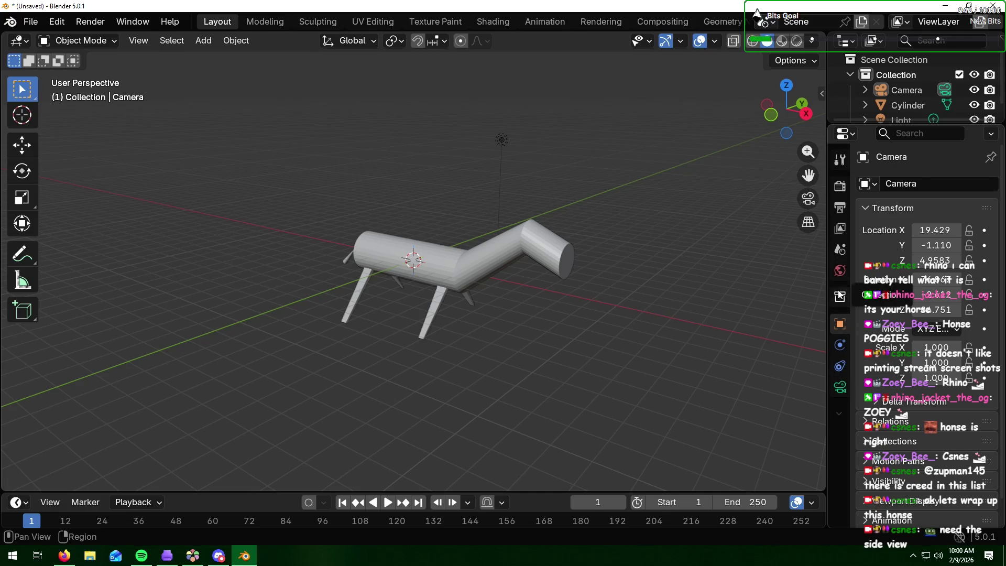
pyautogui.click(839, 256)
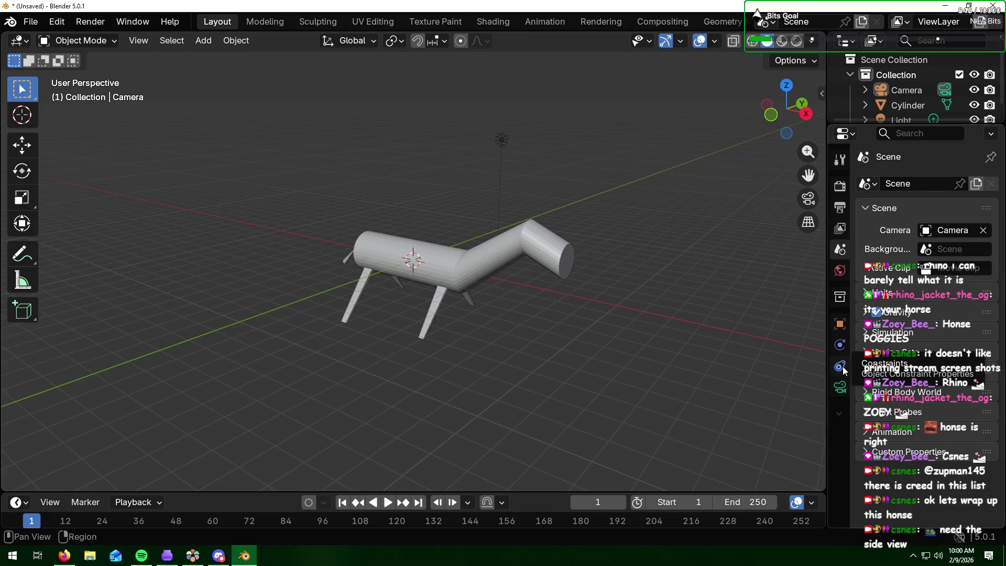
pyautogui.click(840, 413)
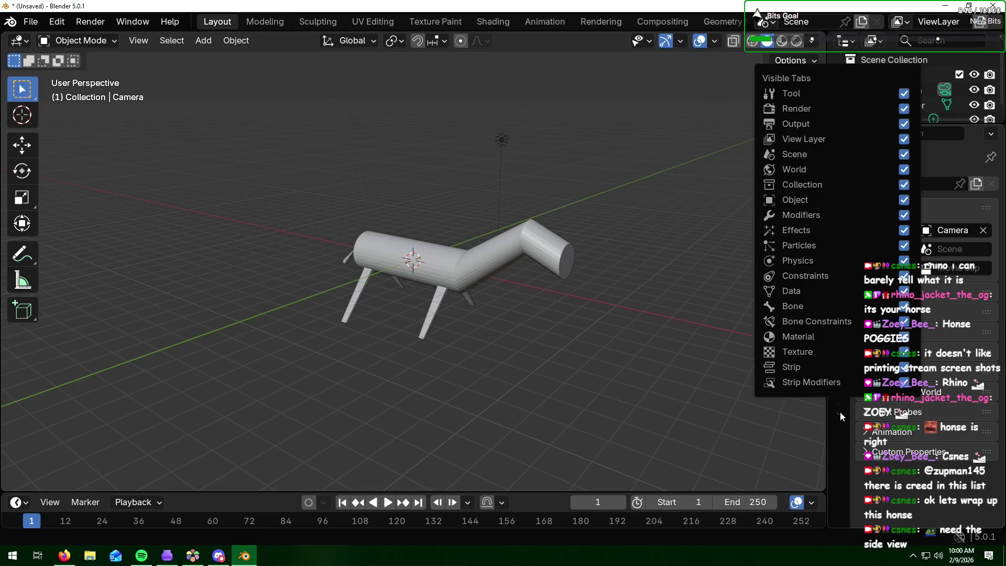
pyautogui.click(841, 412)
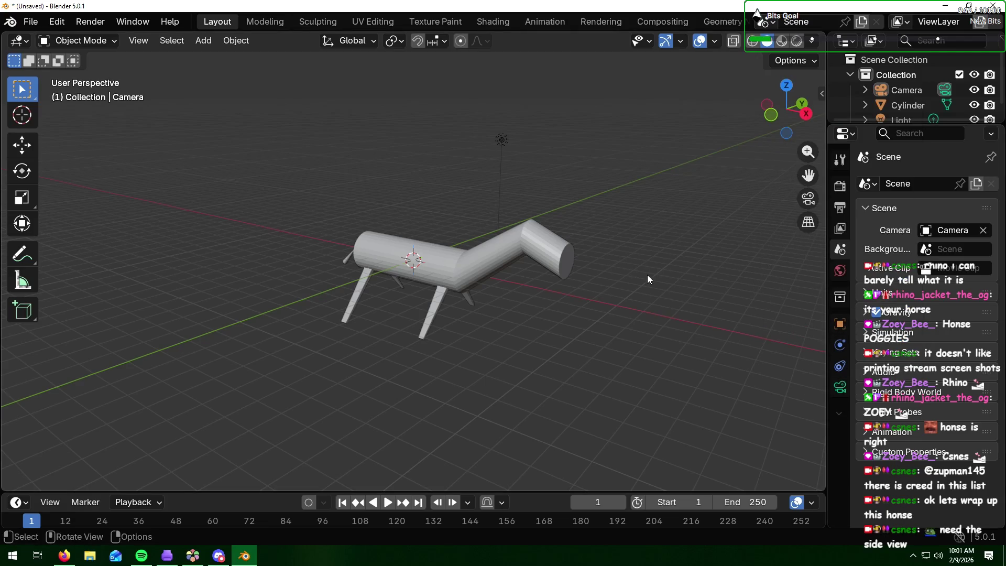
pyautogui.click(481, 276)
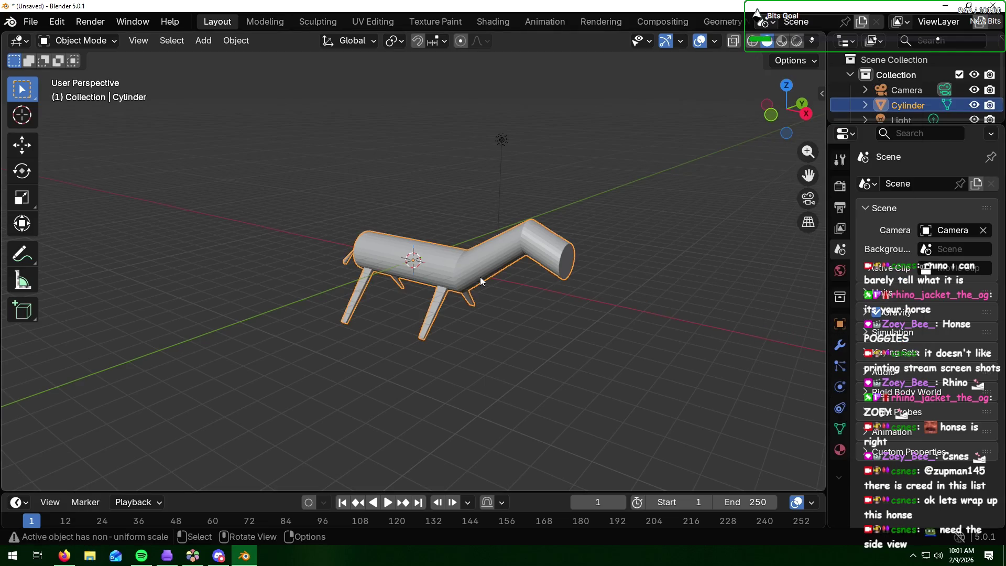
# Step: Add a Subdivision Surface modifier to the horse and raise its viewport level to 4
pyautogui.click(840, 344)
pyautogui.click(872, 185)
pyautogui.moveTo(873, 186)
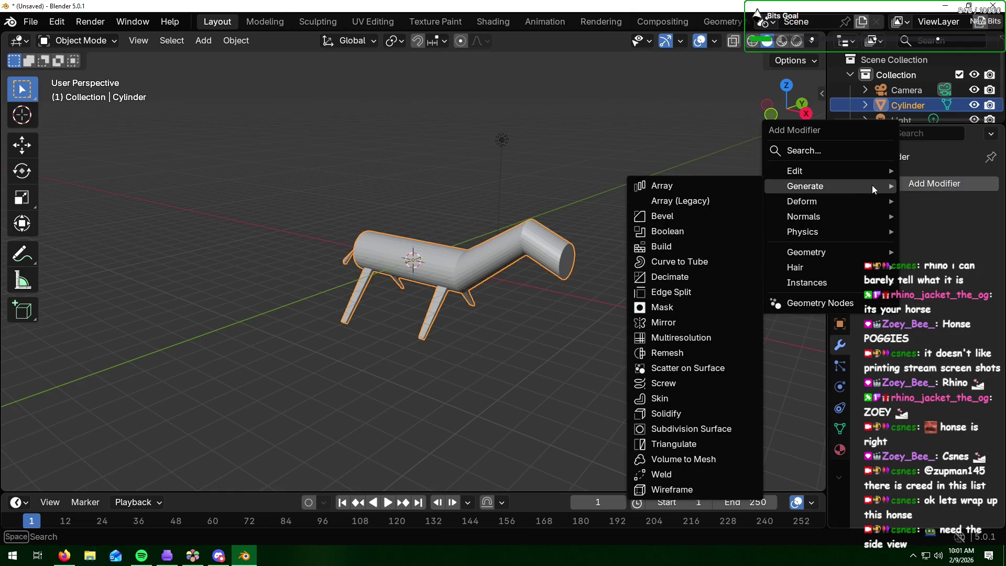
pyautogui.click(670, 429)
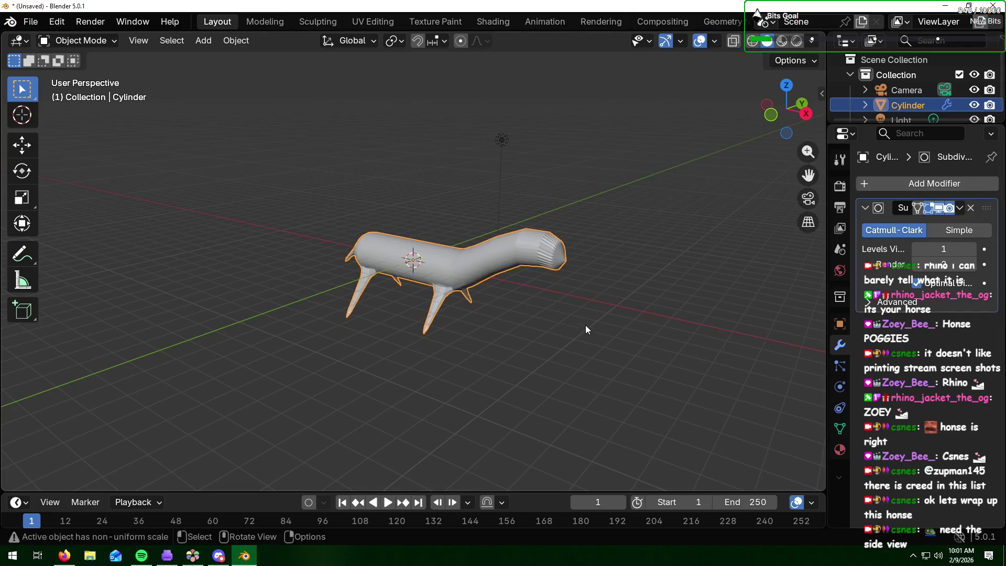
pyautogui.click(972, 249)
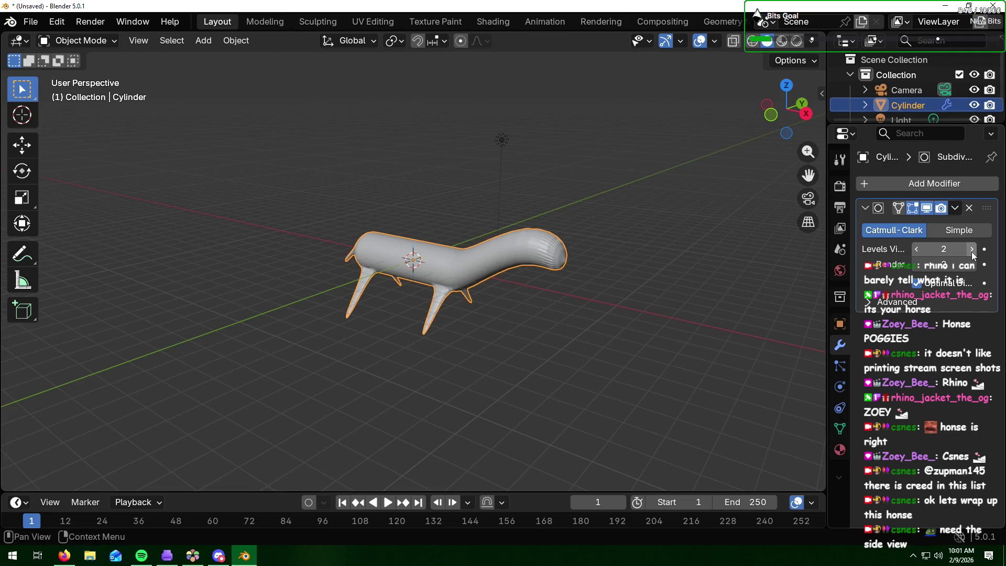
pyautogui.click(972, 251)
pyautogui.click(972, 251)
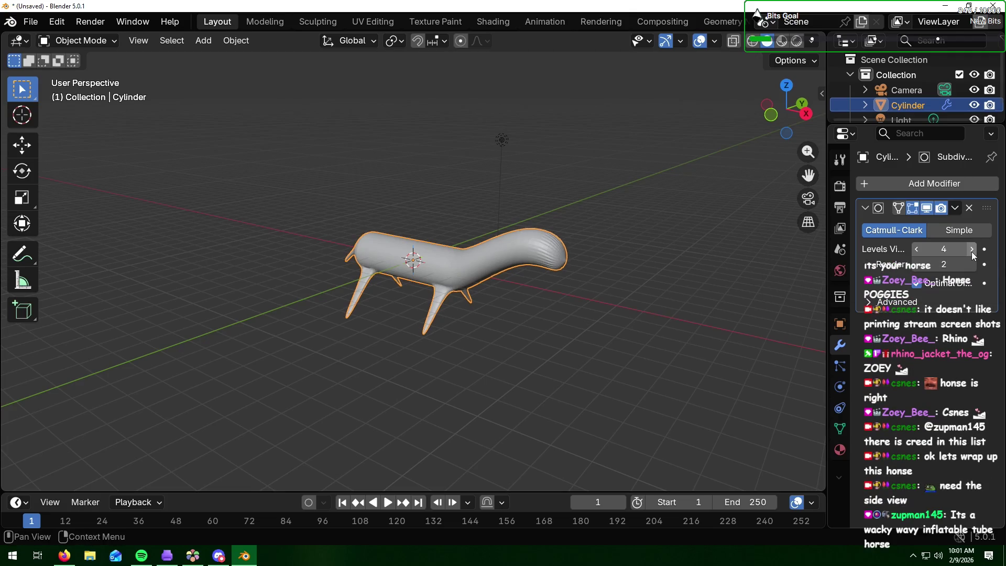
# Step: Deselect the horse and orbit toward its front to inspect the smoothed body
pyautogui.moveTo(373, 319)
pyautogui.mouseDown(button='middle')
pyautogui.moveTo(522, 306)
pyautogui.moveTo(385, 313)
pyautogui.mouseUp(button='middle')
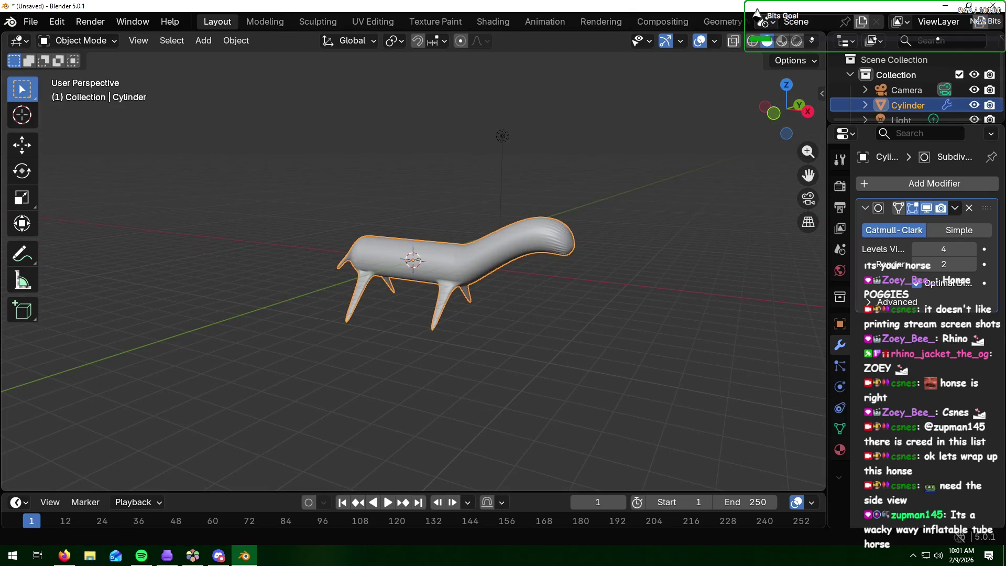
pyautogui.hotkey('alt', 'Tab')
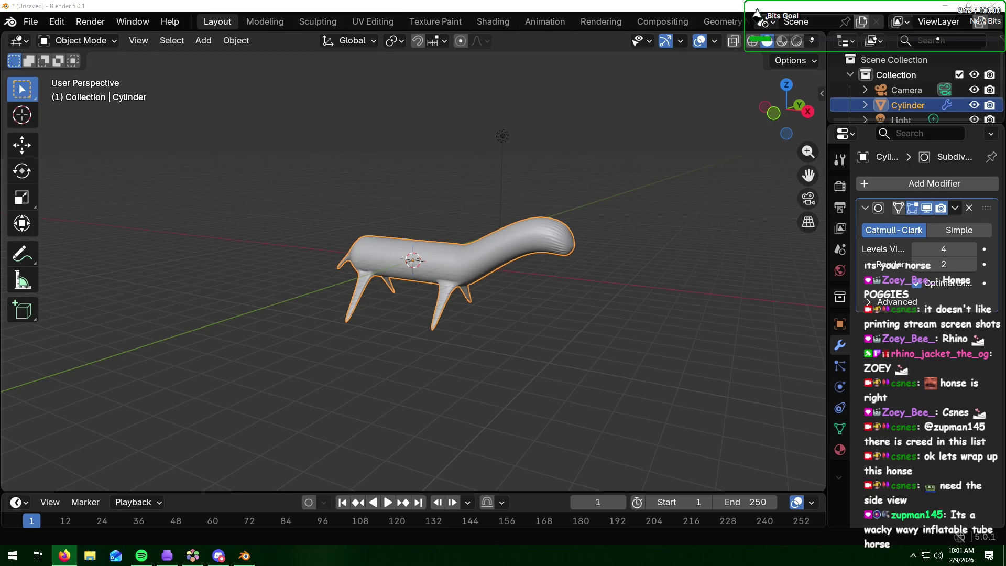
pyautogui.click(613, 294)
pyautogui.moveTo(629, 281)
pyautogui.mouseDown(button='middle')
pyautogui.moveTo(529, 273)
pyautogui.moveTo(551, 290)
pyautogui.moveTo(590, 285)
pyautogui.mouseUp(button='middle')
pyautogui.hotkey('alt', 'Tab')
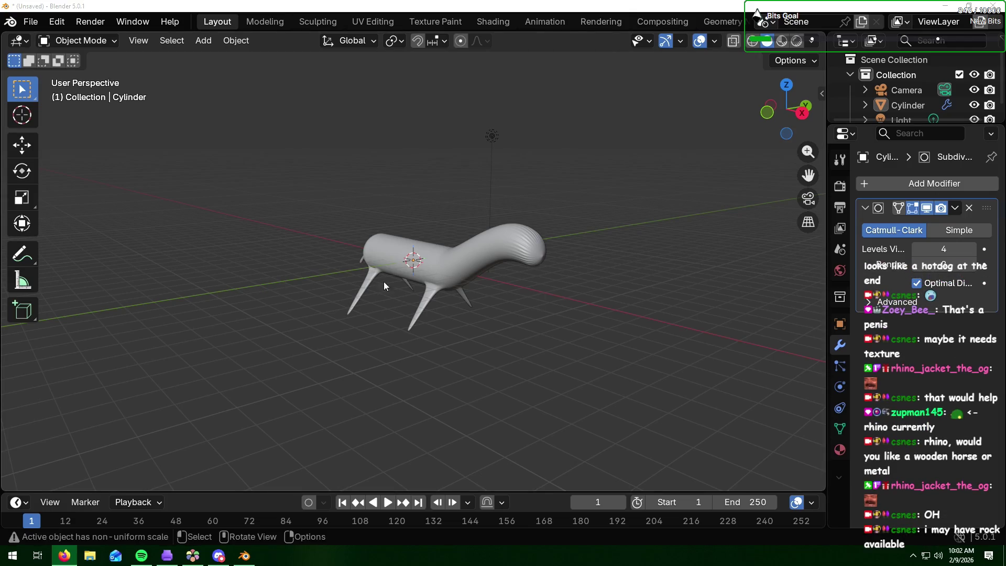
# Step: Lower the Subdivision Surface viewport level to 2 and bring up the horse's Material Properties
pyautogui.moveTo(509, 329); pyautogui.dragTo(477, 326, button='middle')
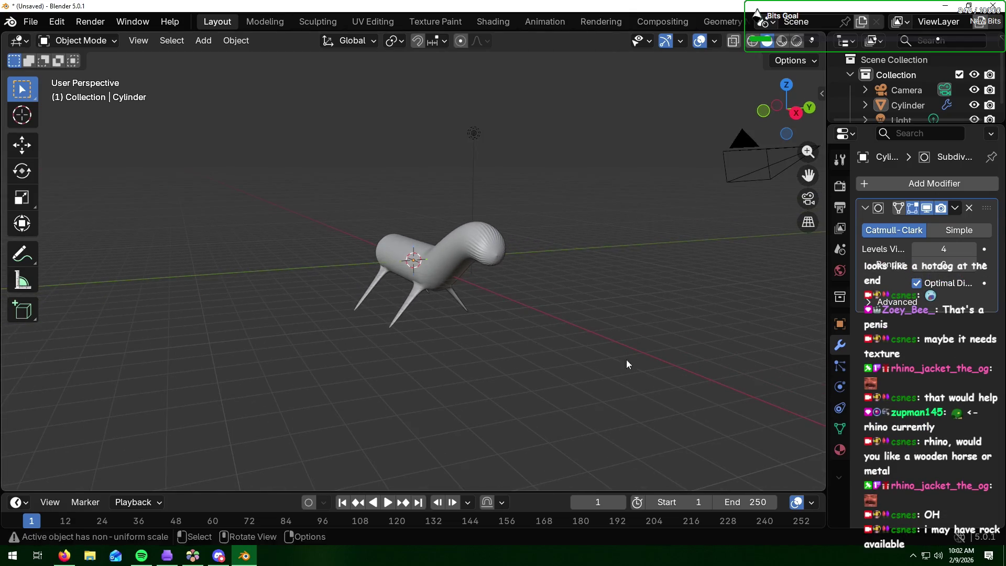
pyautogui.hotkey('alt', 'Tab')
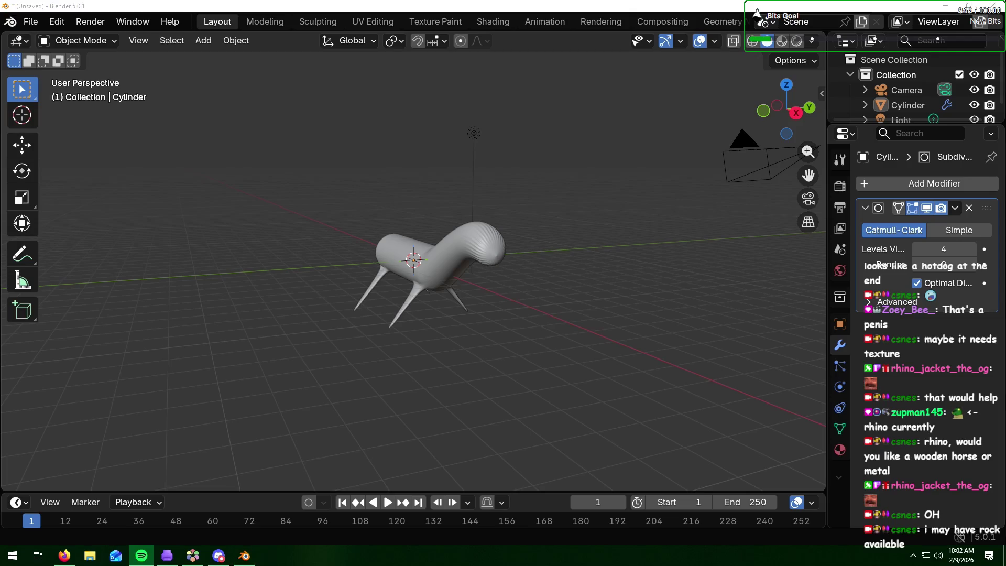
pyautogui.hotkey('alt', 'Tab')
pyautogui.hotkey('alt', 'Tab')
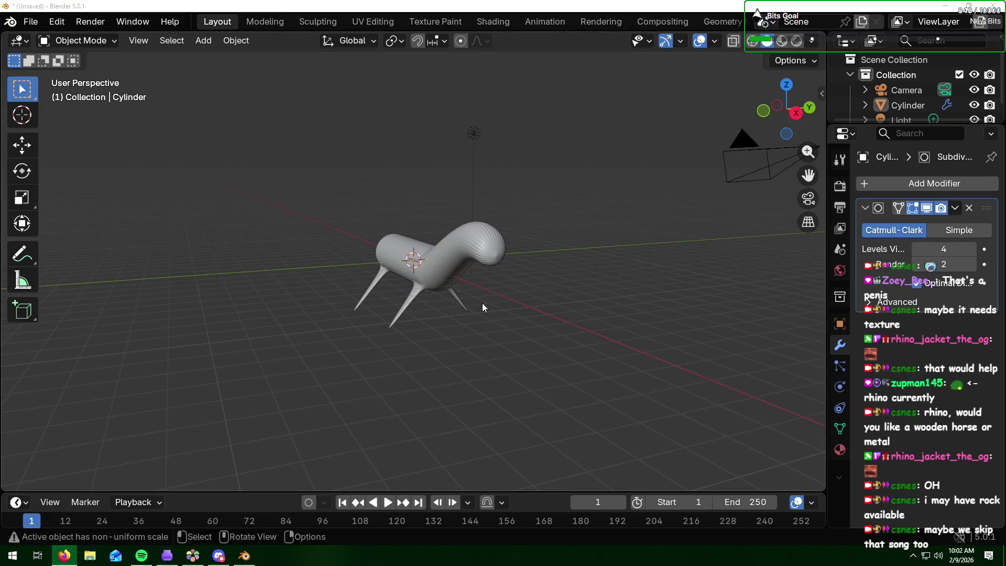
pyautogui.moveTo(649, 352)
pyautogui.mouseDown(button='middle')
pyautogui.moveTo(561, 352)
pyautogui.moveTo(602, 355)
pyautogui.mouseUp(button='middle')
pyautogui.click(917, 248)
pyautogui.click(917, 249)
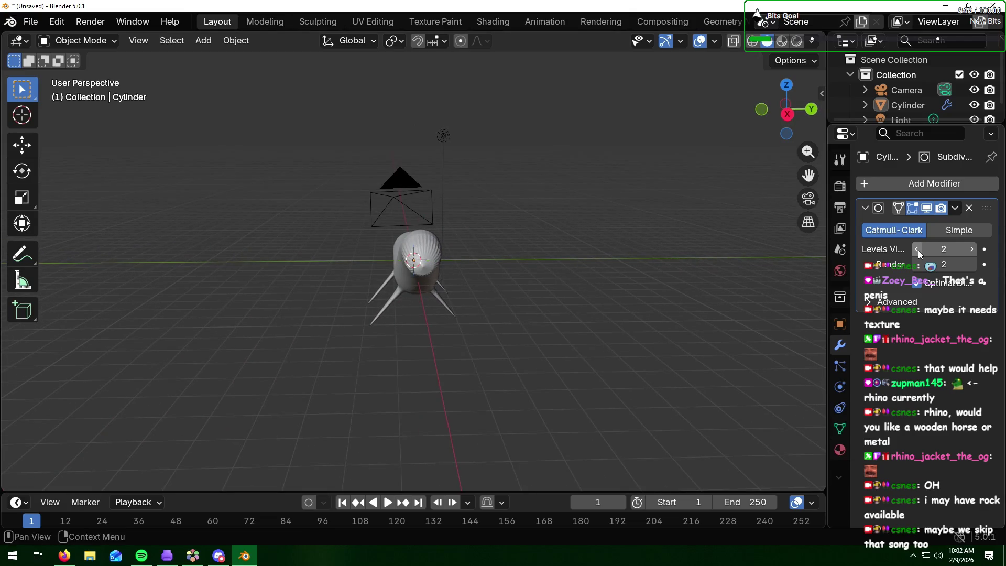
pyautogui.moveTo(606, 273)
pyautogui.mouseDown(button='middle')
pyautogui.moveTo(512, 316)
pyautogui.moveTo(546, 309)
pyautogui.mouseUp(button='middle')
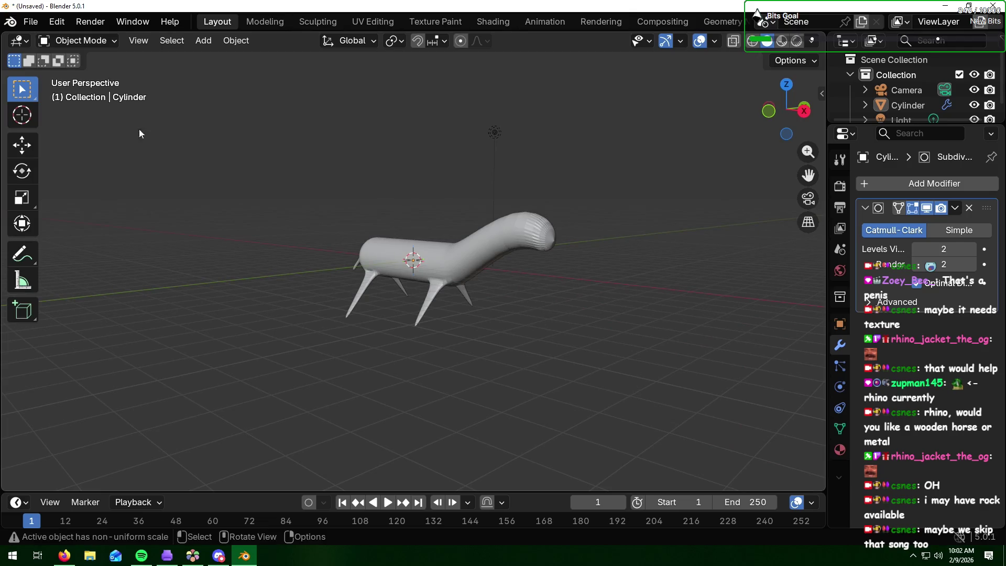
pyautogui.click(839, 450)
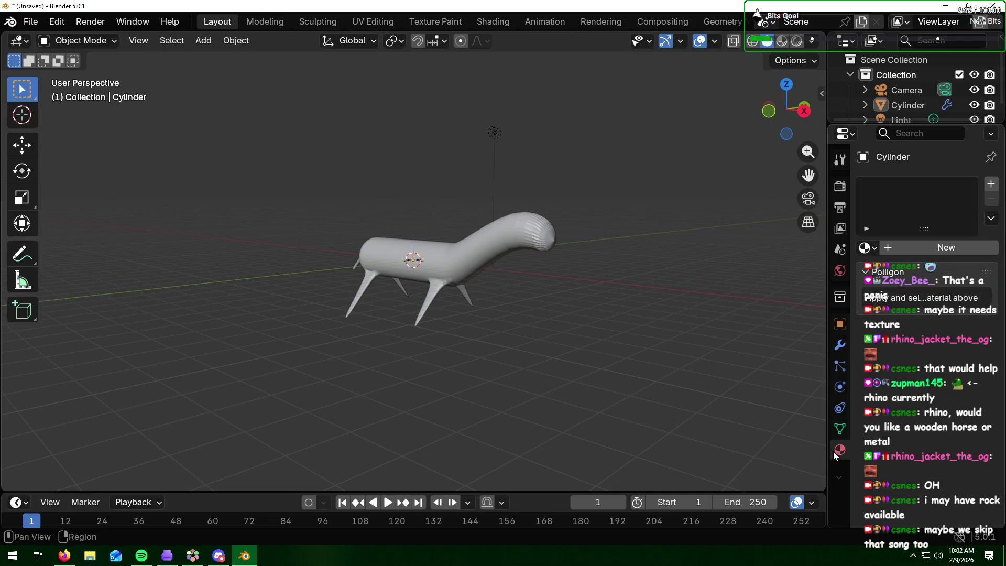
# Step: Create Material.001 for the horse and feed its Base Color from an Image Texture node
pyautogui.click(899, 246)
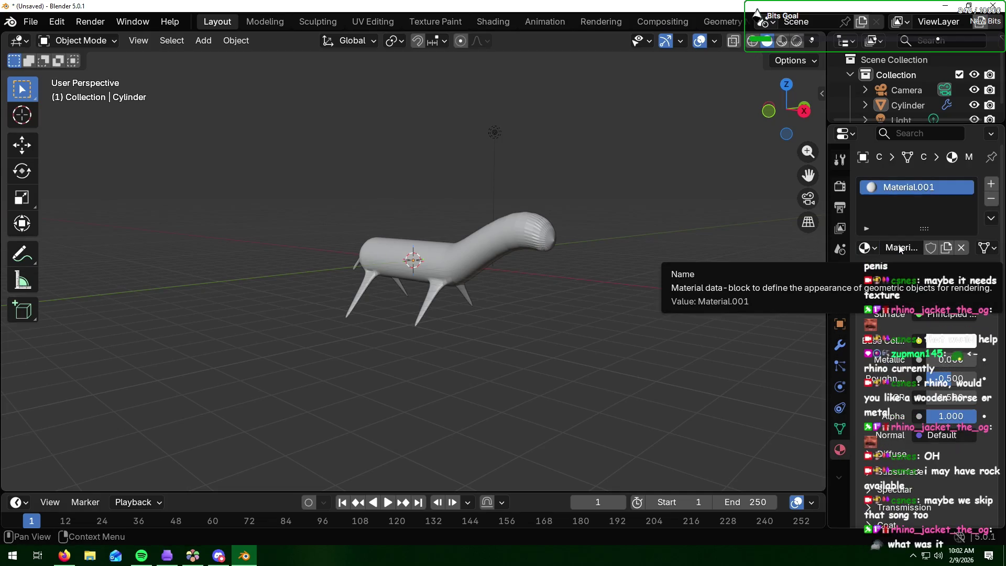
pyautogui.hotkey('alt', 'Tab')
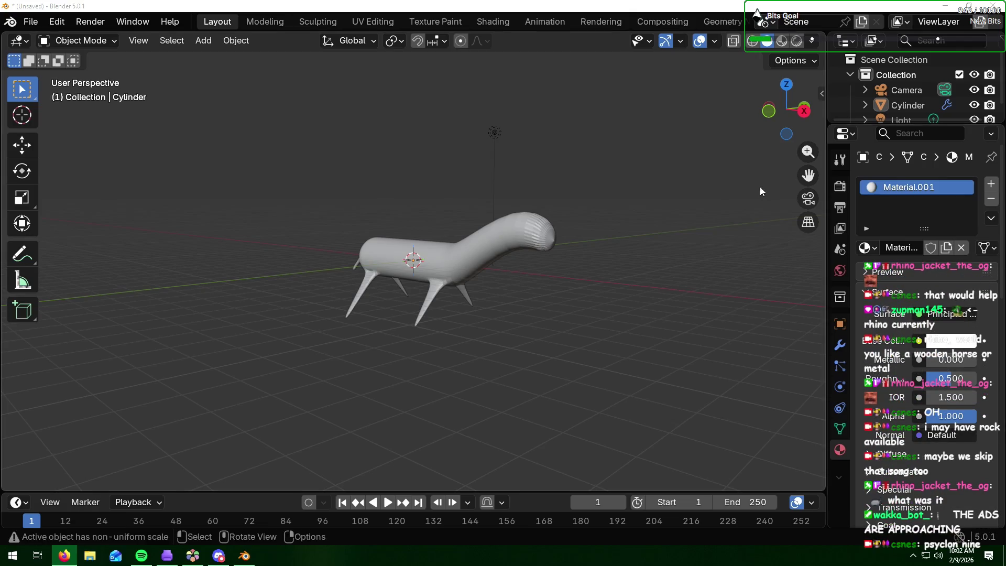
pyautogui.click(920, 340)
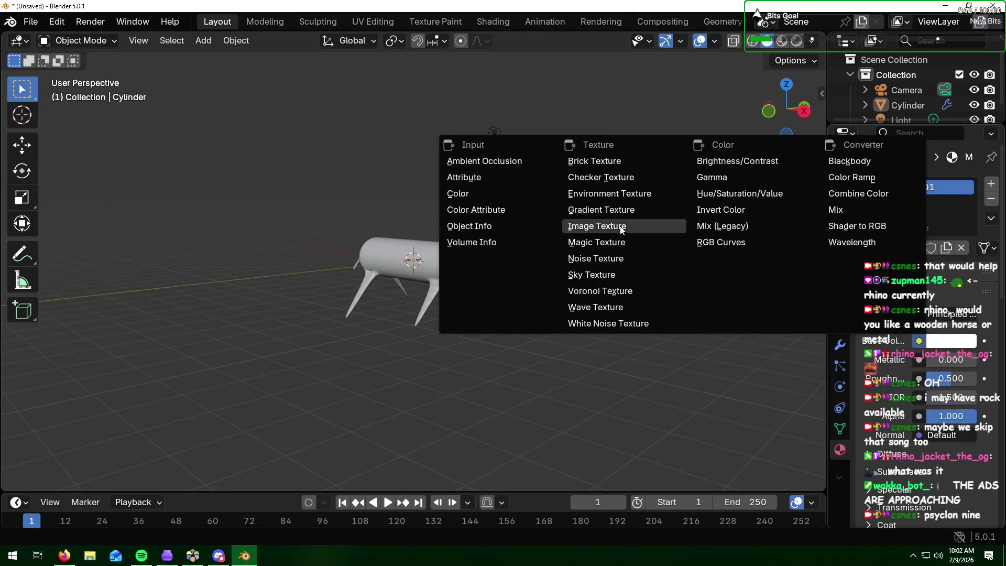
pyautogui.click(597, 226)
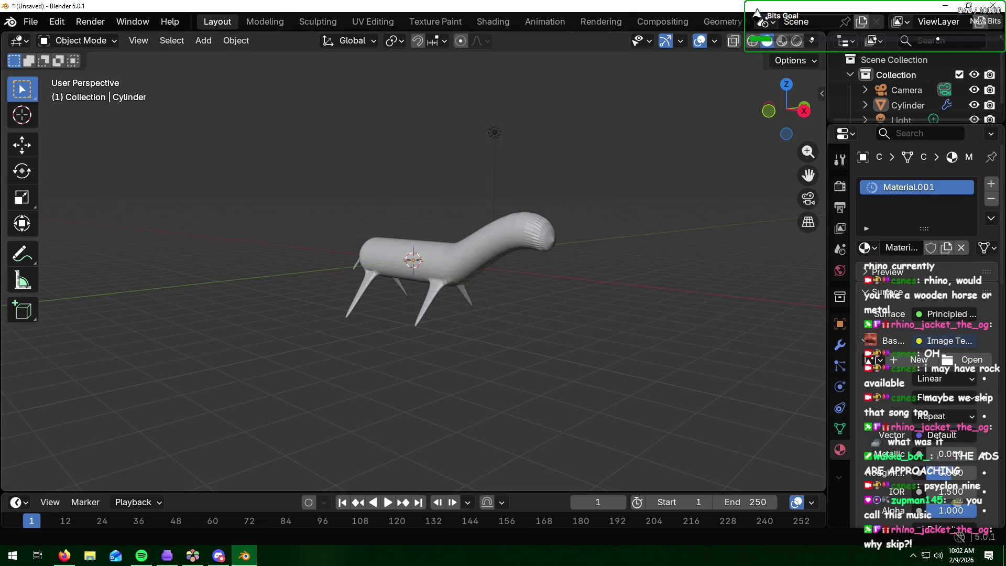
pyautogui.hotkey('alt', 'Tab')
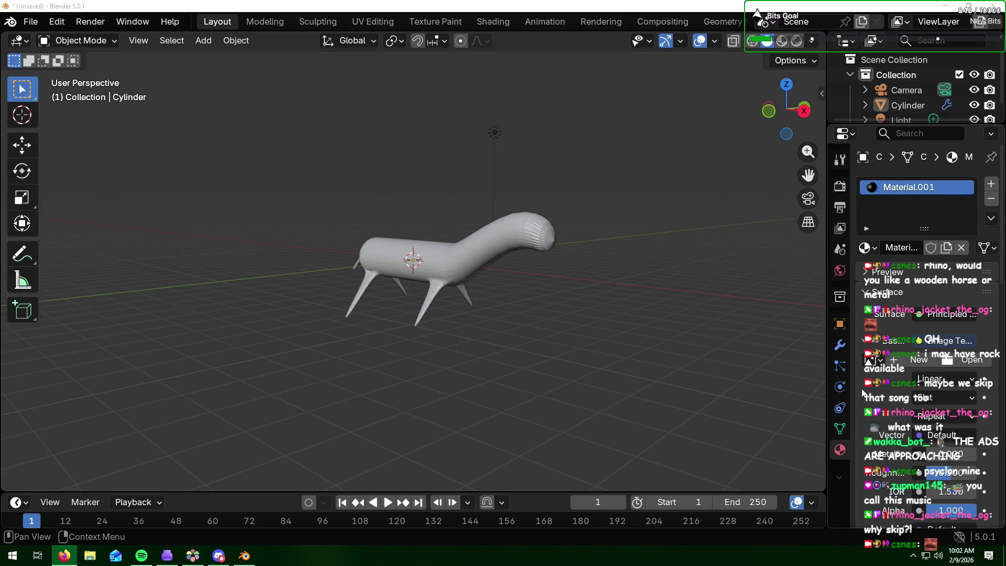
pyautogui.hotkey('alt', 'Tab')
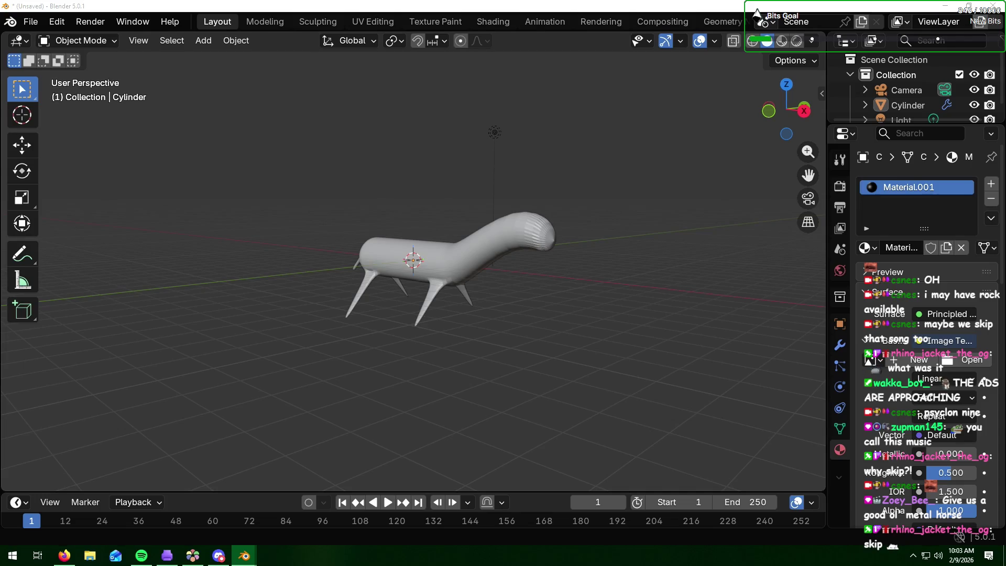
# Step: Load the Road003 colour PNG into the Image Texture and switch to Material Preview shading
pyautogui.hotkey('alt', 'Tab')
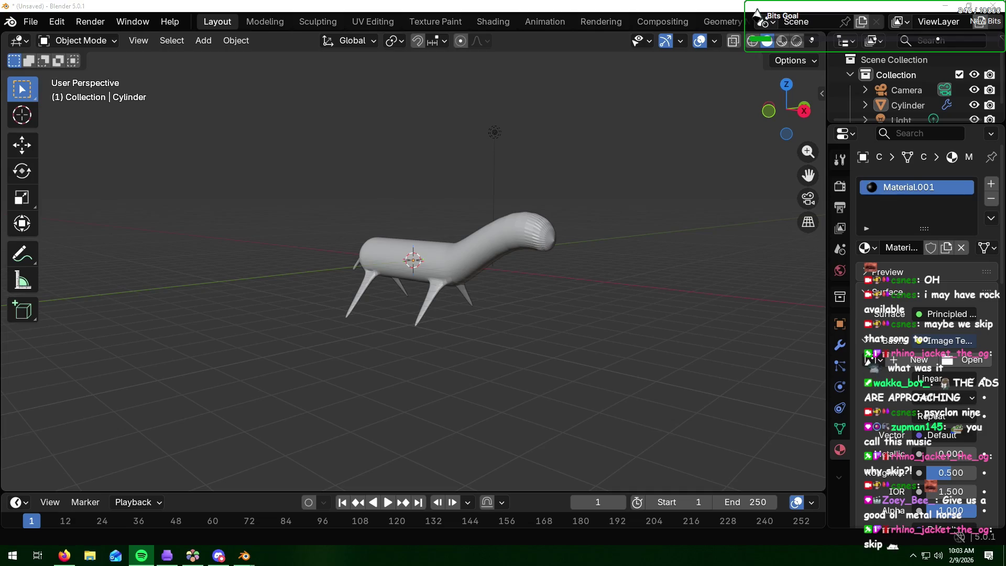
pyautogui.hotkey('alt', 'Tab')
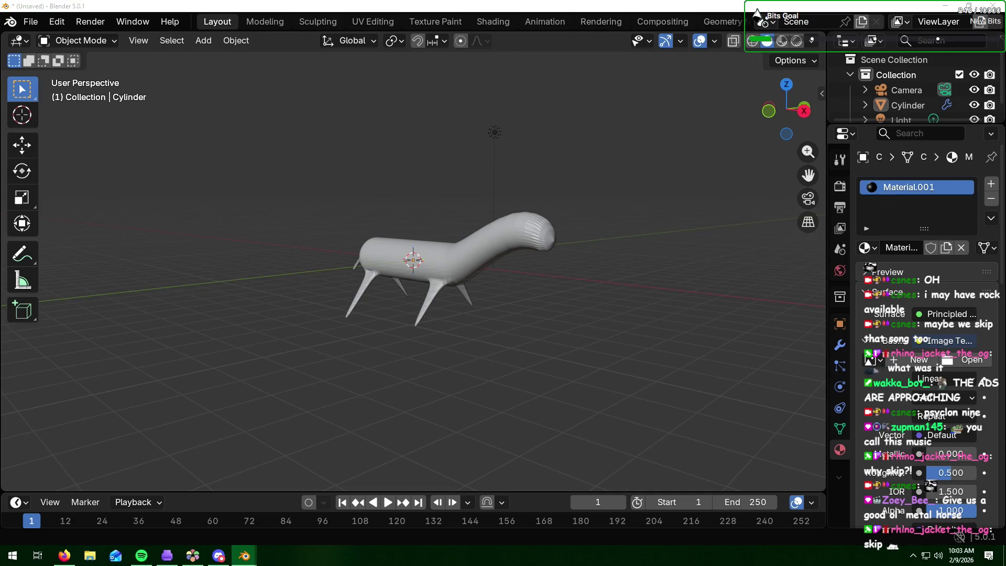
pyautogui.hotkey('alt', 'Tab')
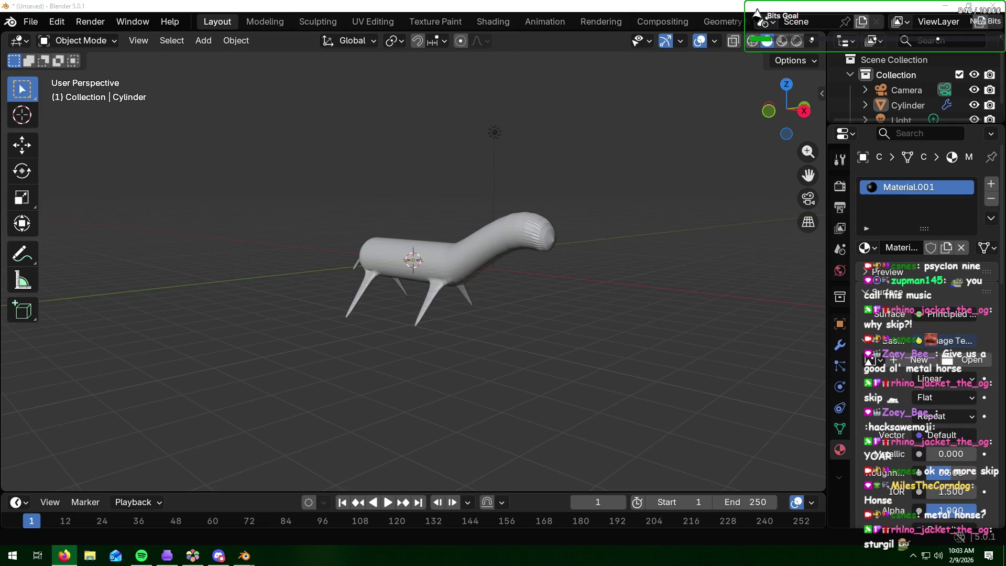
pyautogui.hotkey('alt', 'Tab')
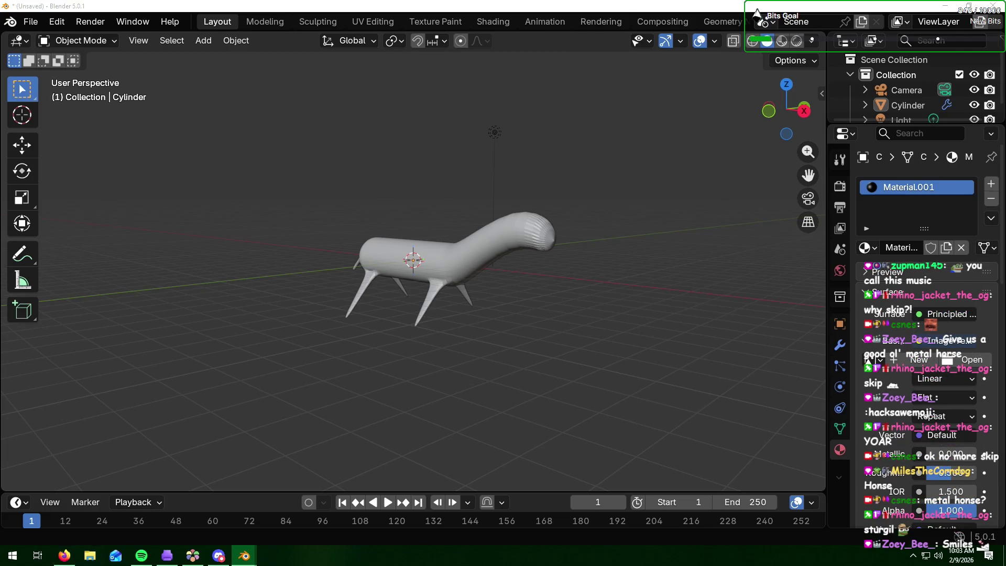
pyautogui.hotkey('alt', 'Tab')
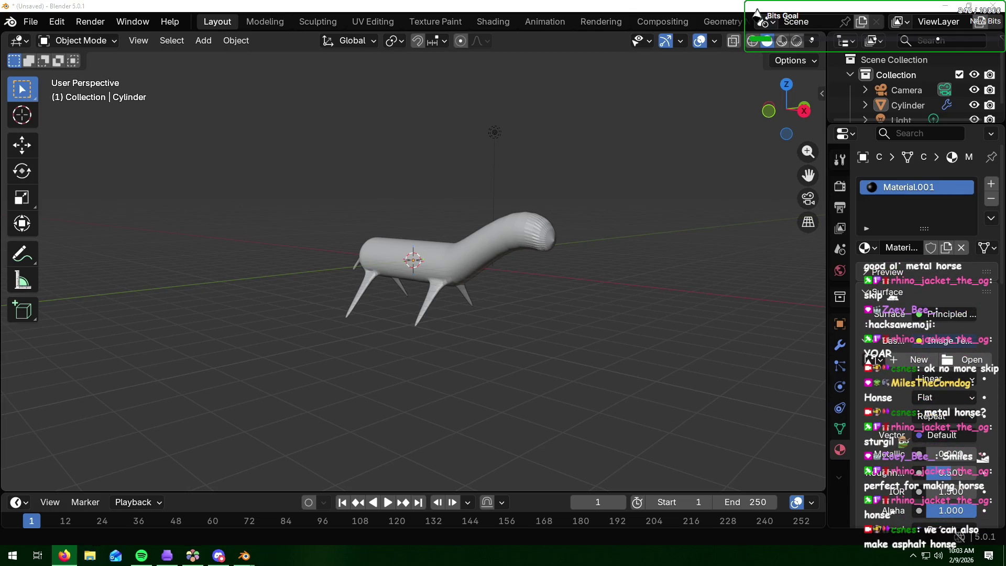
pyautogui.hotkey('alt', 'Tab')
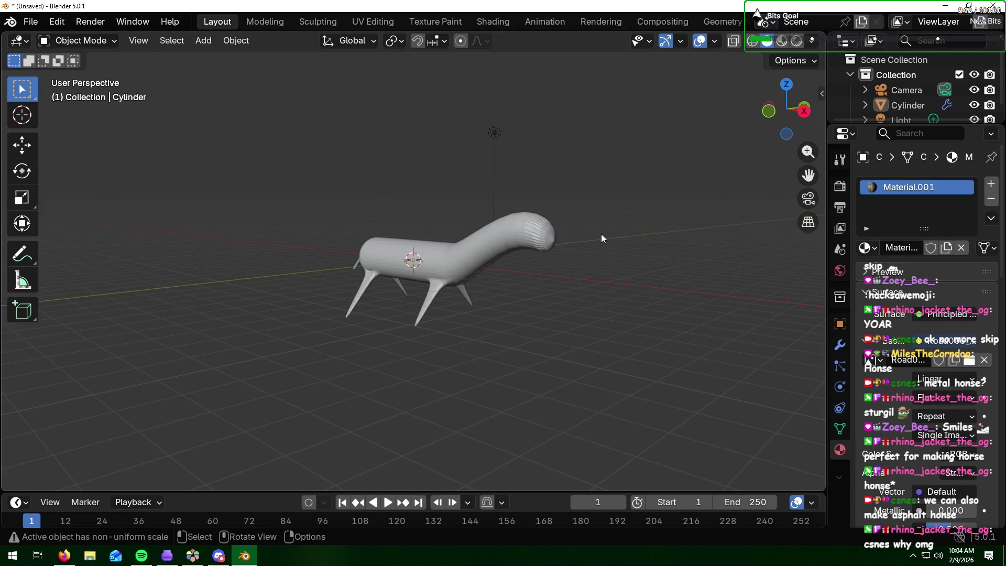
pyautogui.click(782, 40)
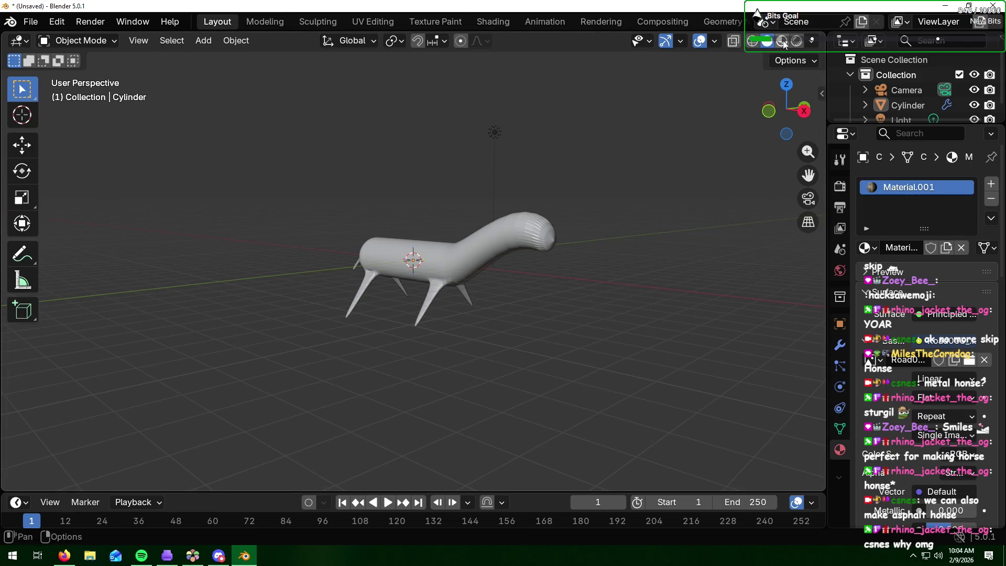
# Step: Zoom in on the road-textured horse, then switch to the Shading workspace
pyautogui.moveTo(653, 162)
pyautogui.mouseDown(button='middle')
pyautogui.moveTo(597, 205)
pyautogui.moveTo(646, 185)
pyautogui.mouseUp(button='middle')
pyautogui.hotkey('alt', 'Tab')
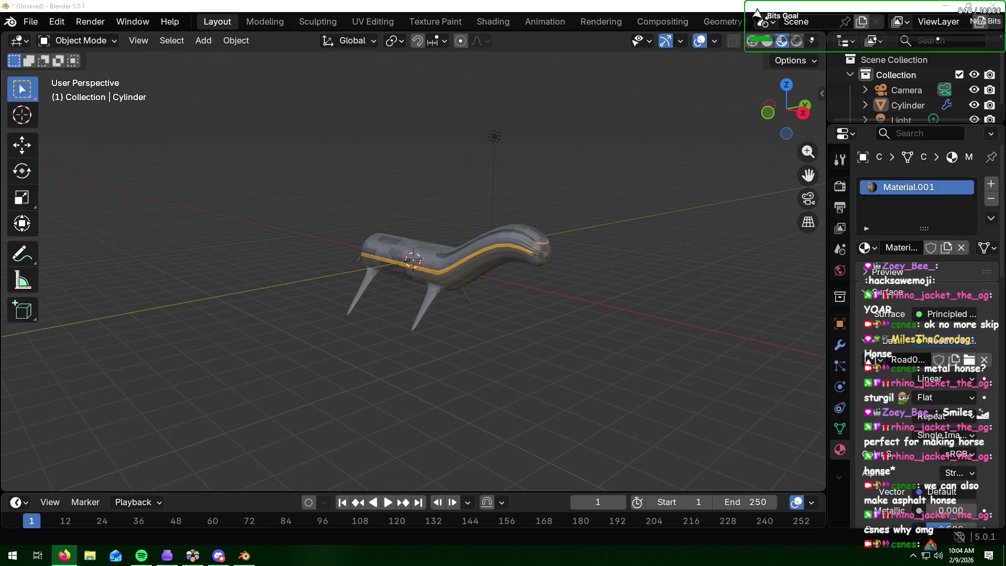
pyautogui.click(512, 291)
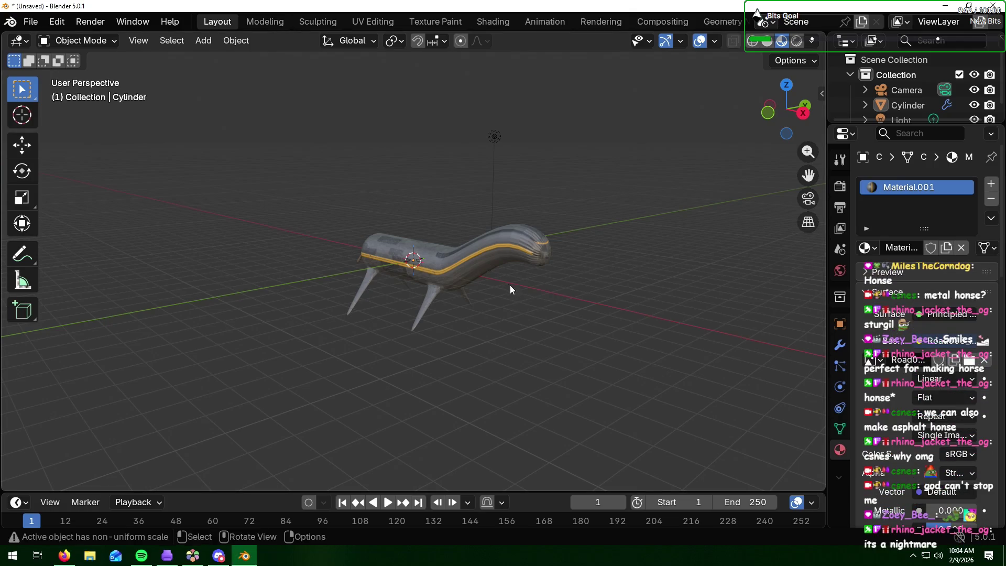
pyautogui.scroll(5, 465, 263)
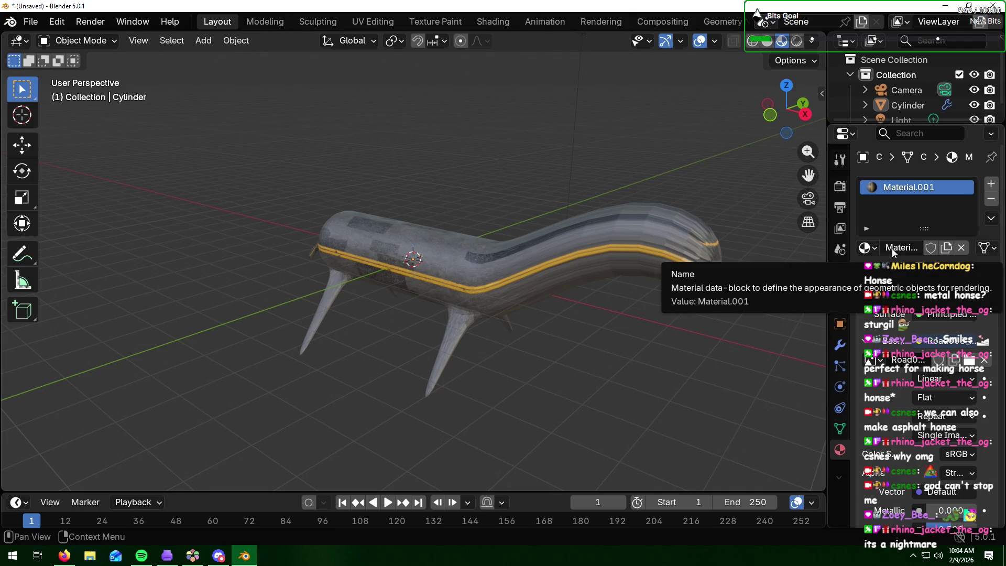
pyautogui.click(503, 25)
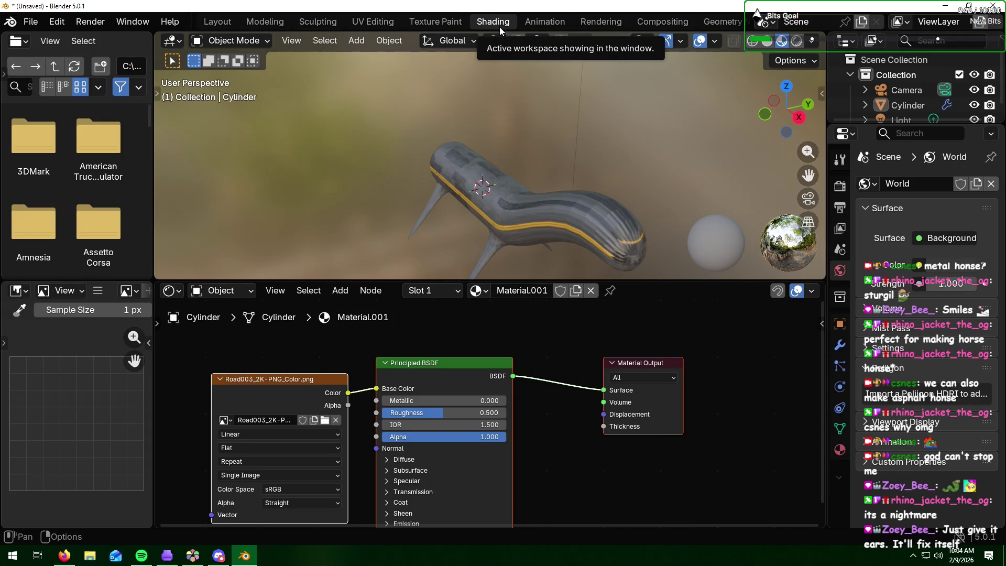
# Step: Box-select the head section of the horse cylinder and enable X-ray
pyautogui.hotkey('alt', 'Tab')
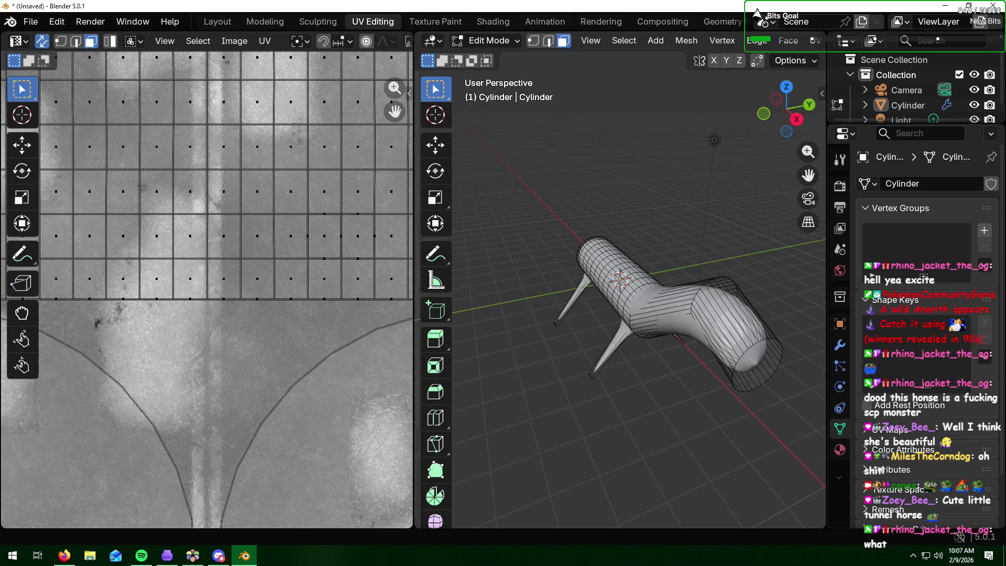
pyautogui.moveTo(722, 388); pyautogui.dragTo(717, 391)
pyautogui.moveTo(709, 416)
pyautogui.mouseDown(button='middle')
pyautogui.moveTo(695, 333)
pyautogui.moveTo(724, 246)
pyautogui.mouseUp(button='middle')
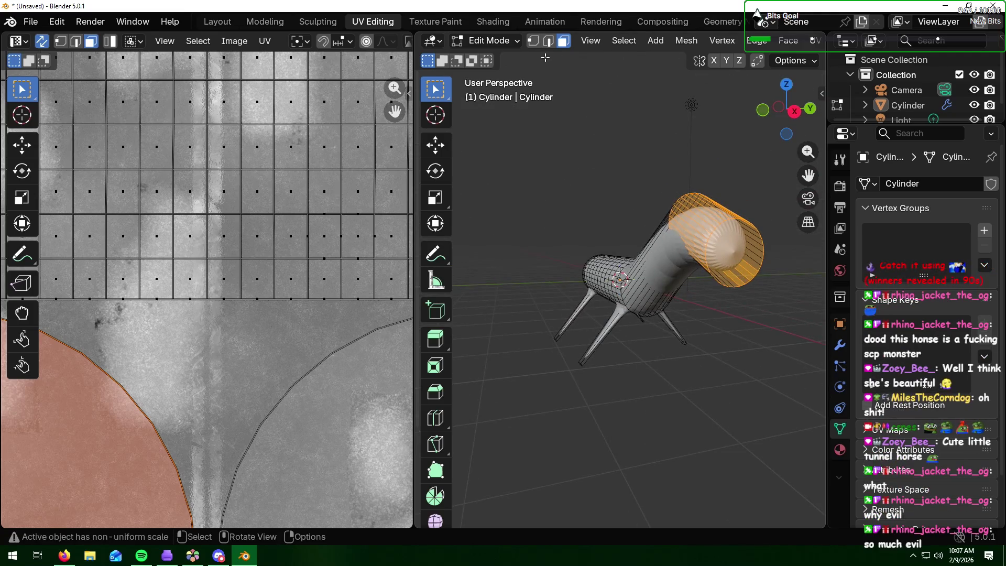
pyautogui.scroll(-5, 577, 41)
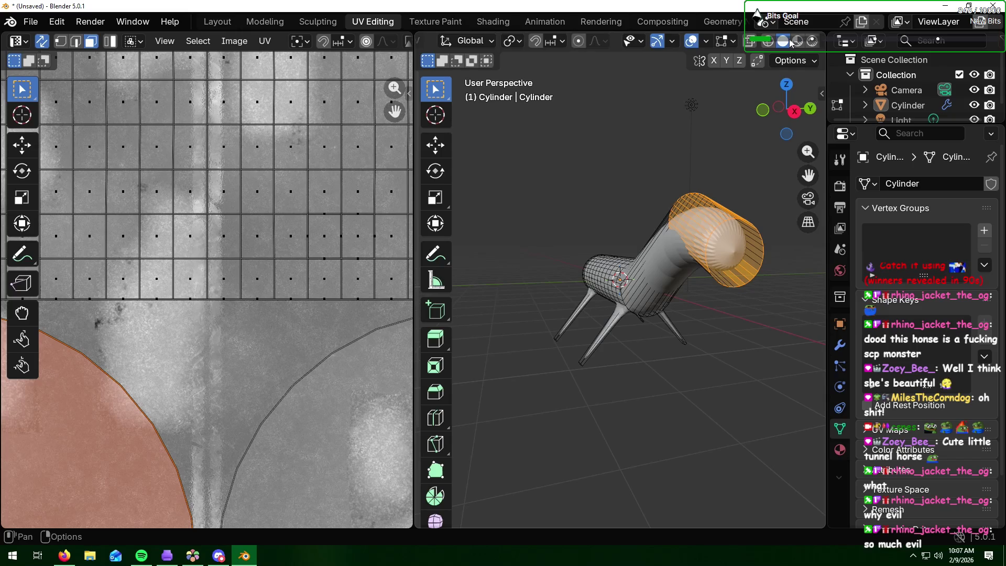
pyautogui.click(750, 41)
# Step: Rotate the selected head section twice to a new angle
pyautogui.moveTo(735, 231)
pyautogui.mouseDown(button='middle')
pyautogui.moveTo(766, 252)
pyautogui.moveTo(763, 309)
pyautogui.mouseUp(button='middle')
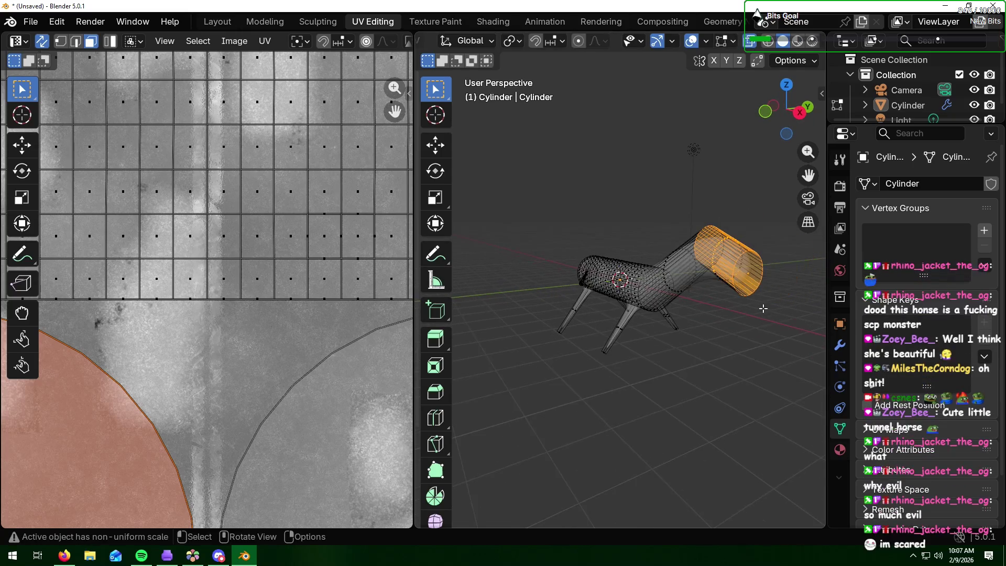
pyautogui.press('r')
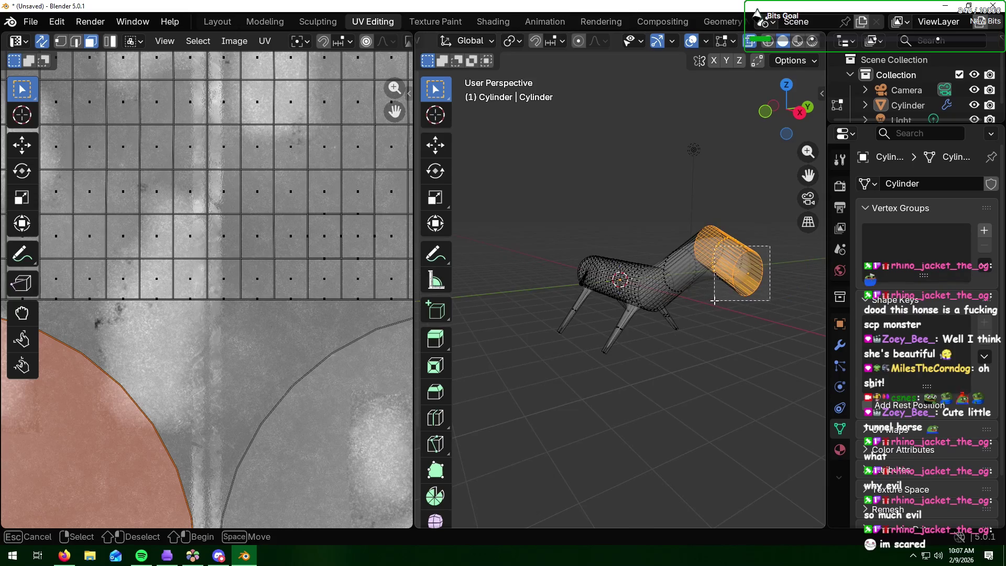
pyautogui.click(714, 300)
pyautogui.press('r')
pyautogui.click(710, 288)
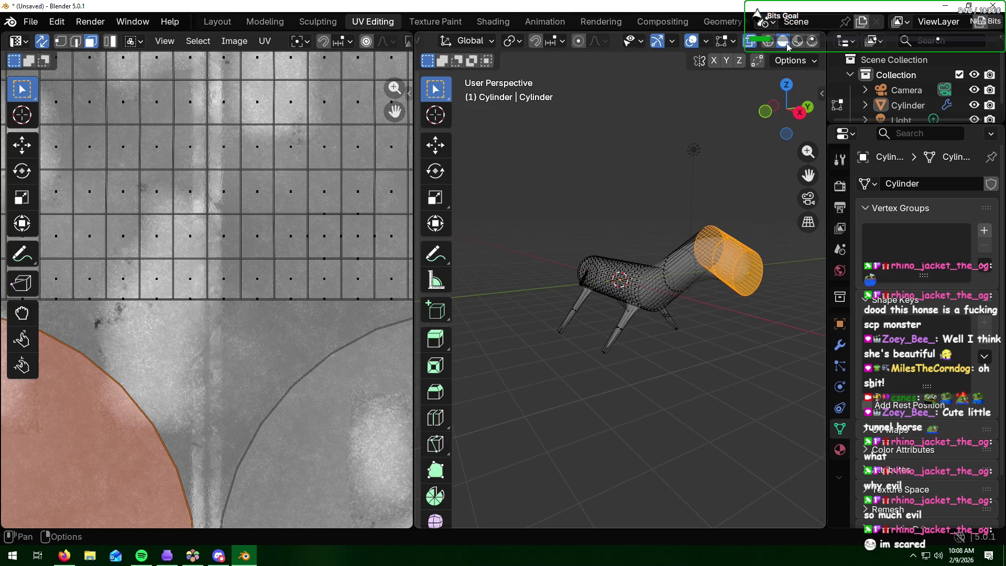
# Step: Unwrap the mesh's UVs Angle Based and deselect all faces in Material Preview
pyautogui.press('u')
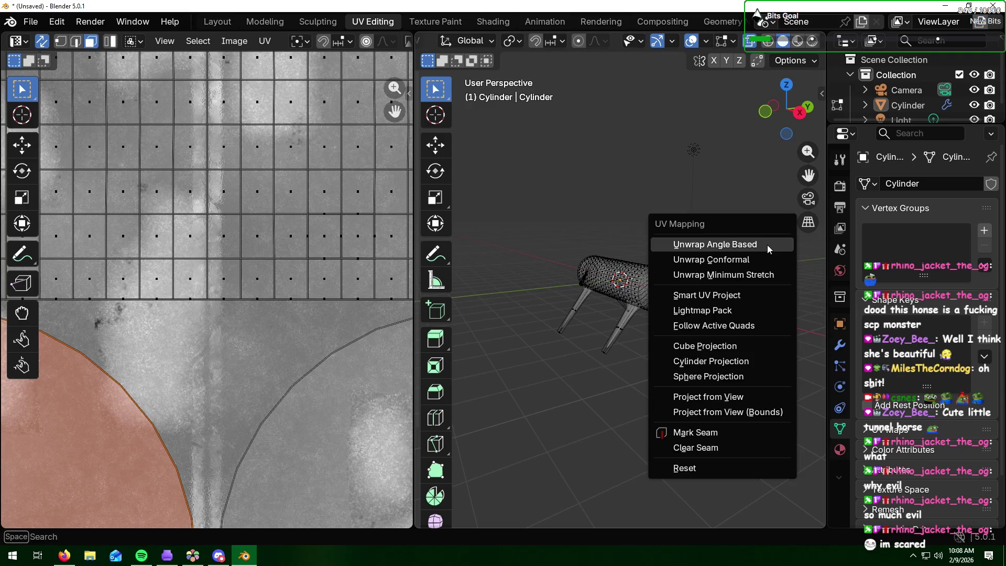
pyautogui.click(757, 246)
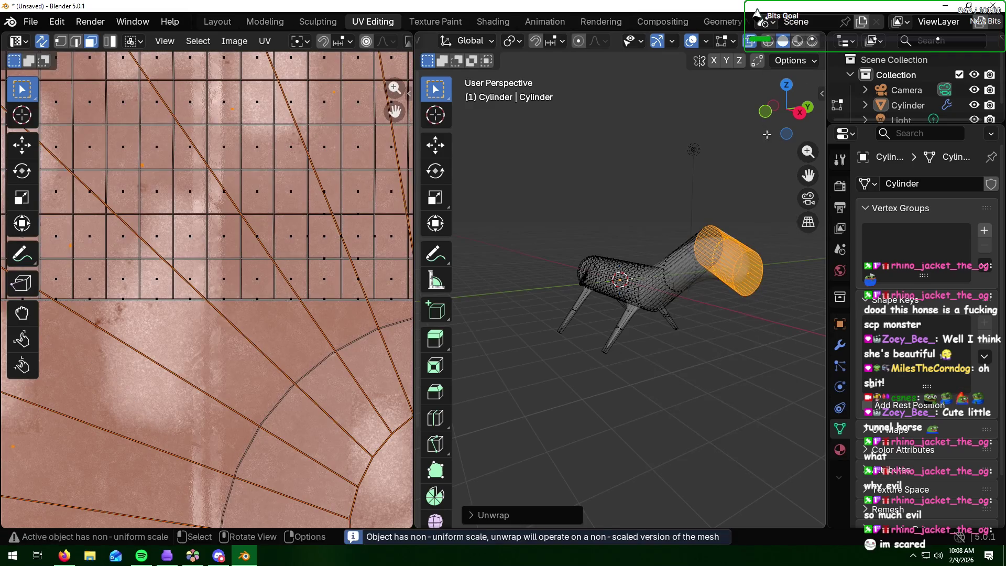
pyautogui.click(799, 42)
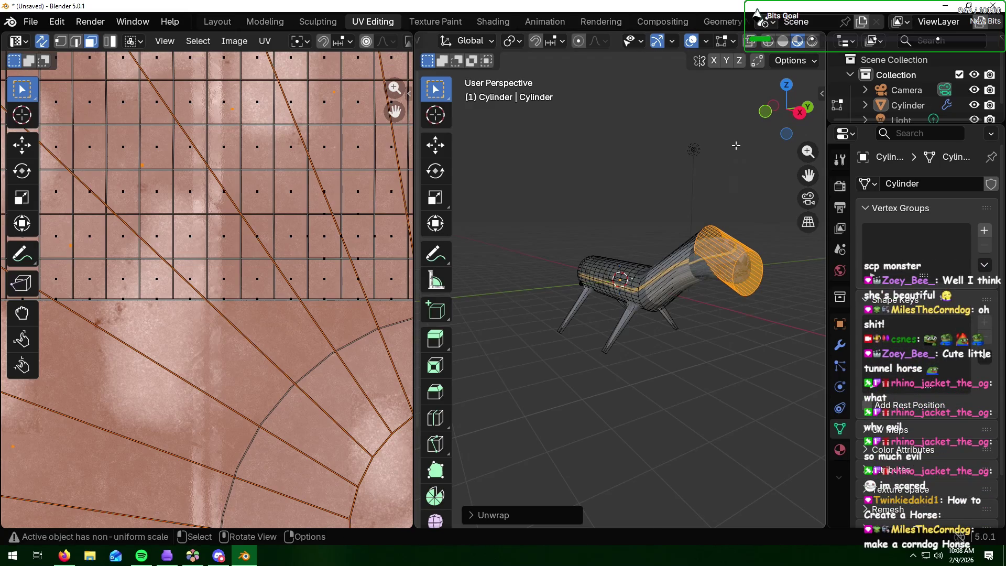
pyautogui.hotkey('alt', 'a')
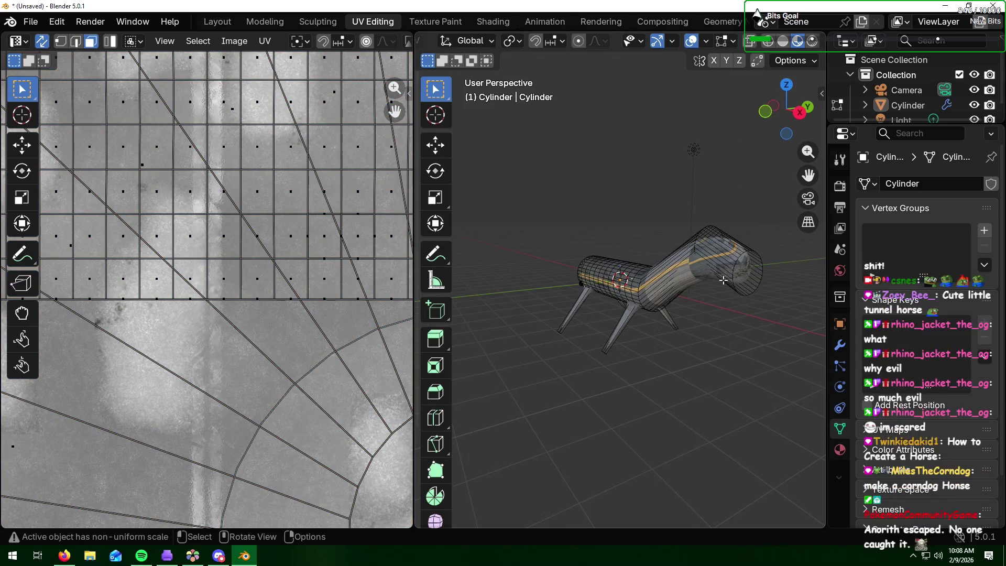
# Step: Switch to Rendered shading, return to Object Mode, and orbit to view the textured horse
pyautogui.click(811, 42)
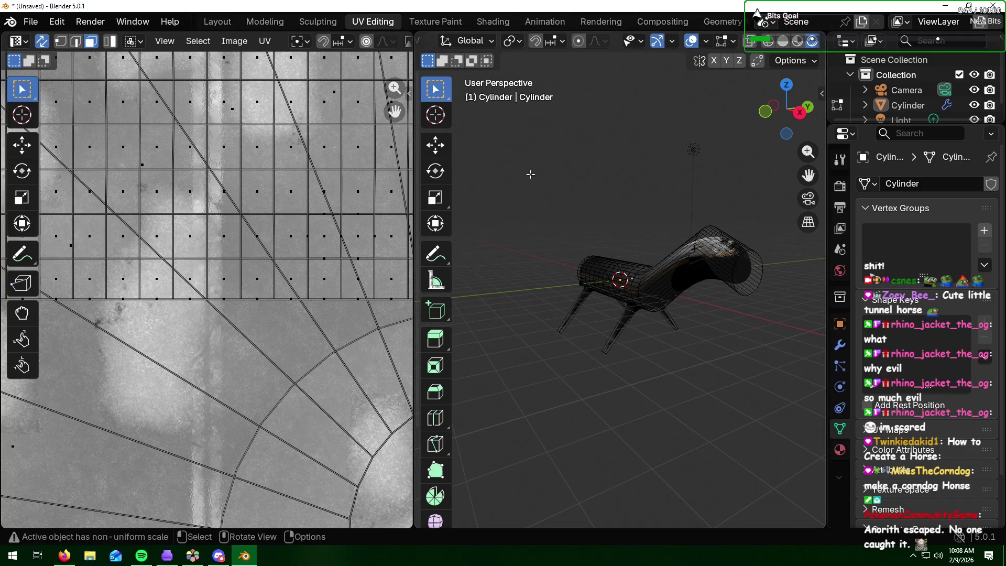
pyautogui.press('Tab')
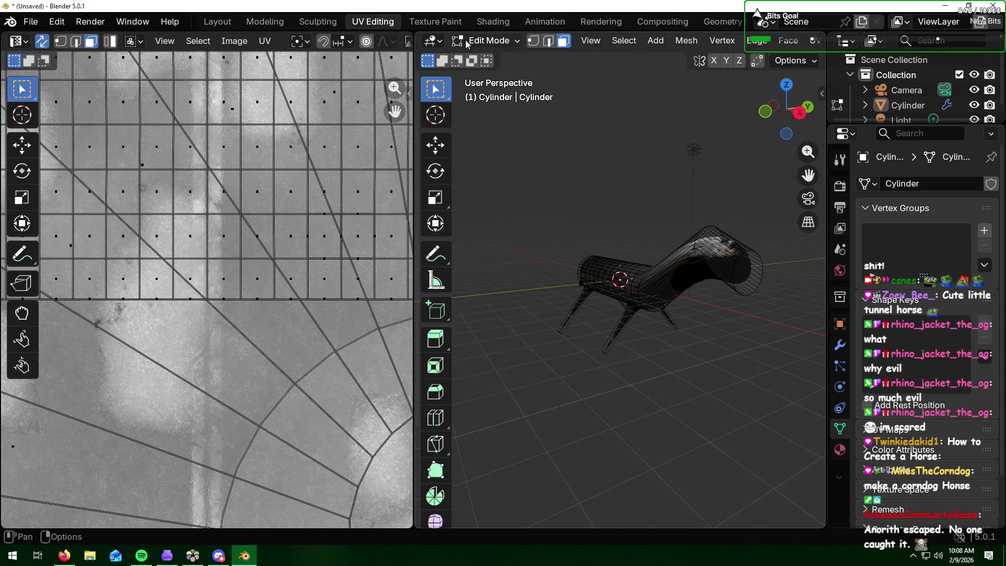
pyautogui.press('Tab')
pyautogui.moveTo(782, 231)
pyautogui.mouseDown(button='middle')
pyautogui.moveTo(682, 272)
pyautogui.moveTo(694, 250)
pyautogui.mouseUp(button='middle')
pyautogui.scroll(6, 693, 257)
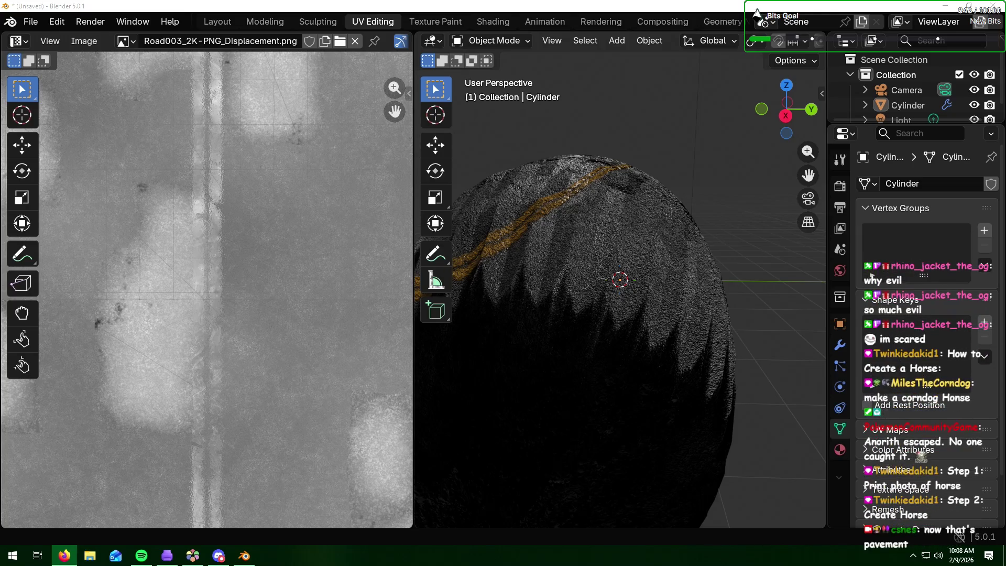
# Step: Orbit and zoom out to see the whole horse, then switch the viewport to Wireframe
pyautogui.moveTo(650, 155); pyautogui.dragTo(665, 165, button='middle')
pyautogui.moveTo(646, 164)
pyautogui.mouseDown(button='middle')
pyautogui.moveTo(656, 146)
pyautogui.moveTo(674, 164)
pyautogui.moveTo(664, 195)
pyautogui.moveTo(698, 202)
pyautogui.mouseUp(button='middle')
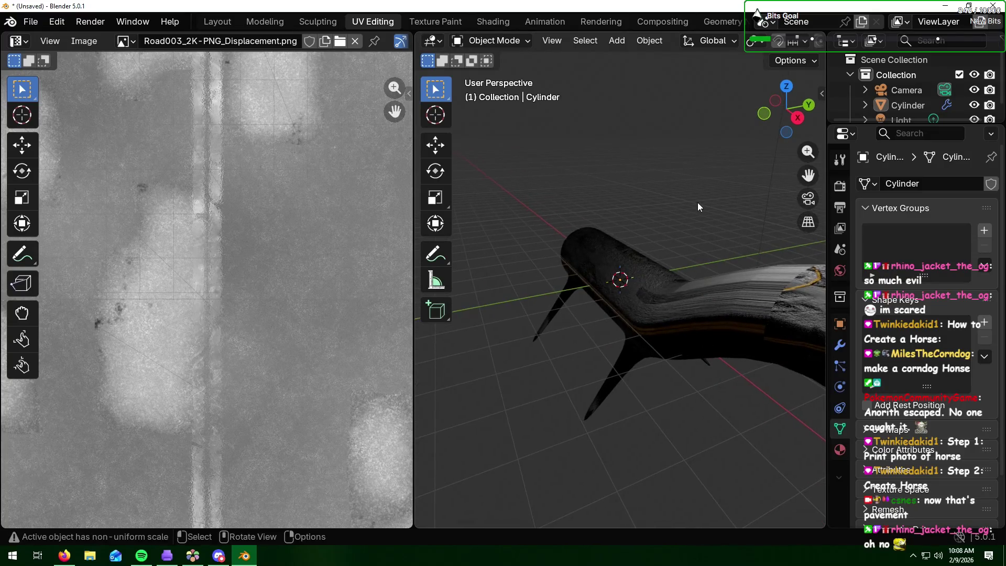
pyautogui.scroll(-3, 697, 203)
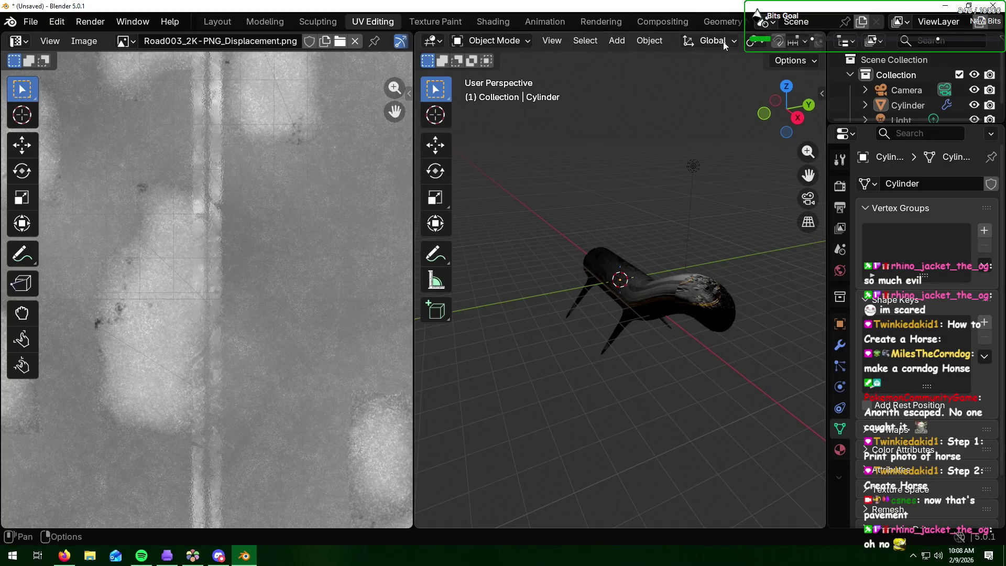
pyautogui.scroll(-5, 723, 42)
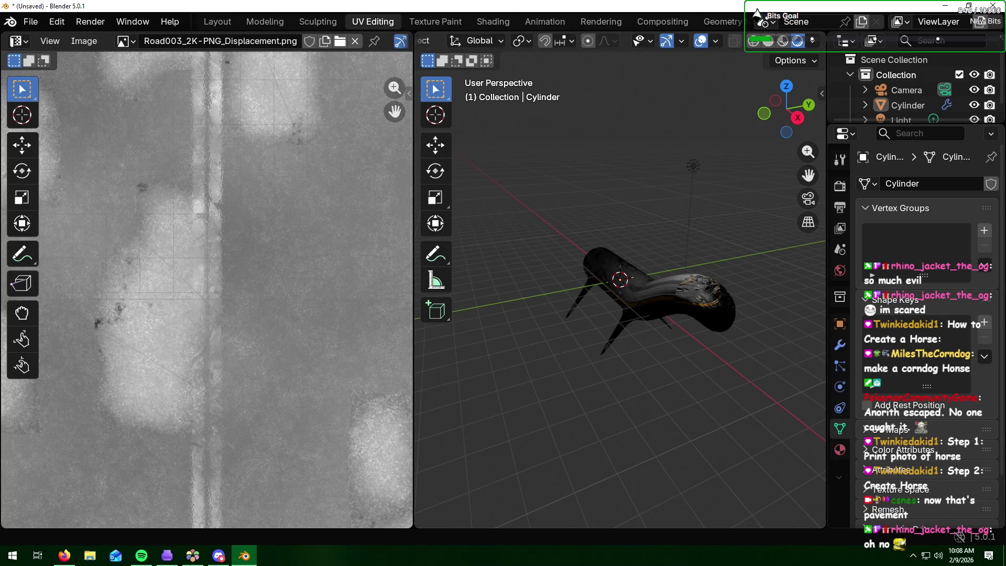
pyautogui.hotkey('alt', 'Tab')
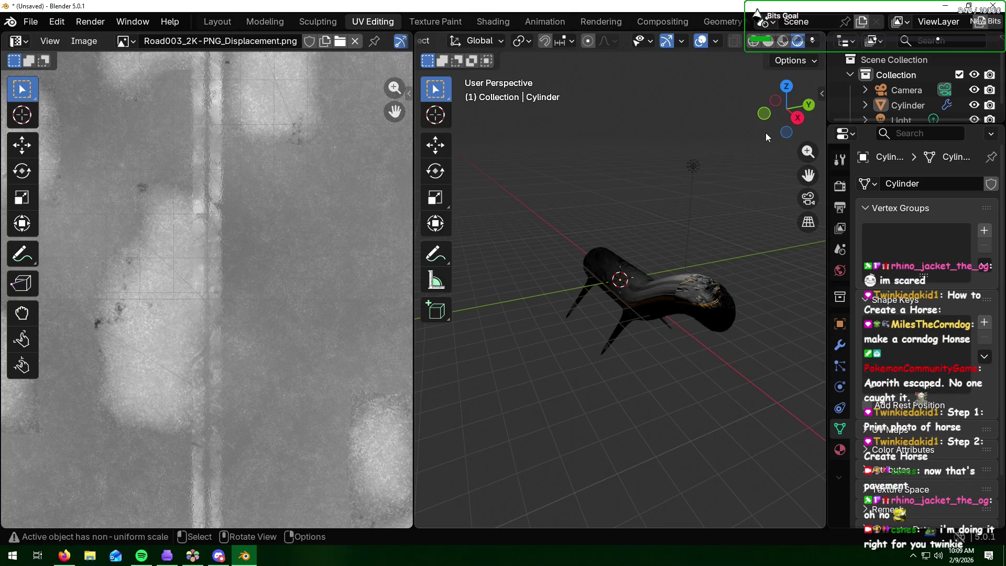
pyautogui.click(754, 42)
# Step: Select the horse cylinder and light in X-ray wireframe view and enter Edit Mode
pyautogui.moveTo(726, 184); pyautogui.dragTo(527, 370)
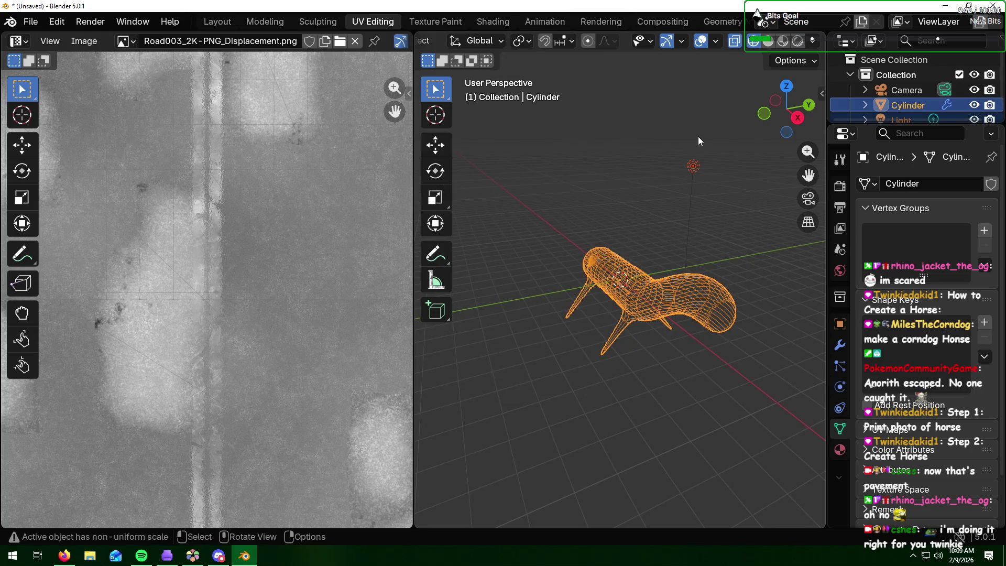
pyautogui.click(785, 42)
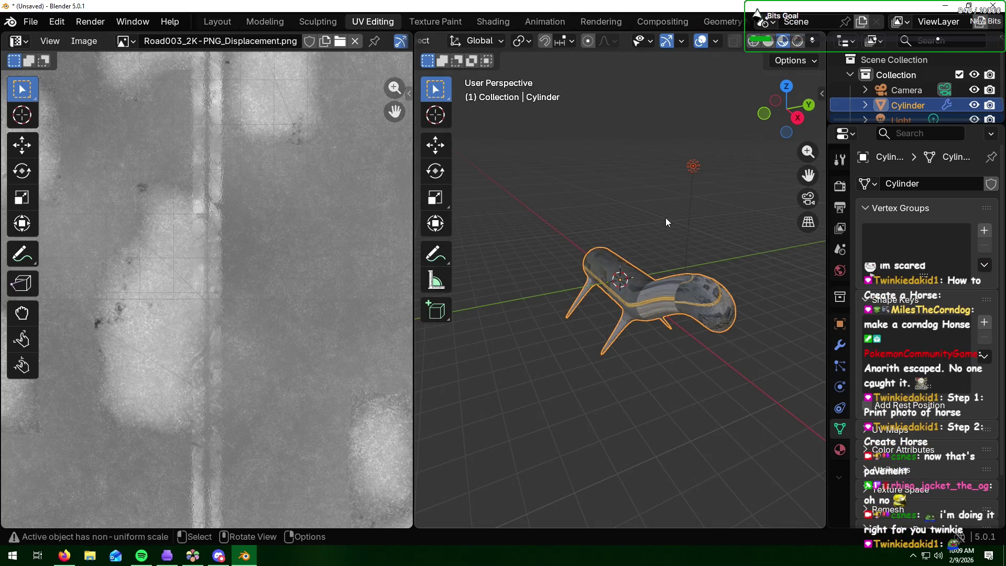
pyautogui.click(641, 222)
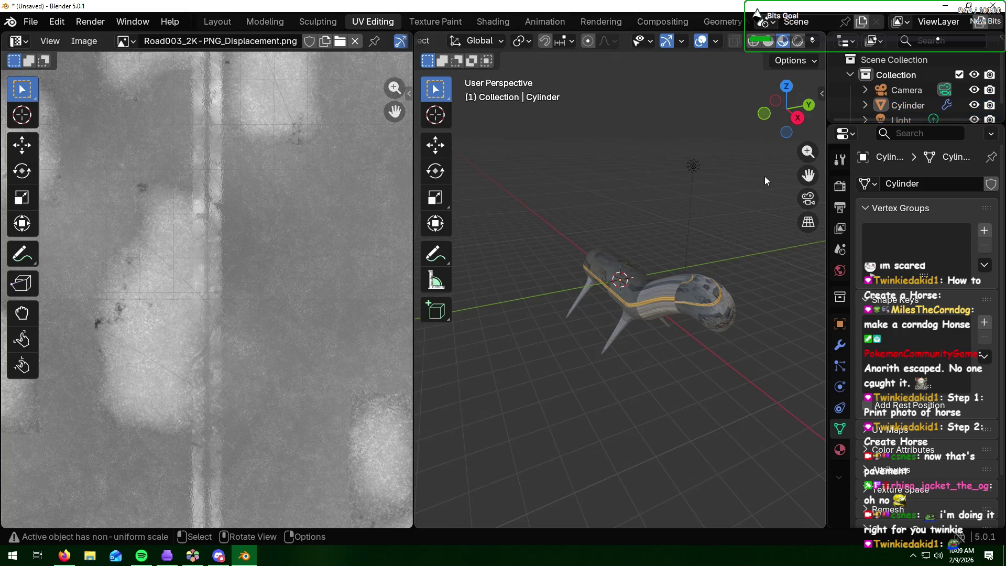
pyautogui.click(753, 42)
pyautogui.moveTo(765, 207)
pyautogui.mouseDown()
pyautogui.moveTo(544, 378)
pyautogui.moveTo(533, 372)
pyautogui.mouseUp()
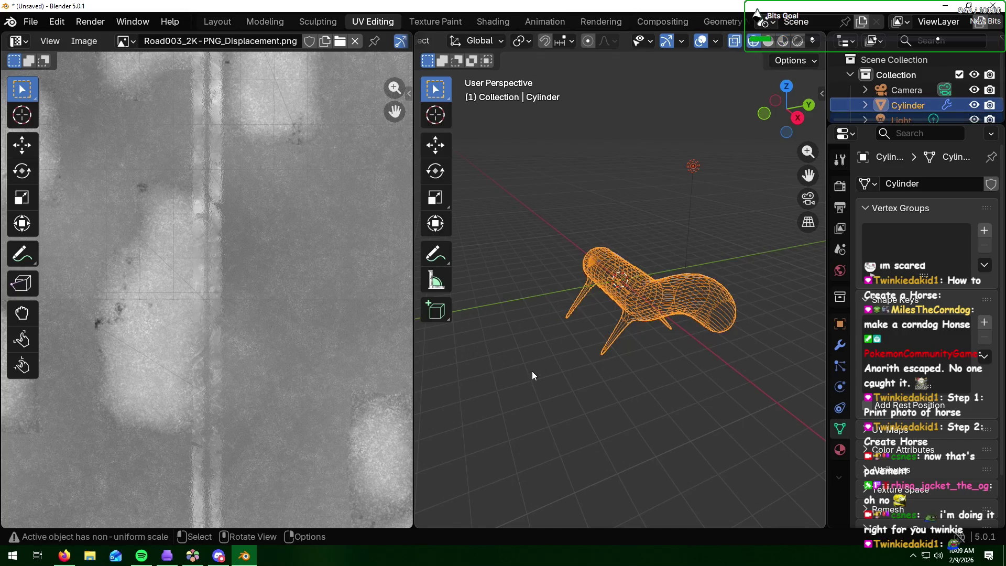
pyautogui.click(640, 227)
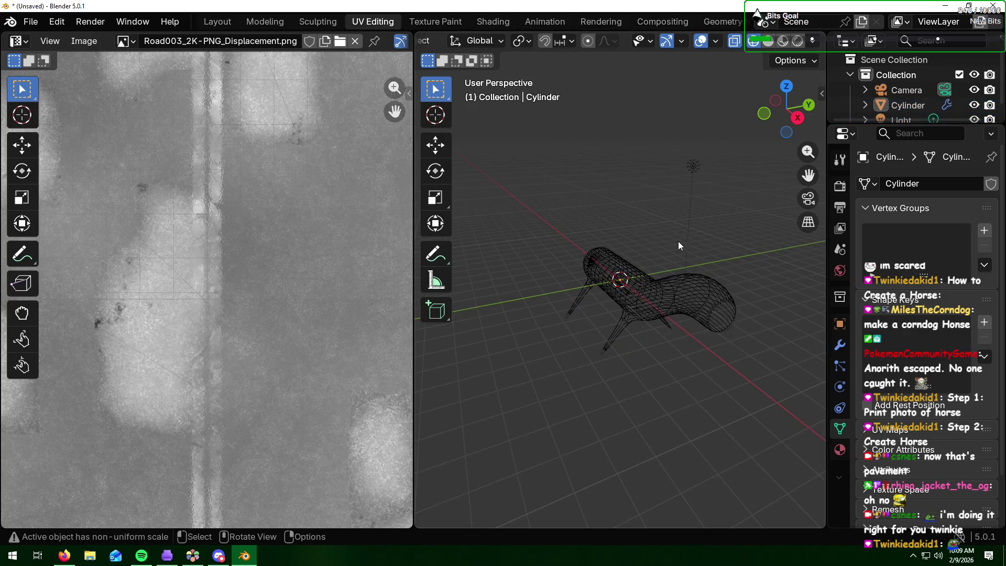
pyautogui.moveTo(770, 236); pyautogui.dragTo(548, 358)
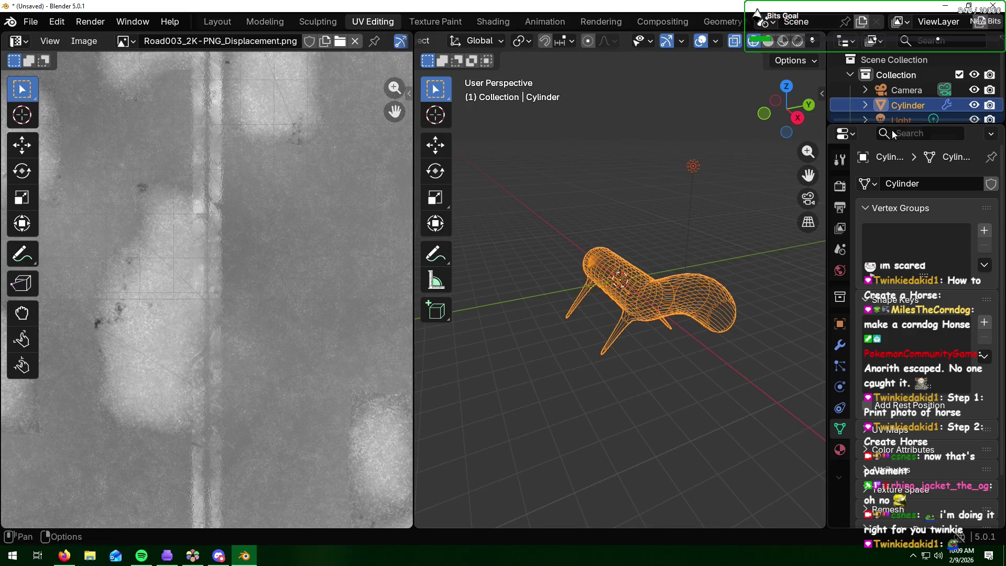
pyautogui.scroll(-1, 909, 102)
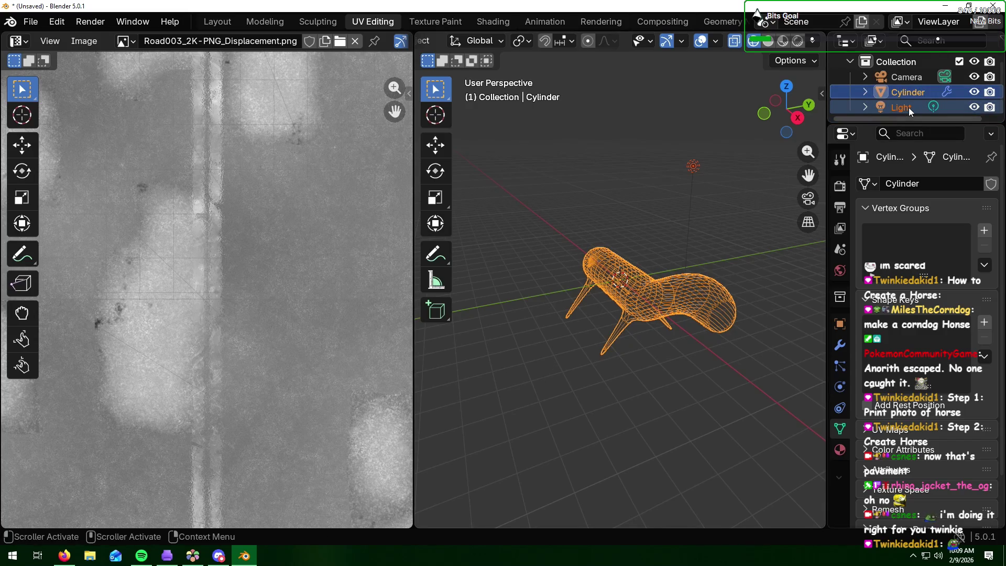
pyautogui.press('Tab')
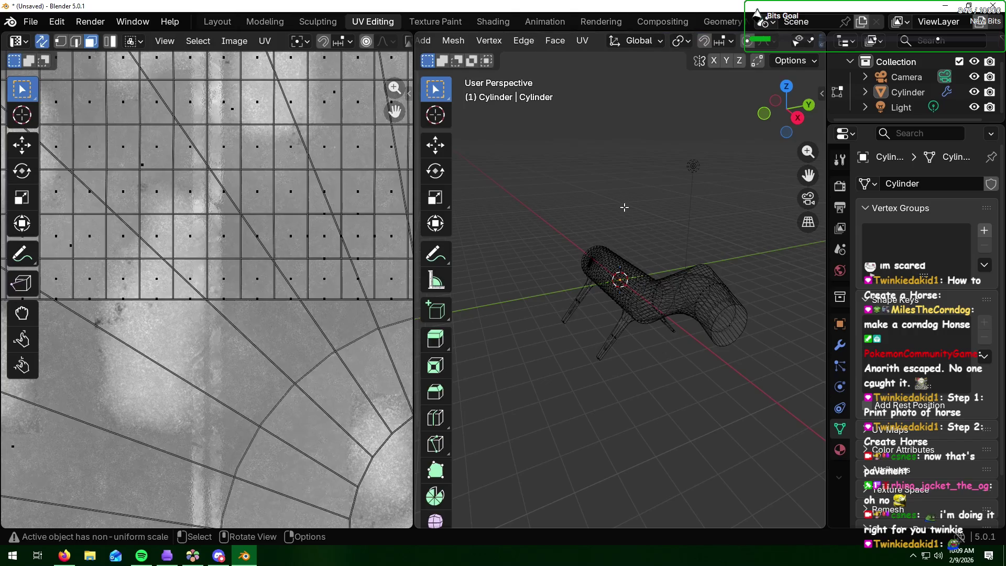
# Step: Select the whole horse mesh, unwrap its UVs, and show it in Material Preview
pyautogui.moveTo(733, 235)
pyautogui.mouseDown()
pyautogui.moveTo(517, 371)
pyautogui.moveTo(541, 373)
pyautogui.mouseUp()
pyautogui.moveTo(687, 324)
pyautogui.mouseDown(button='middle')
pyautogui.moveTo(629, 306)
pyautogui.moveTo(712, 299)
pyautogui.moveTo(748, 315)
pyautogui.moveTo(738, 318)
pyautogui.moveTo(770, 319)
pyautogui.moveTo(775, 308)
pyautogui.mouseUp(button='middle')
pyautogui.moveTo(752, 222)
pyautogui.mouseDown()
pyautogui.moveTo(554, 359)
pyautogui.moveTo(534, 359)
pyautogui.mouseUp()
pyautogui.press('u')
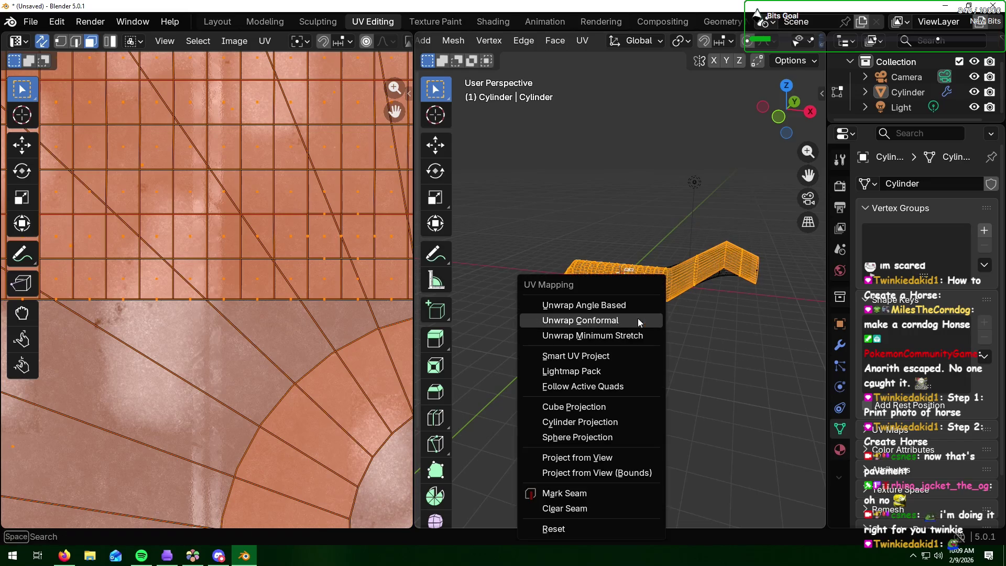
pyautogui.click(626, 304)
pyautogui.click(626, 304)
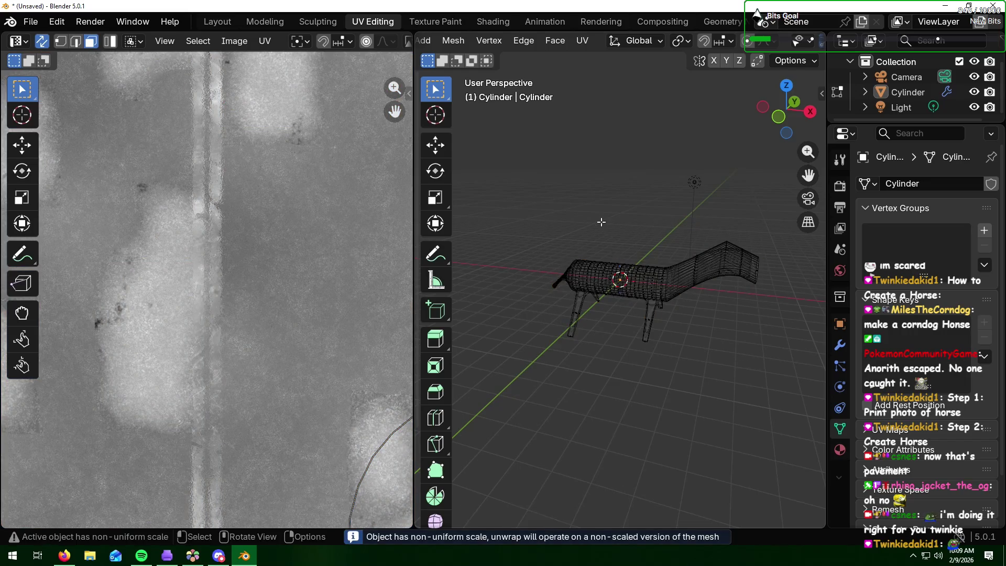
pyautogui.scroll(-5, 760, 42)
pyautogui.click(783, 40)
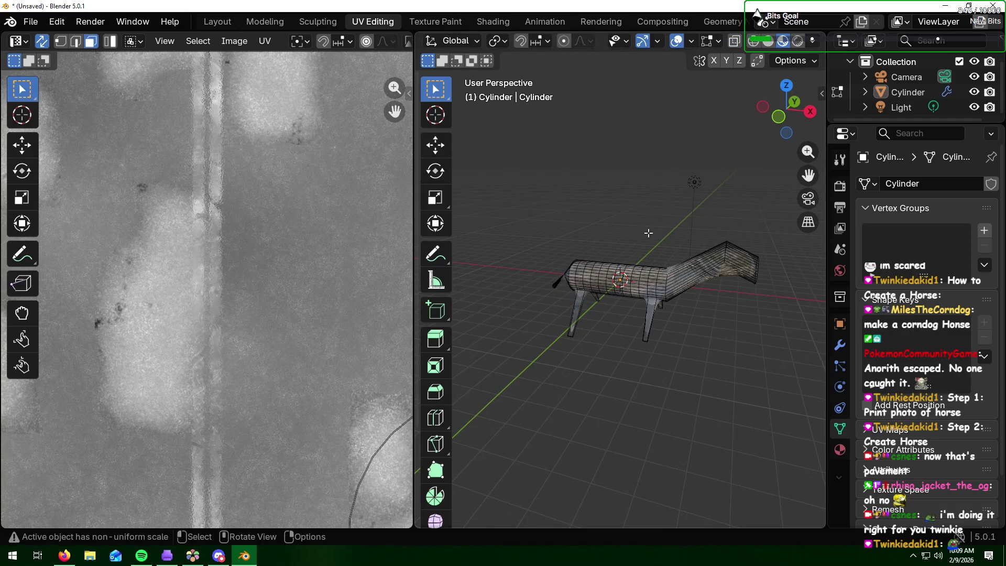
# Step: Inspect the textured horse in Object Mode, then re-unwrap the entire mesh and deselect
pyautogui.press('Tab')
pyautogui.moveTo(687, 297)
pyautogui.mouseDown(button='middle')
pyautogui.moveTo(728, 306)
pyautogui.moveTo(644, 276)
pyautogui.moveTo(528, 298)
pyautogui.moveTo(656, 293)
pyautogui.mouseUp(button='middle')
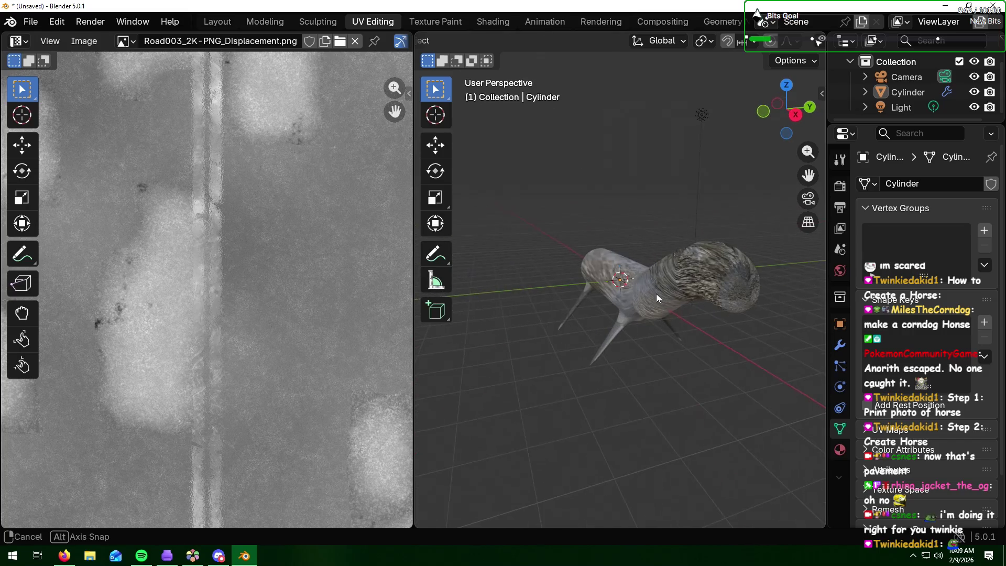
pyautogui.press('Tab')
pyautogui.press('a')
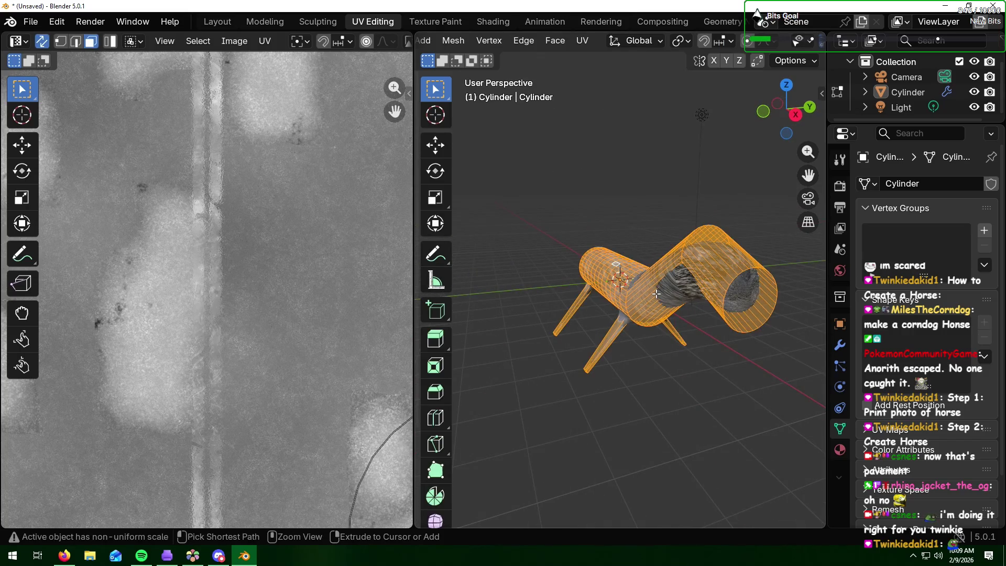
pyautogui.press('u')
pyautogui.click(656, 294)
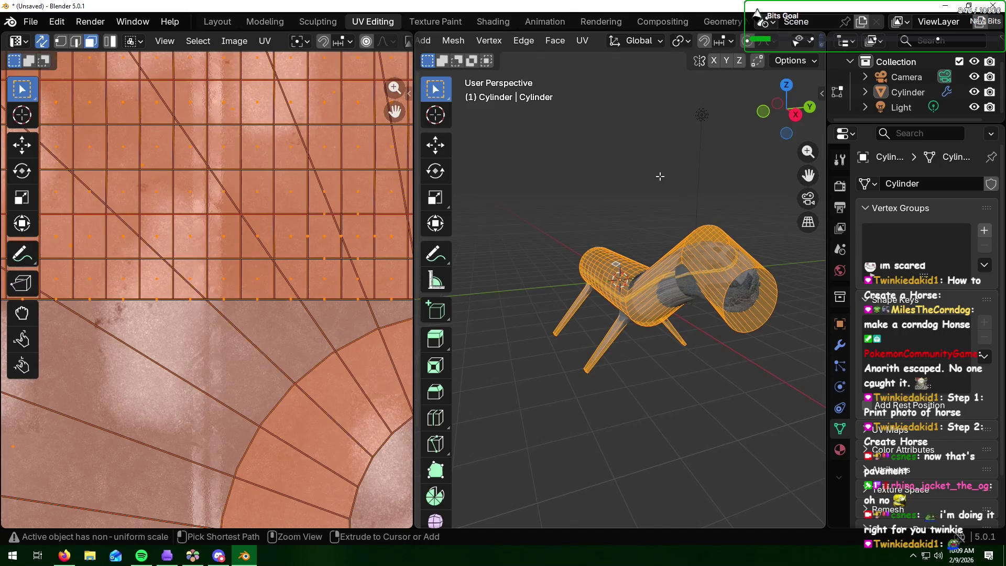
pyautogui.hotkey('alt', 'a')
# Step: Toggle the selection and zoom out to show the full UV layout over the road image
pyautogui.moveTo(665, 238); pyautogui.dragTo(614, 242, button='middle')
pyautogui.scroll(4, 615, 242)
pyautogui.scroll(-5, 614, 242)
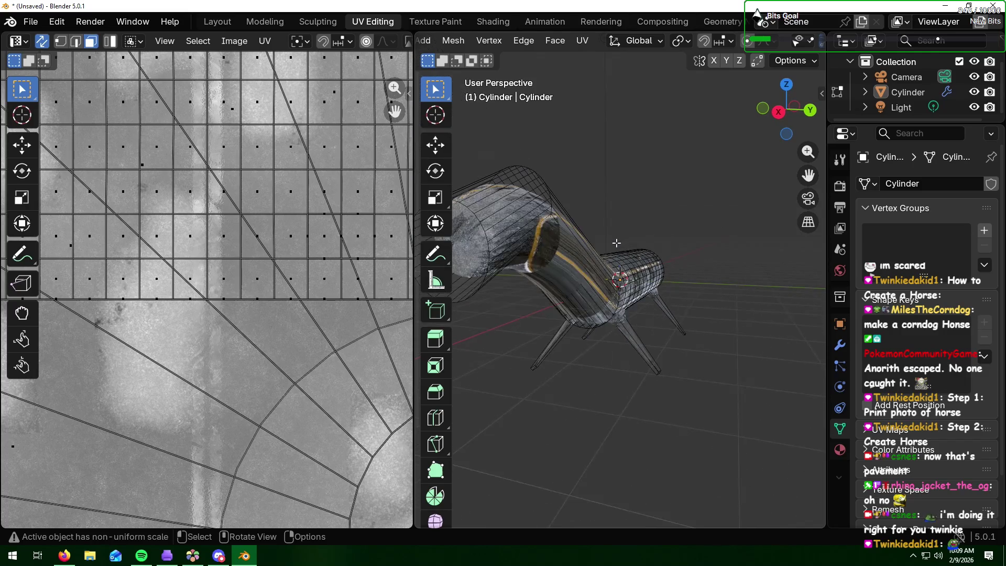
pyautogui.press('a')
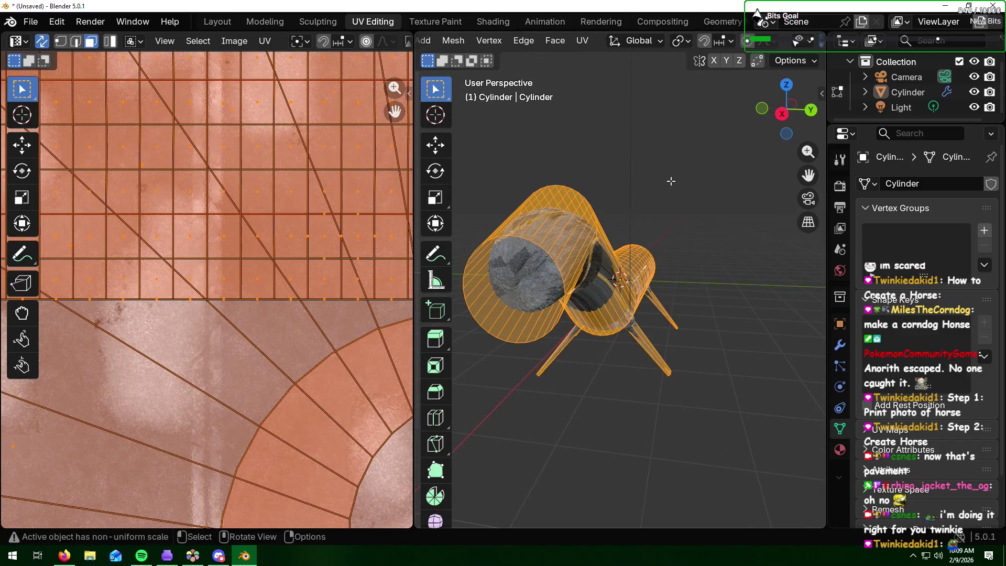
pyautogui.hotkey('alt', 'a')
pyautogui.moveTo(668, 193)
pyautogui.mouseDown(button='middle')
pyautogui.moveTo(676, 230)
pyautogui.moveTo(690, 235)
pyautogui.mouseUp(button='middle')
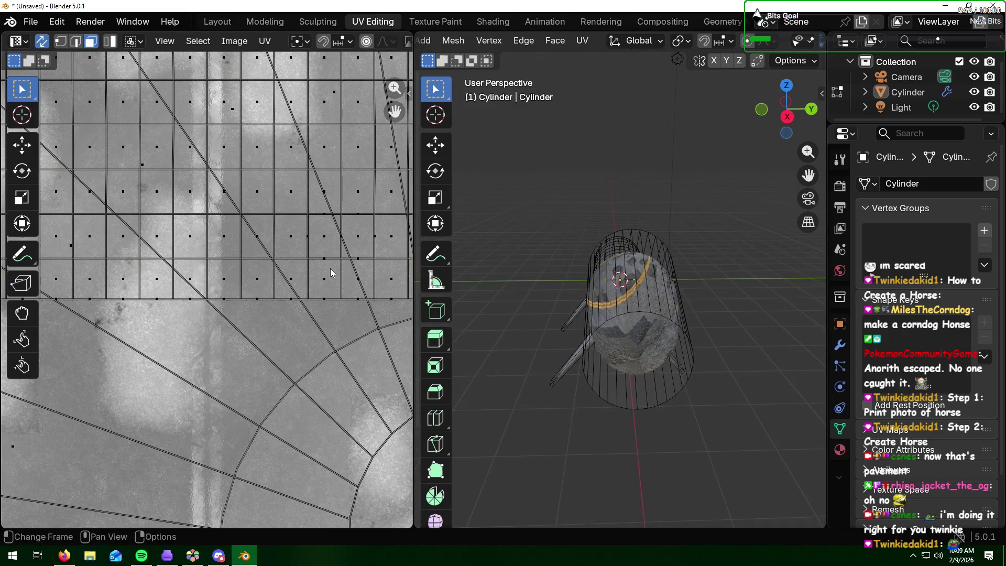
pyautogui.scroll(-5, 331, 272)
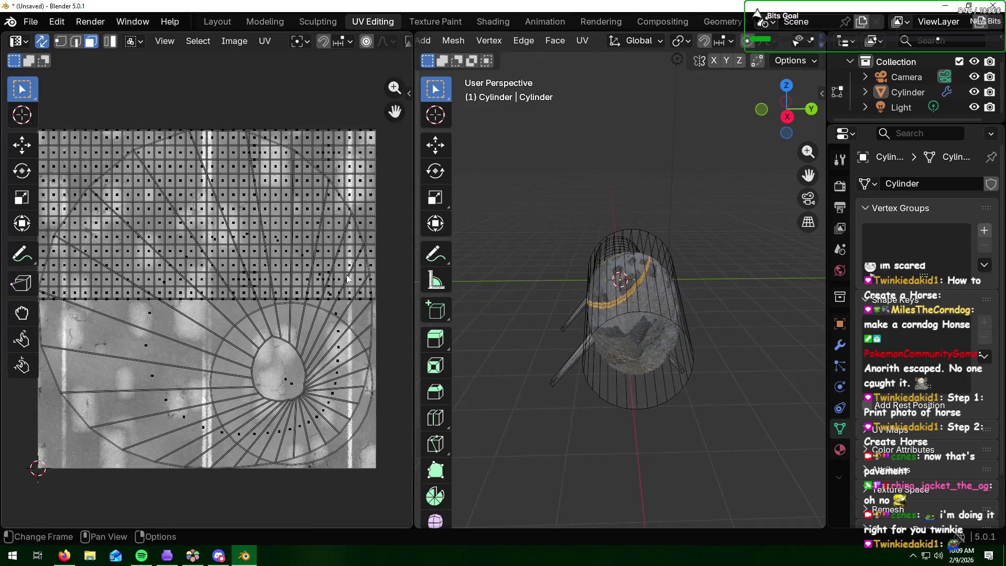
# Step: Scale up the end-cap UV island, move it lower on the road image, then box-select the front body
pyautogui.moveTo(518, 296); pyautogui.dragTo(446, 299, button='middle')
pyautogui.click(282, 369)
pyautogui.moveTo(495, 330); pyautogui.dragTo(502, 340, button='middle')
pyautogui.press('s')
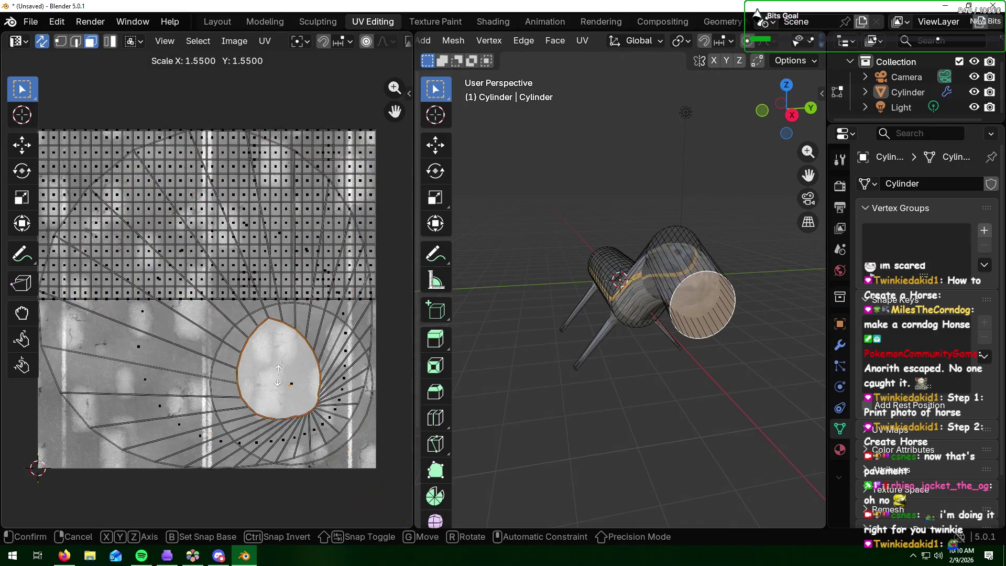
pyautogui.click(278, 385)
pyautogui.press('g')
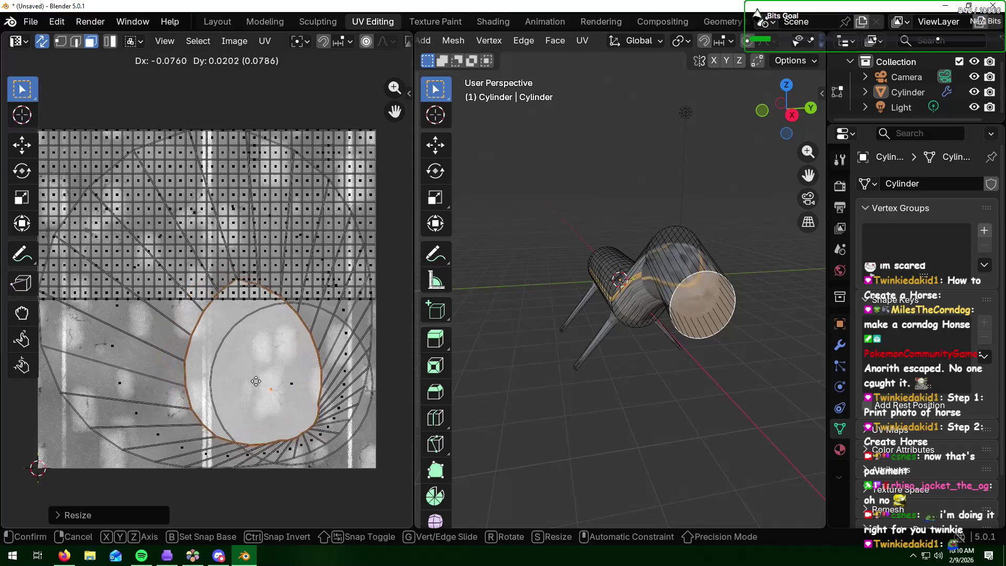
pyautogui.click(259, 372)
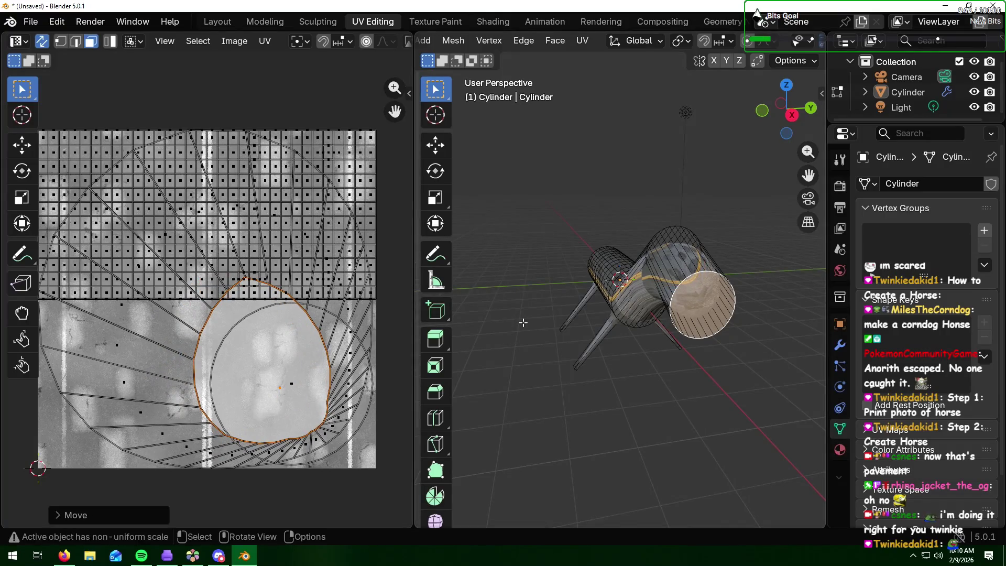
pyautogui.moveTo(524, 322); pyautogui.dragTo(567, 326, button='middle')
pyautogui.moveTo(671, 229)
pyautogui.mouseDown()
pyautogui.moveTo(501, 357)
pyautogui.moveTo(510, 354)
pyautogui.mouseUp()
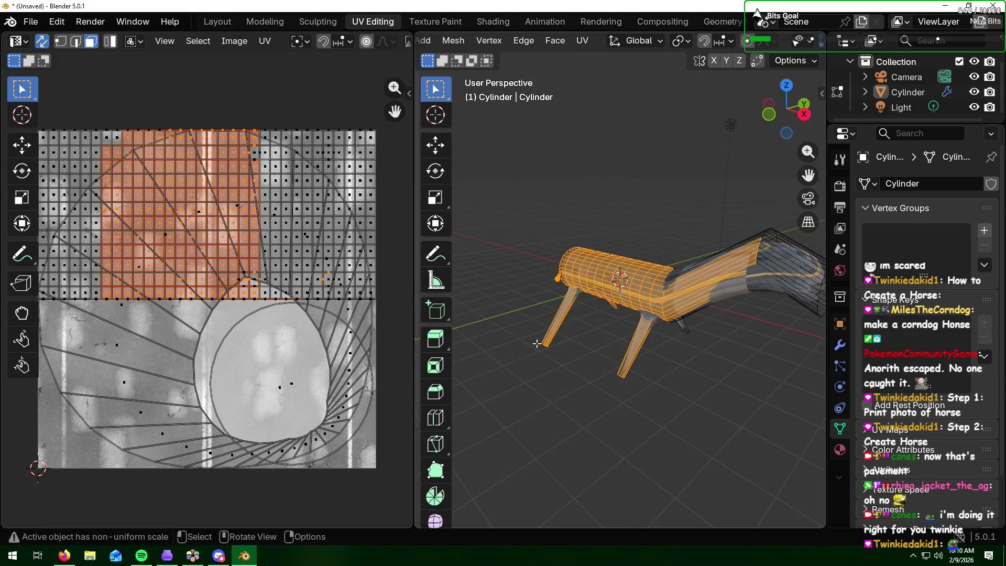
# Step: Unwrap the front body Angle Based, cancel the island move and deselect the mesh
pyautogui.press('u')
pyautogui.click(511, 303)
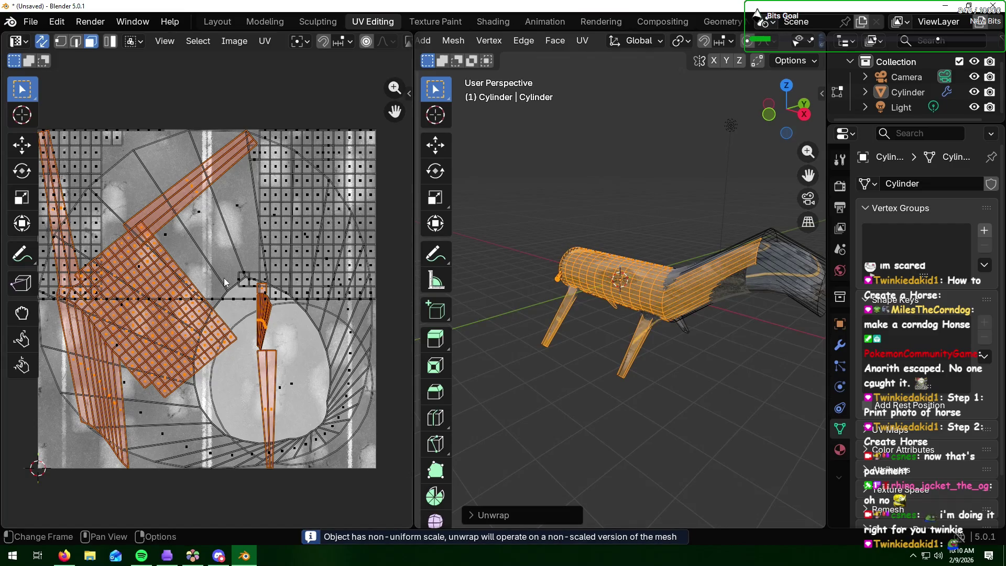
pyautogui.press('g')
pyautogui.rightClick(258, 276)
pyautogui.click(467, 298)
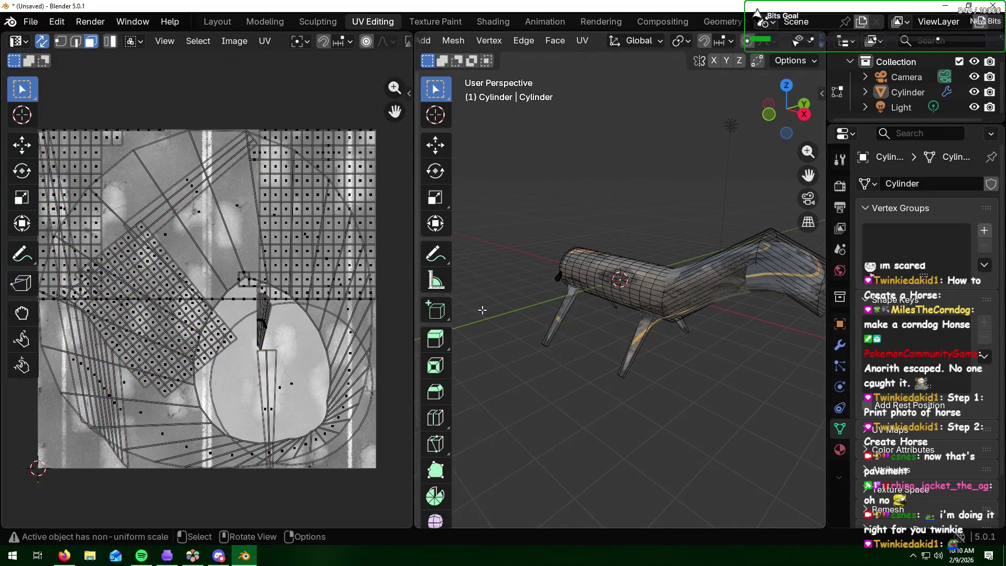
pyautogui.moveTo(529, 324); pyautogui.dragTo(531, 324, button='middle')
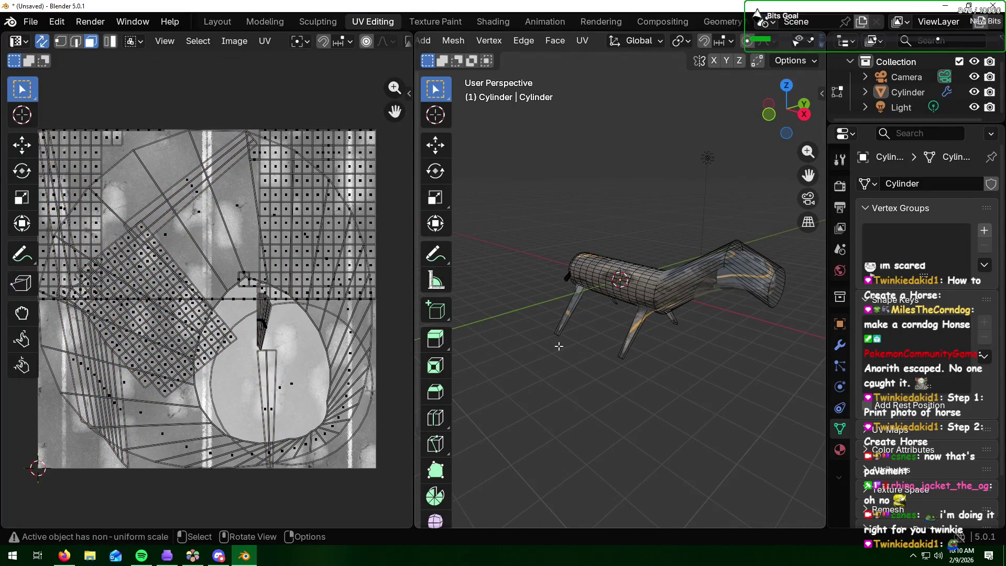
pyautogui.rightClick(504, 321)
# Step: Undo the front-body unwrap and the end-cap island enlargement with Ctrl+Z
pyautogui.hotkey('ctrl', 'l')
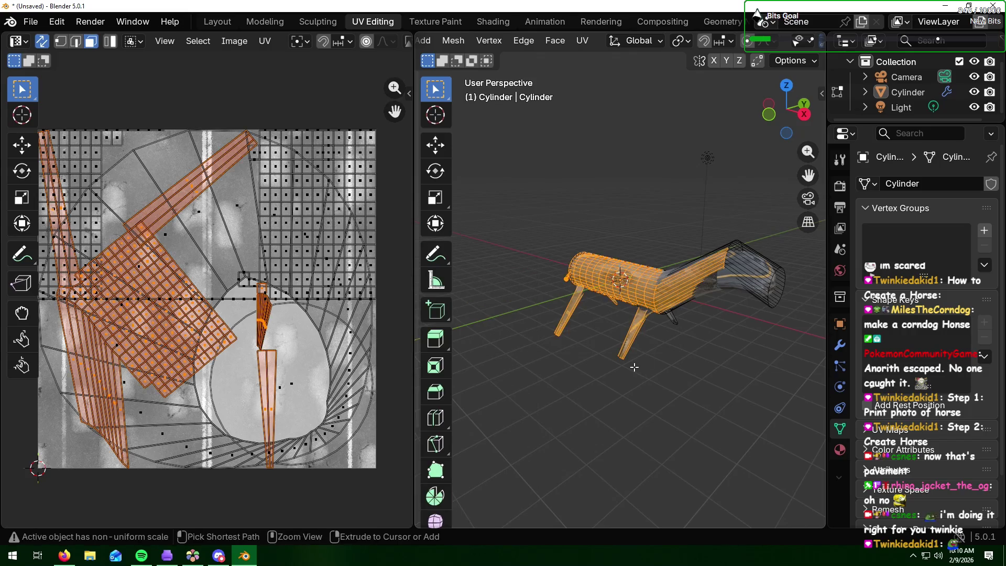
pyautogui.click(666, 383)
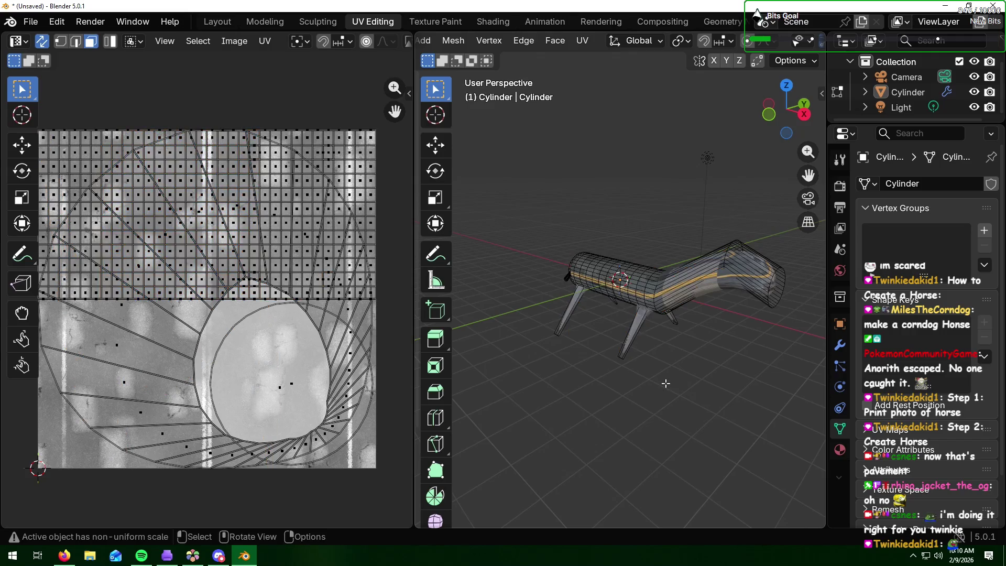
pyautogui.hotkey('ctrl', 'z')
pyautogui.hotkey('ctrl', 'z')
pyautogui.hotkey('ctrl', 'z')
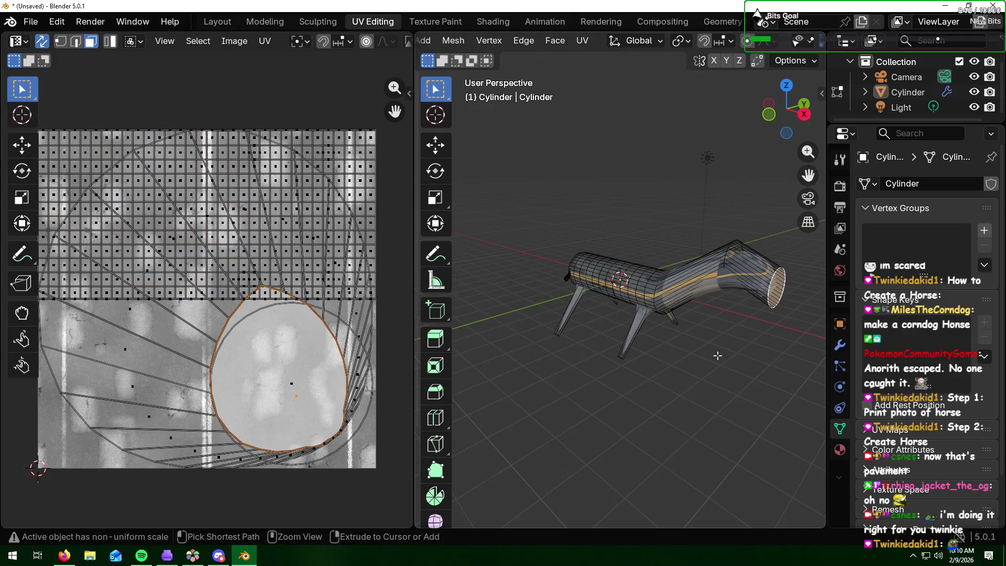
pyautogui.hotkey('ctrl', 'z')
pyautogui.hotkey('ctrl', 'z')
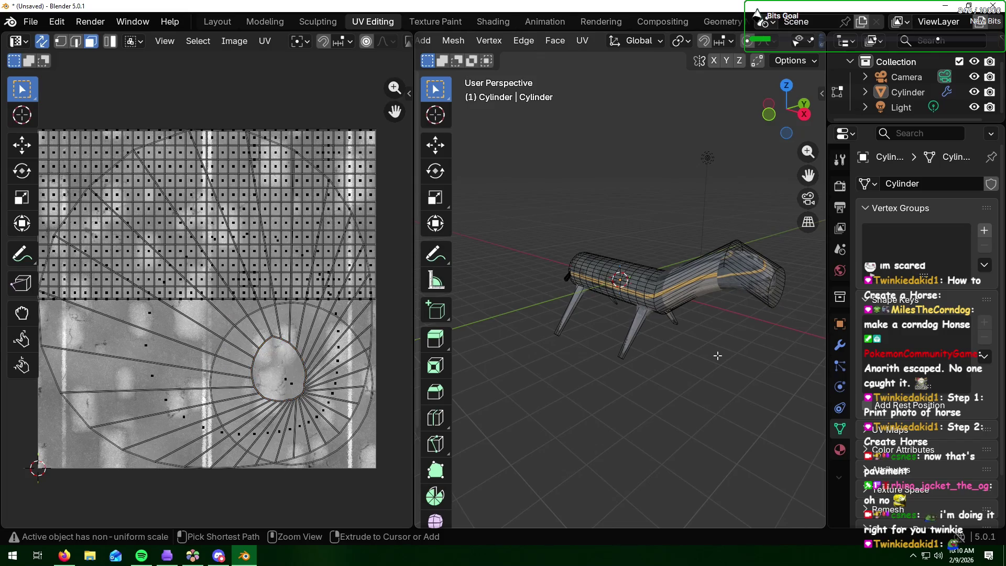
# Step: Box-select the rear section of the horse body from a side view
pyautogui.moveTo(745, 346); pyautogui.dragTo(690, 343, button='middle')
pyautogui.scroll(6, 724, 305)
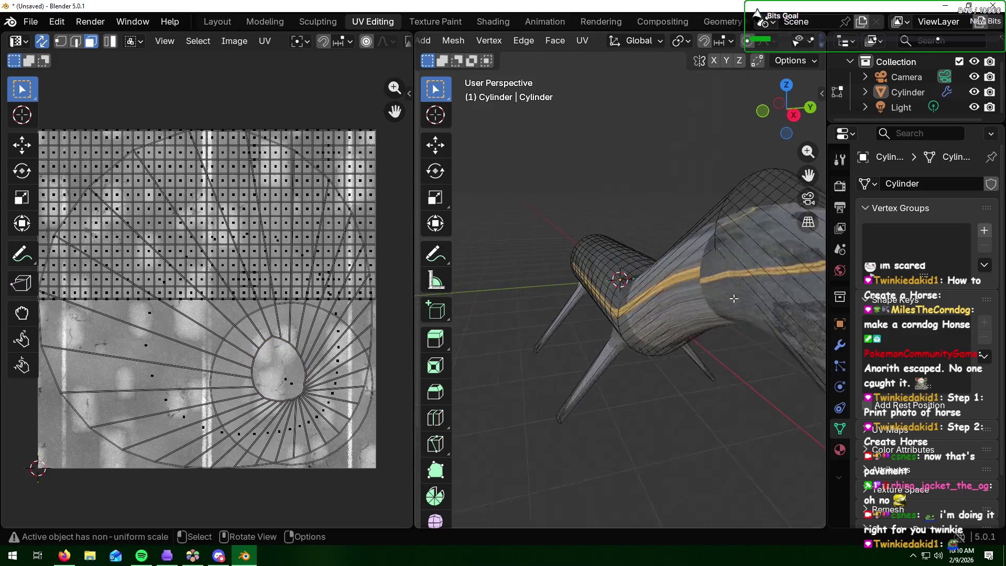
pyautogui.moveTo(745, 316)
pyautogui.mouseDown(button='middle')
pyautogui.moveTo(714, 313)
pyautogui.moveTo(750, 310)
pyautogui.mouseUp(button='middle')
pyautogui.scroll(-6, 711, 309)
pyautogui.moveTo(727, 371)
pyautogui.mouseDown(button='middle')
pyautogui.moveTo(703, 364)
pyautogui.moveTo(736, 368)
pyautogui.mouseUp(button='middle')
pyautogui.moveTo(755, 233)
pyautogui.mouseDown()
pyautogui.moveTo(733, 271)
pyautogui.moveTo(720, 334)
pyautogui.mouseUp()
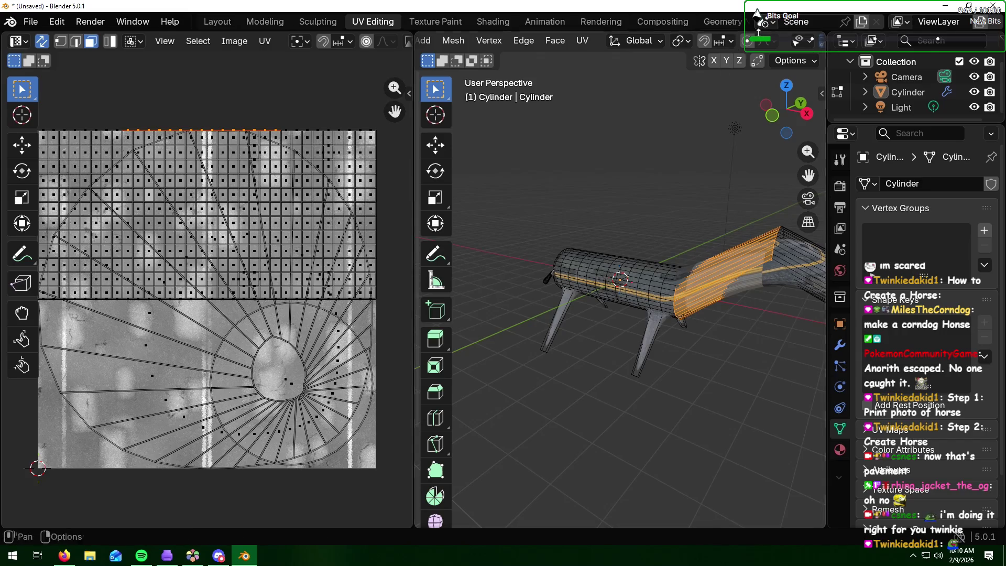
# Step: With X-ray on, select all rear body faces and unwrap them Angle Based
pyautogui.scroll(-5, 767, 42)
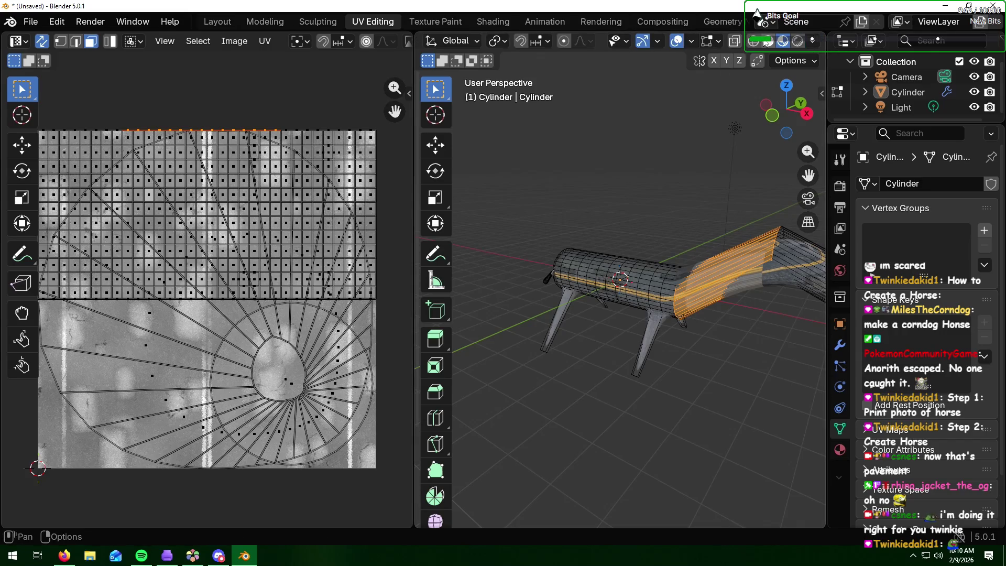
pyautogui.click(734, 41)
pyautogui.moveTo(767, 210)
pyautogui.mouseDown()
pyautogui.moveTo(734, 333)
pyautogui.moveTo(714, 334)
pyautogui.mouseUp()
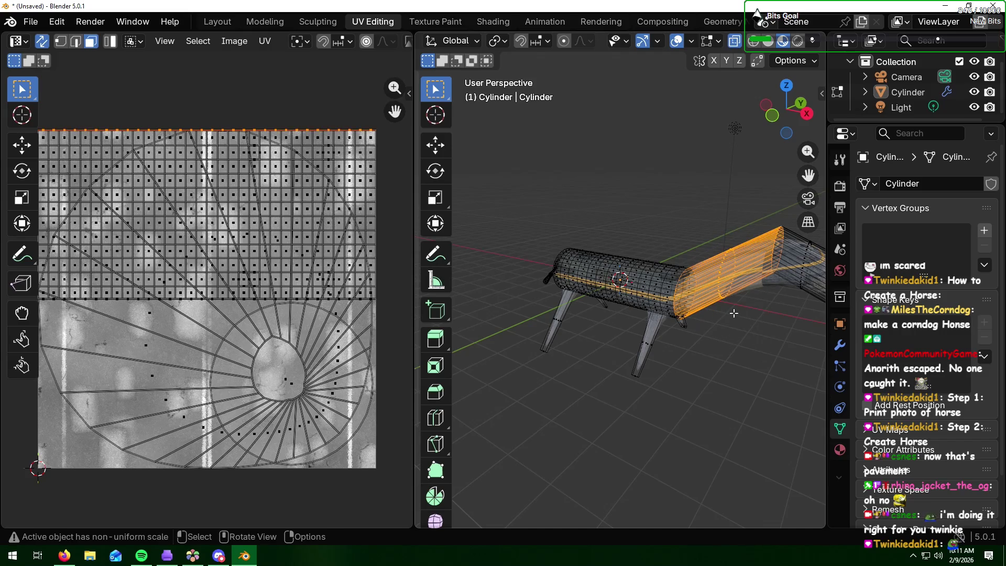
pyautogui.press('u')
pyautogui.click(713, 301)
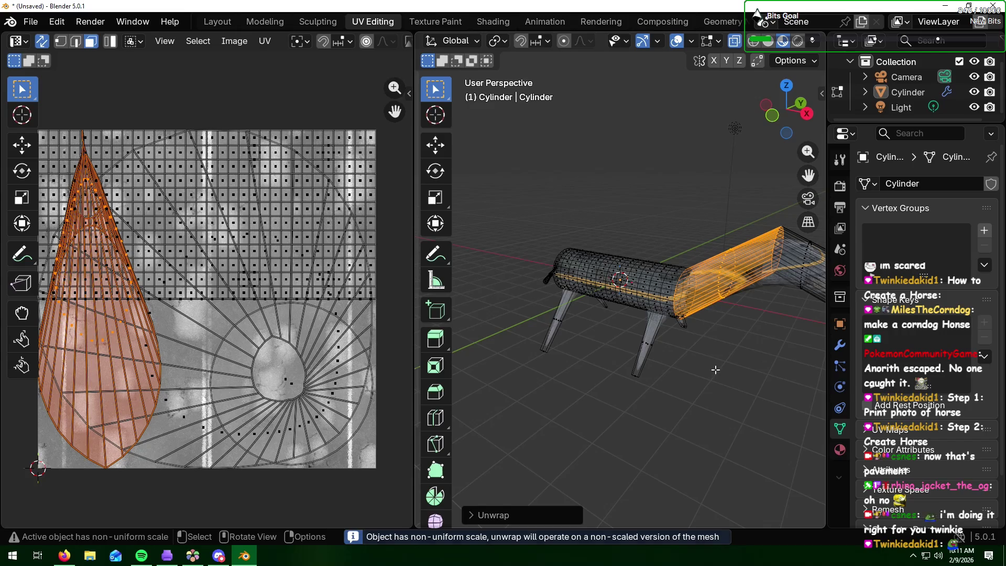
pyautogui.click(716, 370)
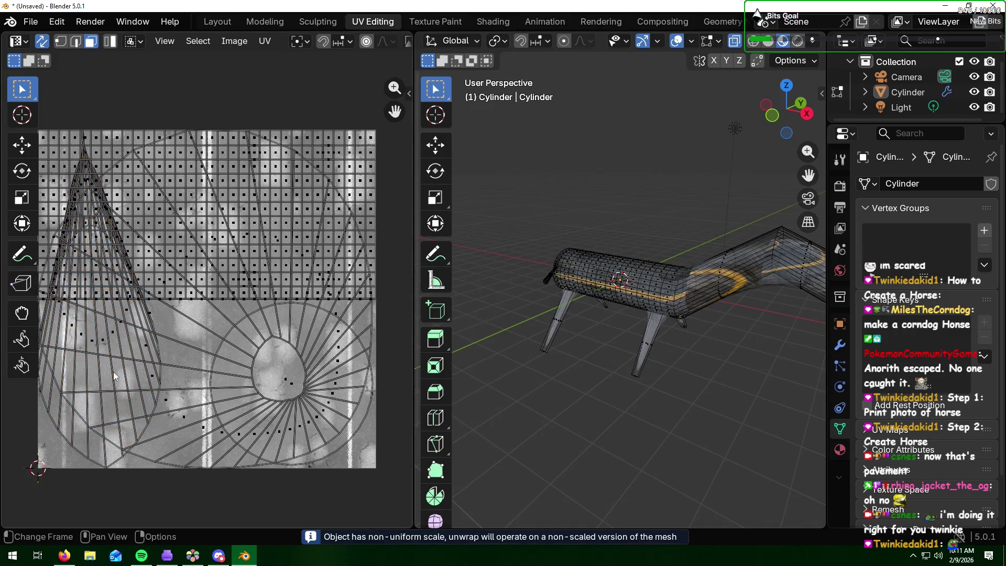
# Step: Rotate the rear-body UV island 90°, shrink it, and move it to the lower left of the texture
pyautogui.press('l')
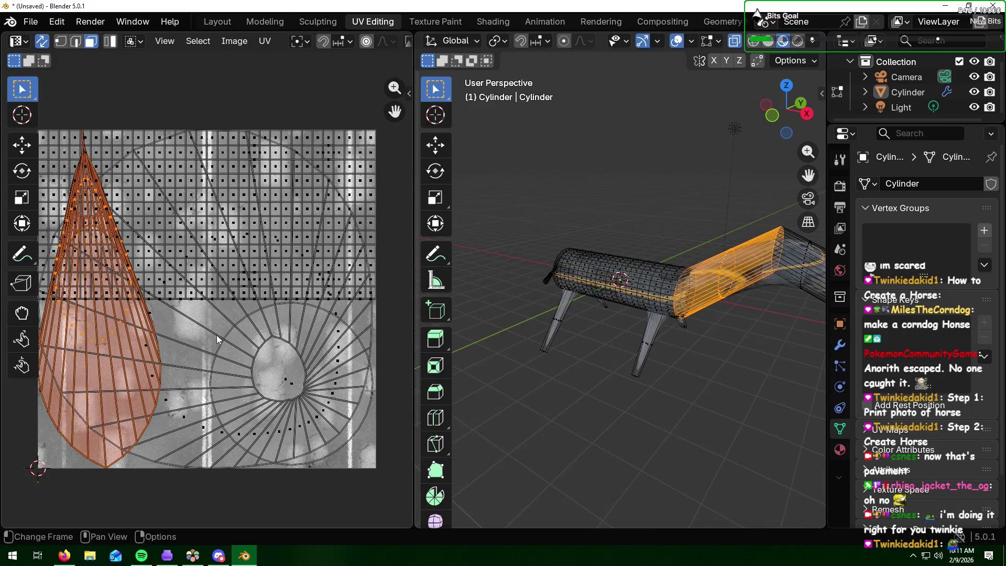
pyautogui.press('g')
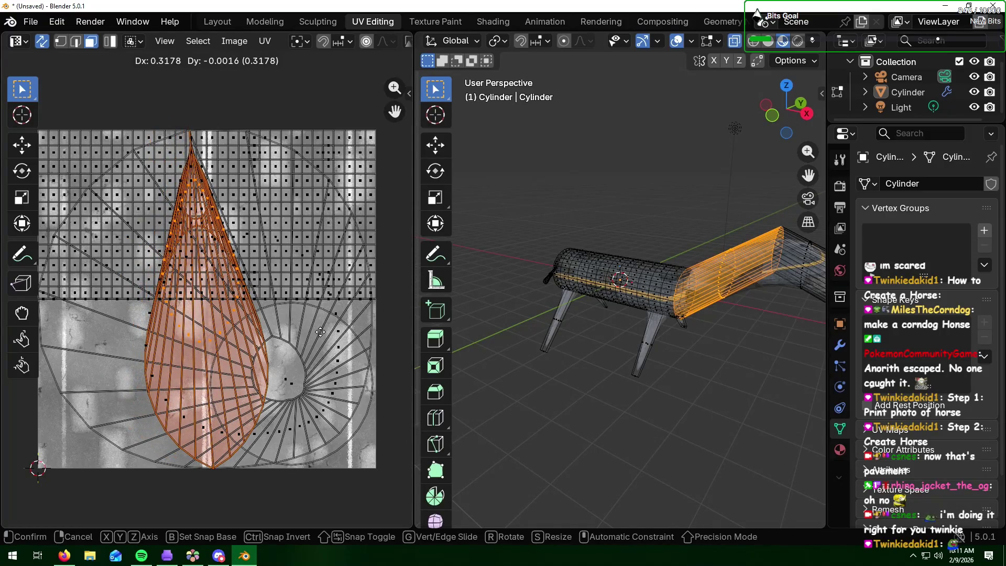
pyautogui.click(320, 332)
pyautogui.write('r90')
pyautogui.press('Return')
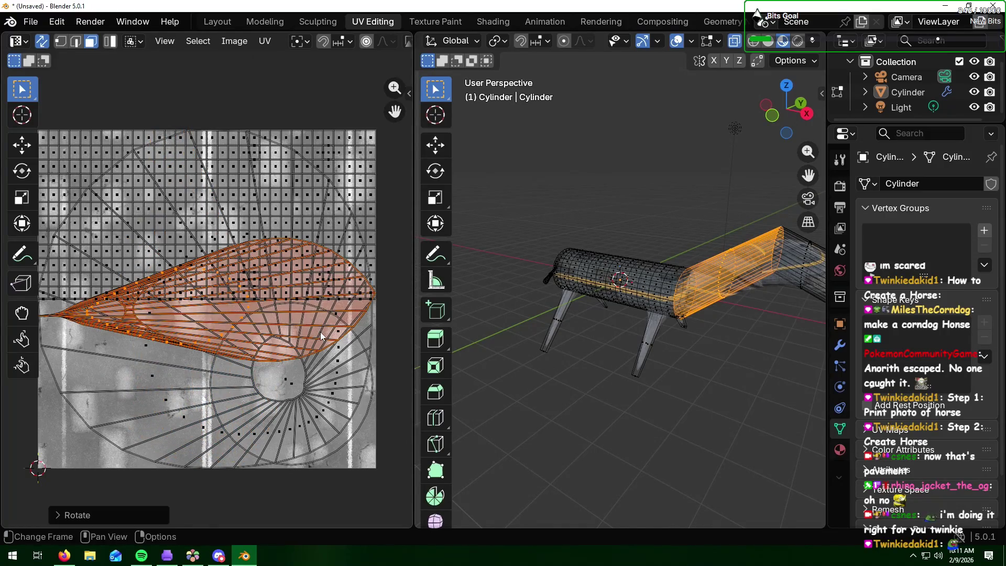
pyautogui.press('s')
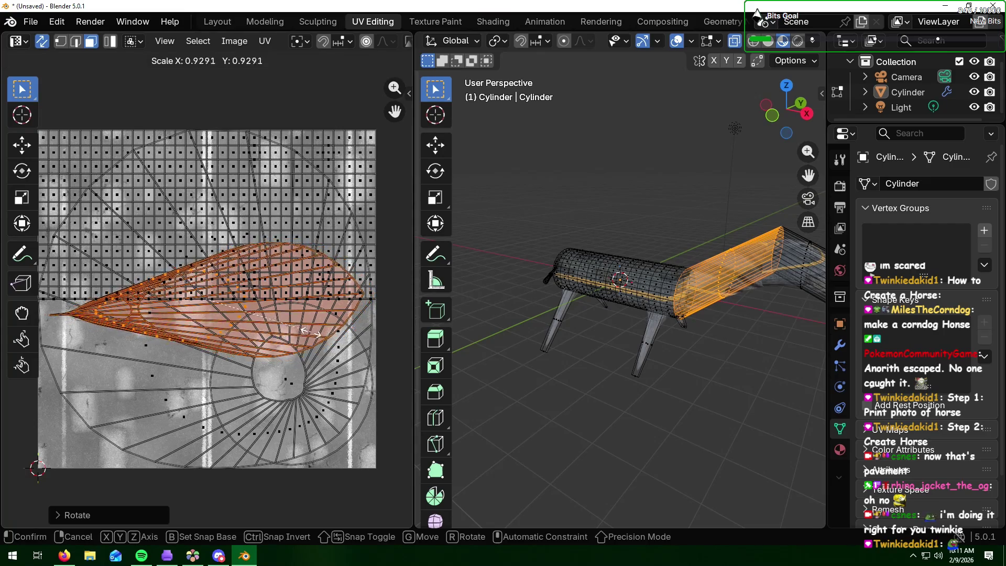
pyautogui.click(261, 337)
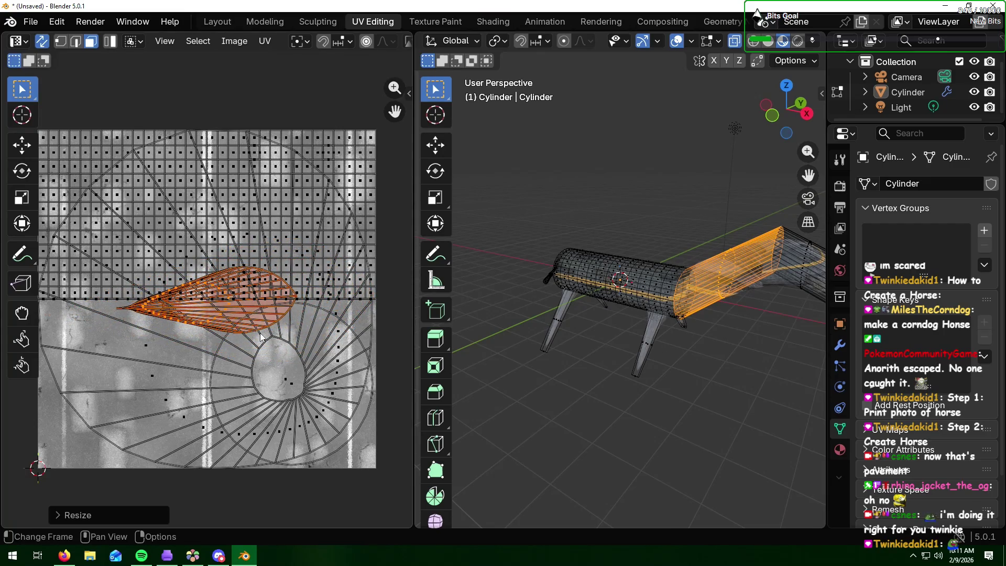
pyautogui.press('g')
pyautogui.click(183, 403)
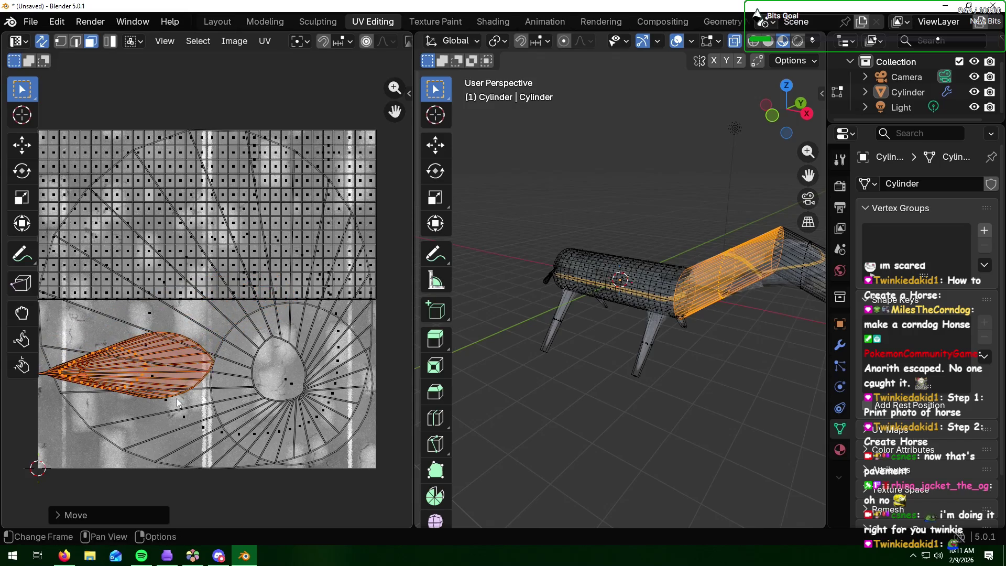
pyautogui.click(707, 370)
# Step: Select the neck faces and re-unwrap them into an upright teardrop island
pyautogui.moveTo(742, 331)
pyautogui.mouseDown(button='middle')
pyautogui.moveTo(755, 335)
pyautogui.moveTo(532, 319)
pyautogui.moveTo(578, 314)
pyautogui.mouseUp(button='middle')
pyautogui.scroll(5, 579, 315)
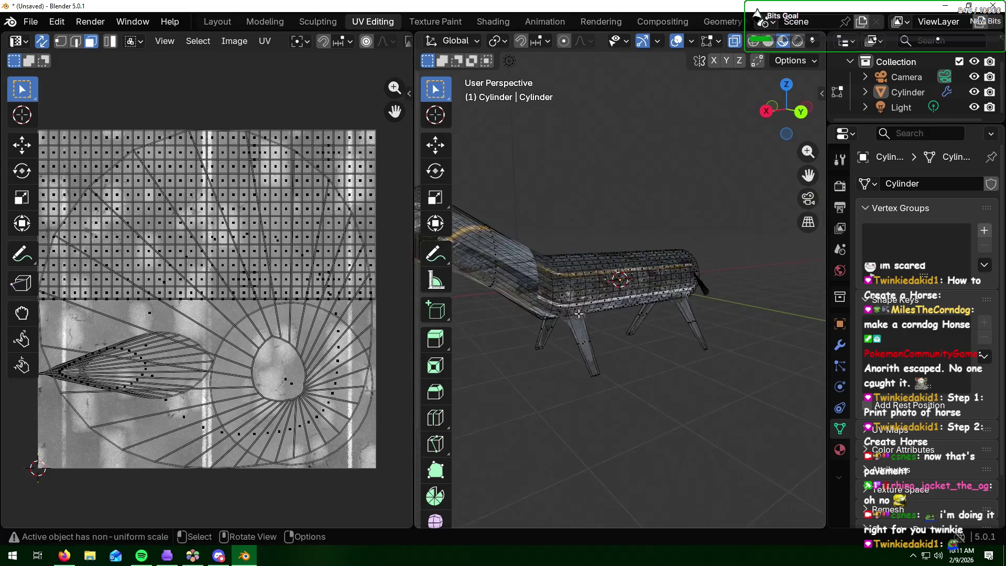
pyautogui.scroll(-5, 578, 315)
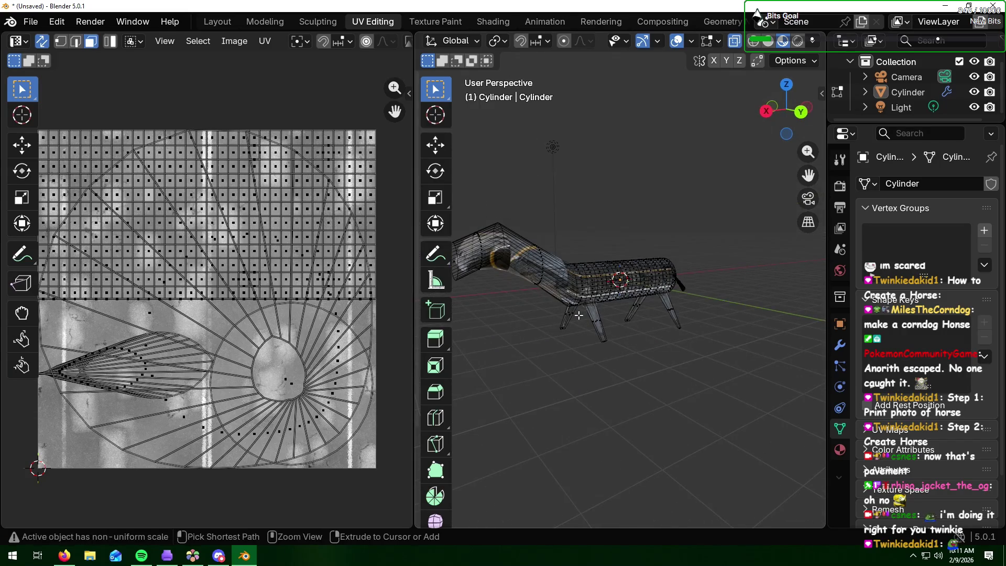
pyautogui.keyDown('ctrl'); pyautogui.click(556, 328); pyautogui.keyUp('ctrl')
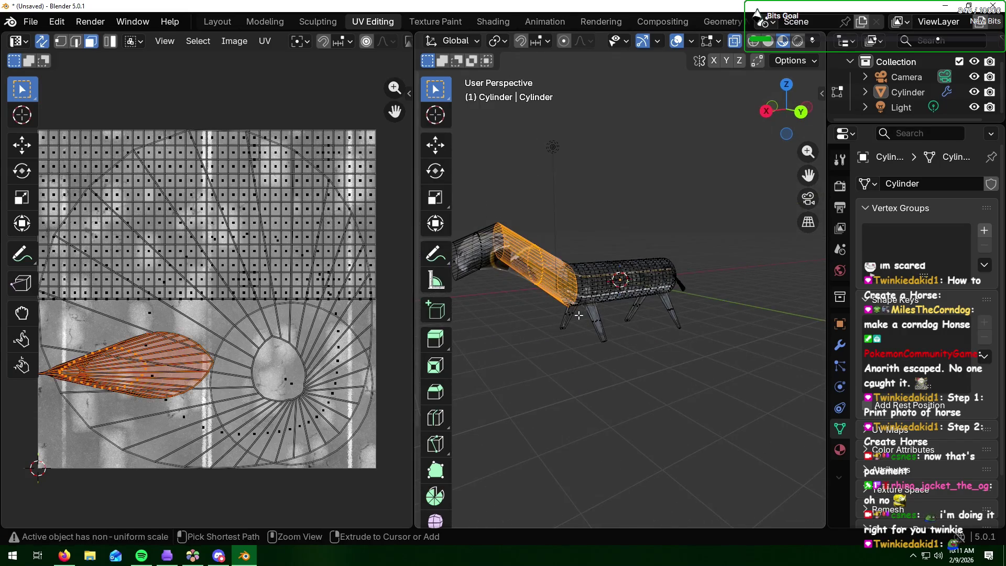
pyautogui.press('u')
pyautogui.click(543, 336)
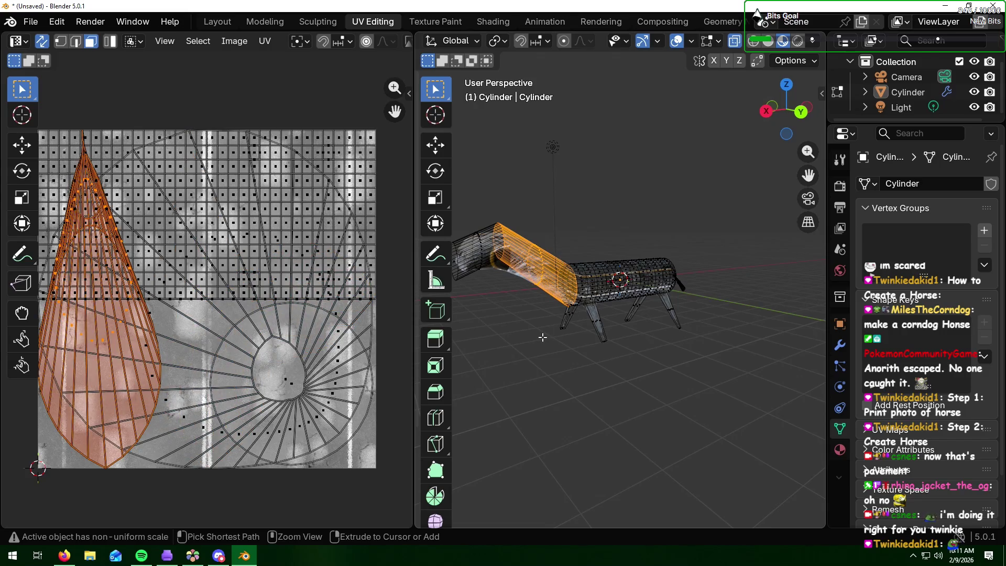
pyautogui.click(542, 337)
pyautogui.moveTo(496, 344)
pyautogui.mouseDown(button='middle')
pyautogui.moveTo(614, 299)
pyautogui.moveTo(571, 319)
pyautogui.mouseUp(button='middle')
pyautogui.scroll(3, 614, 299)
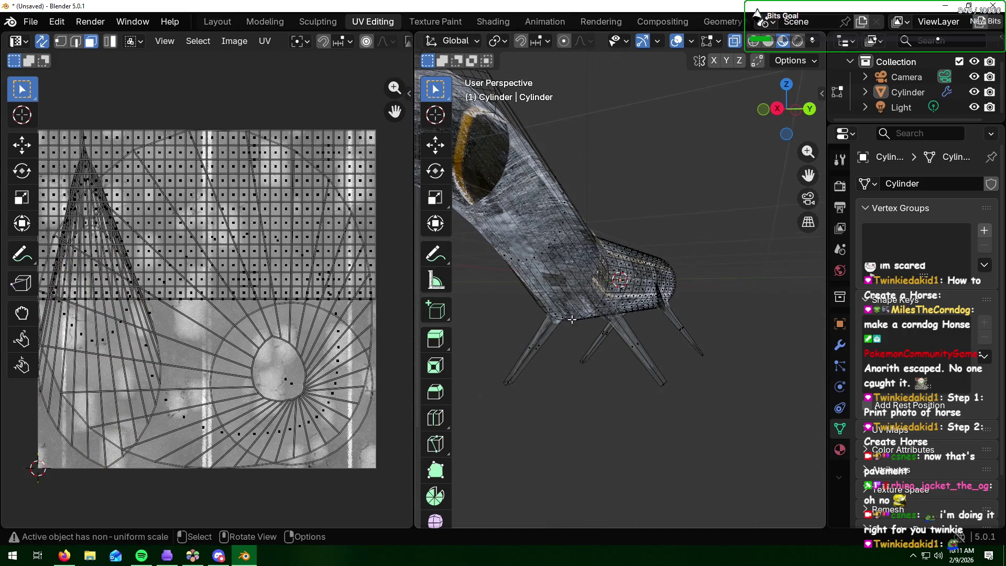
# Step: Switch to Rendered shading, exit Edit Mode, and go to the Layout workspace
pyautogui.click(797, 41)
pyautogui.moveTo(615, 188); pyautogui.dragTo(699, 207, button='middle')
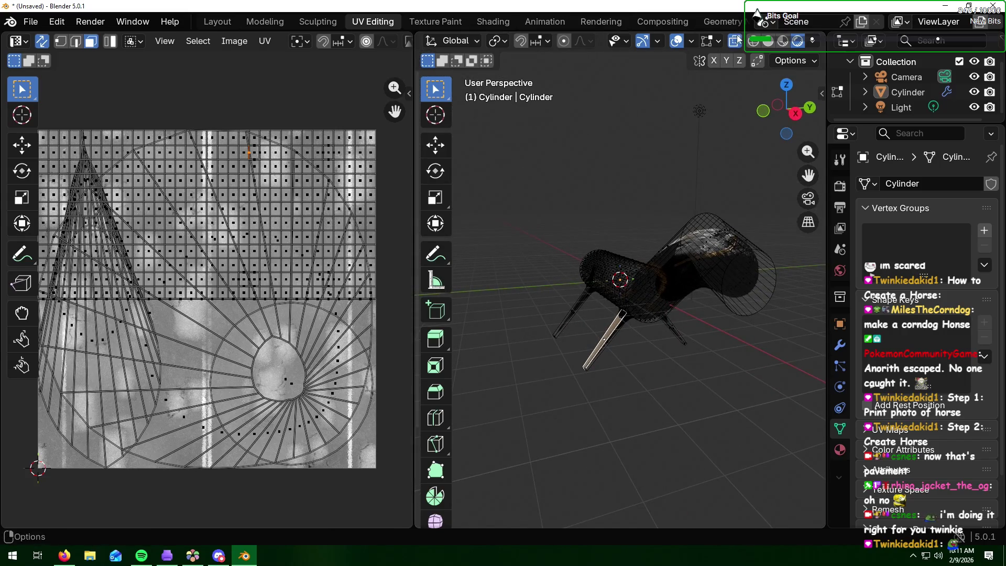
pyautogui.press('Tab')
pyautogui.moveTo(723, 246)
pyautogui.mouseDown(button='middle')
pyautogui.moveTo(649, 232)
pyautogui.moveTo(678, 275)
pyautogui.moveTo(743, 237)
pyautogui.mouseUp(button='middle')
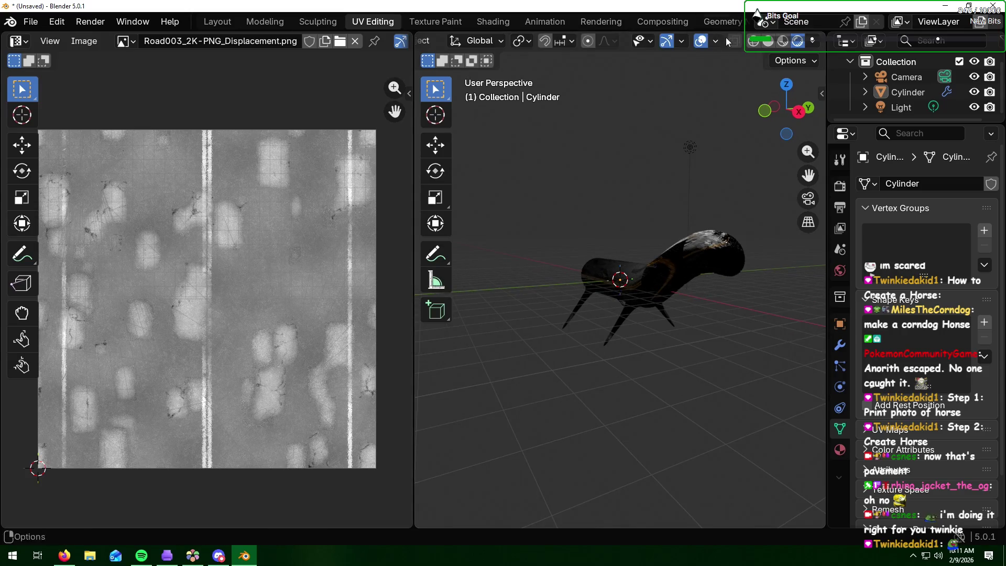
pyautogui.click(205, 20)
pyautogui.moveTo(677, 261)
pyautogui.mouseDown(button='middle')
pyautogui.moveTo(651, 275)
pyautogui.moveTo(771, 291)
pyautogui.moveTo(780, 280)
pyautogui.moveTo(742, 249)
pyautogui.moveTo(699, 254)
pyautogui.mouseUp(button='middle')
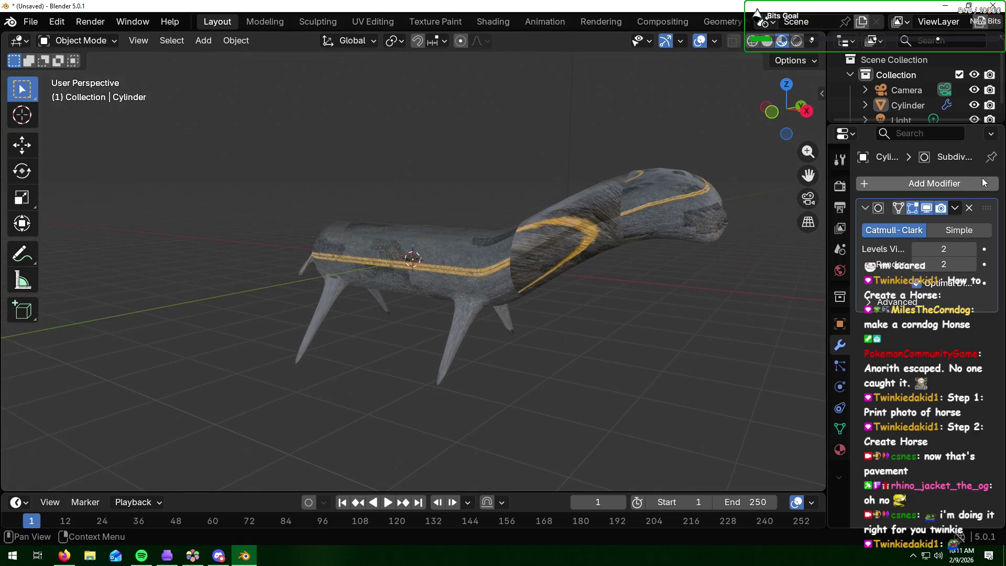
# Step: Apply the horse's Subdivision modifier, then orbit out and check the camera view
pyautogui.click(962, 209)
pyautogui.click(913, 228)
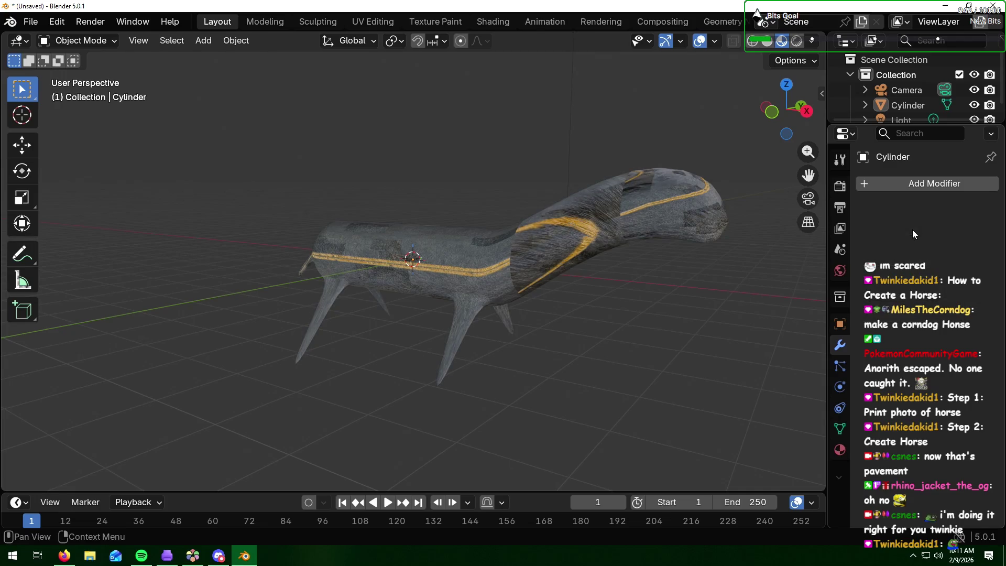
pyautogui.moveTo(733, 275)
pyautogui.mouseDown(button='middle')
pyautogui.moveTo(620, 297)
pyautogui.moveTo(675, 289)
pyautogui.moveTo(538, 294)
pyautogui.mouseUp(button='middle')
pyautogui.moveTo(549, 288); pyautogui.dragTo(655, 280, button='middle')
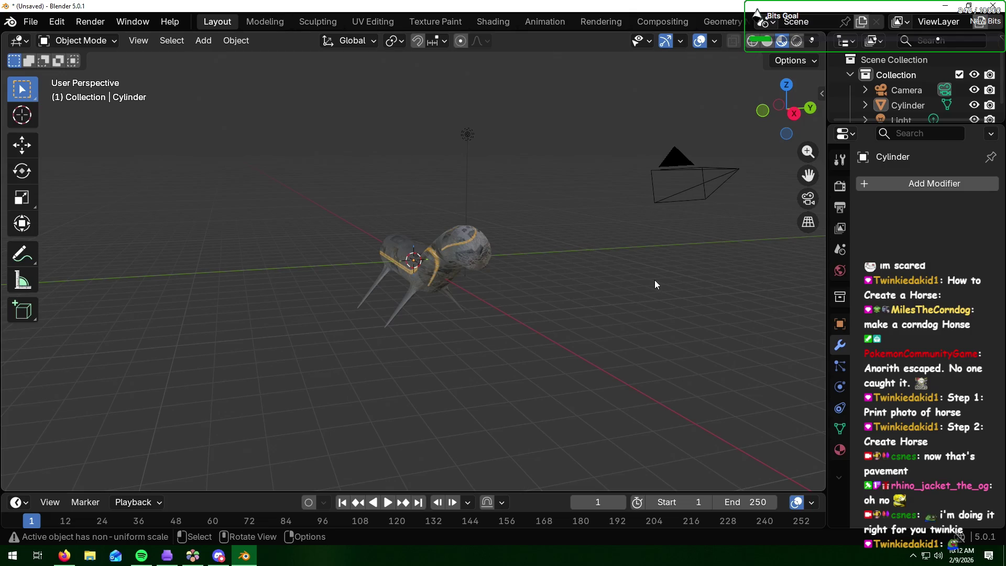
pyautogui.scroll(-4, 589, 26)
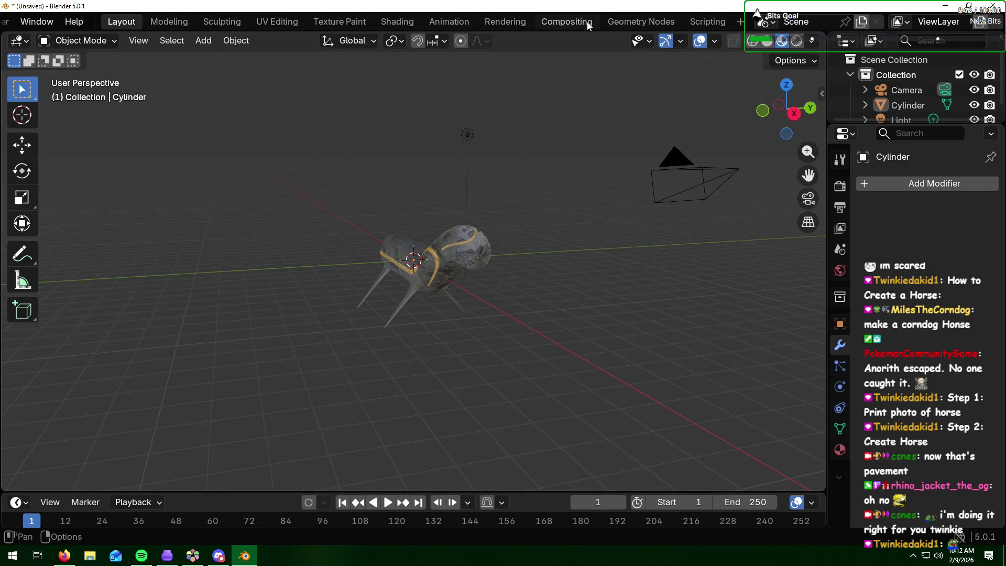
pyautogui.scroll(4, 590, 25)
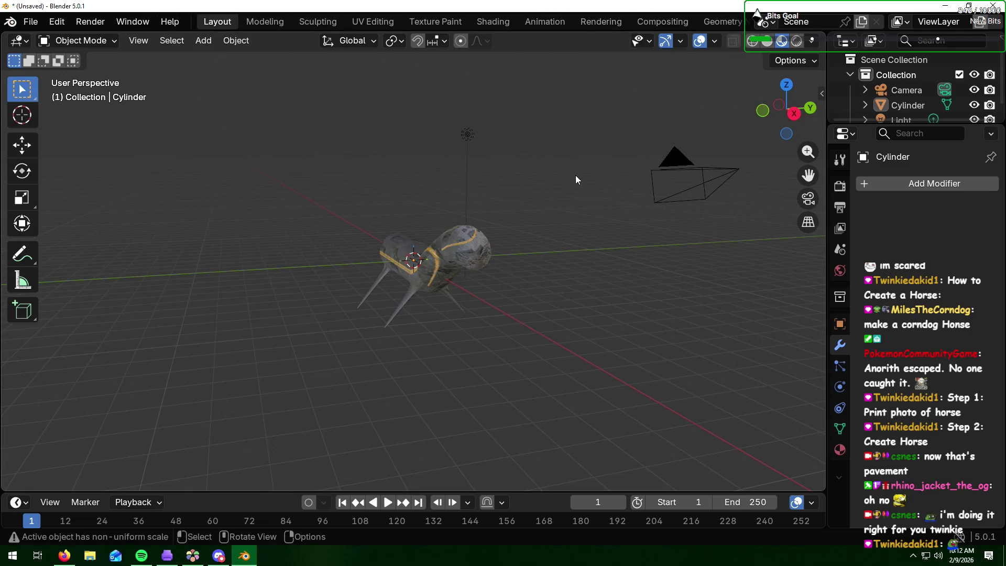
pyautogui.press('KP_0')
pyautogui.press('KP_0')
pyautogui.moveTo(561, 190)
pyautogui.mouseDown(button='middle')
pyautogui.moveTo(466, 244)
pyautogui.moveTo(515, 234)
pyautogui.moveTo(524, 243)
pyautogui.mouseUp(button='middle')
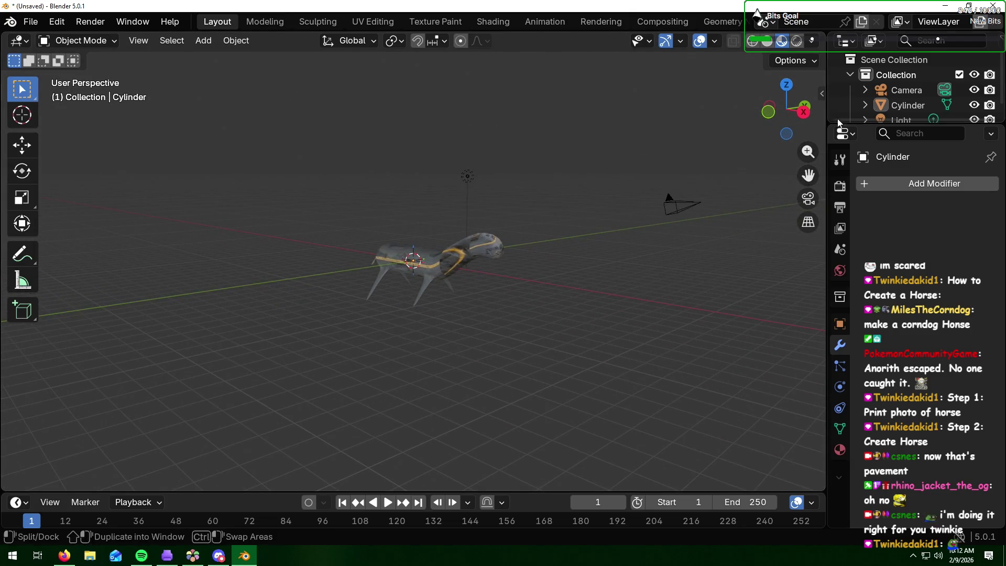
# Step: Select the camera and move it along Y, then along X to 10.055
pyautogui.click(906, 90)
pyautogui.press('g')
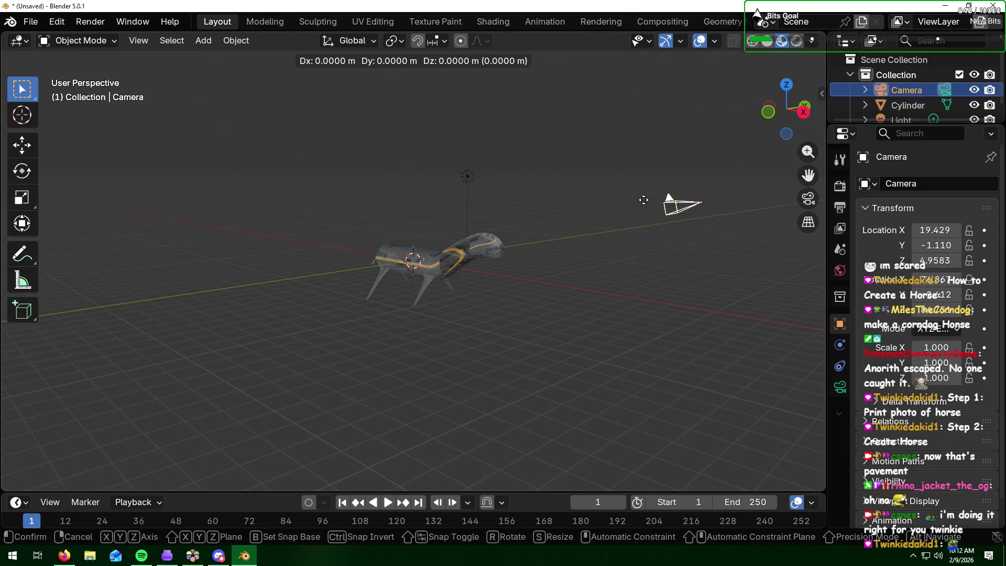
pyautogui.press('y')
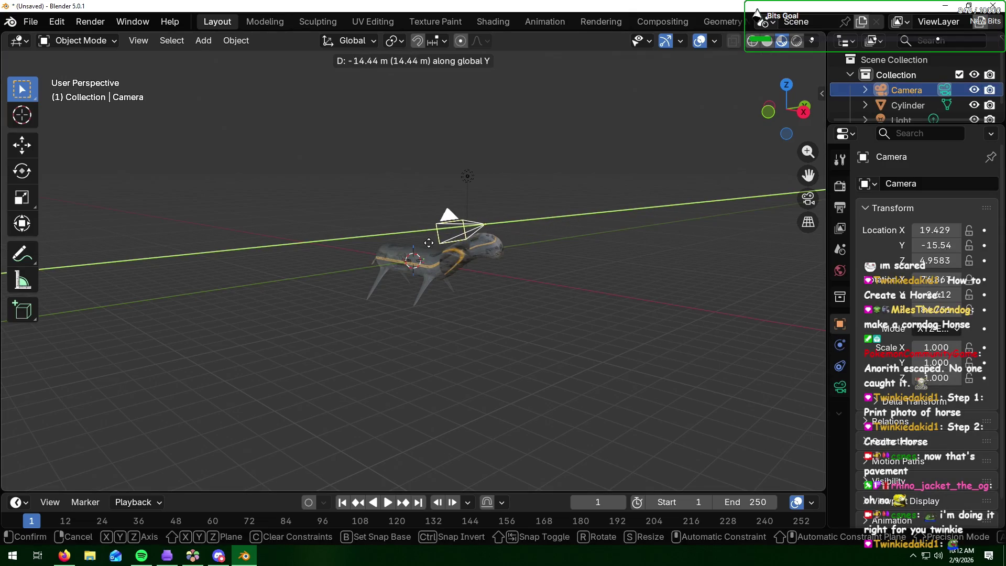
pyautogui.click(428, 242)
pyautogui.press('g')
pyautogui.press('x')
pyautogui.click(243, 191)
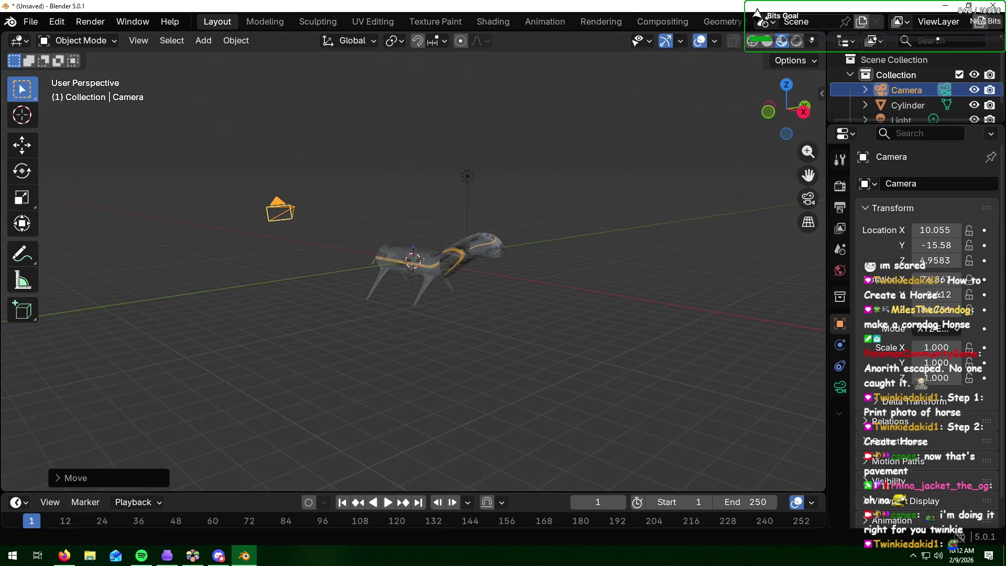
pyautogui.hotkey('alt', 'Tab')
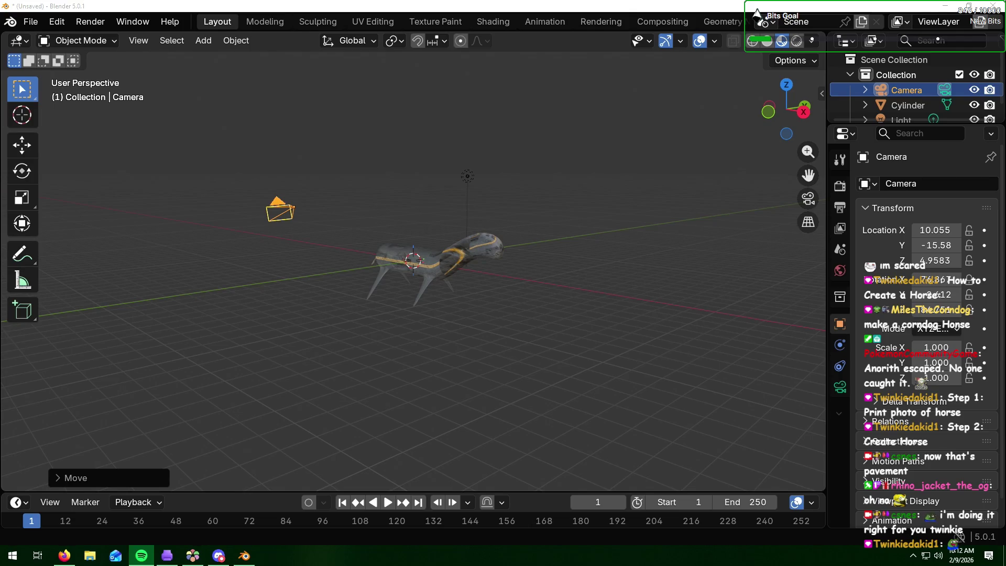
pyautogui.hotkey('alt', 'Tab')
pyautogui.hotkey('alt', 'Tab')
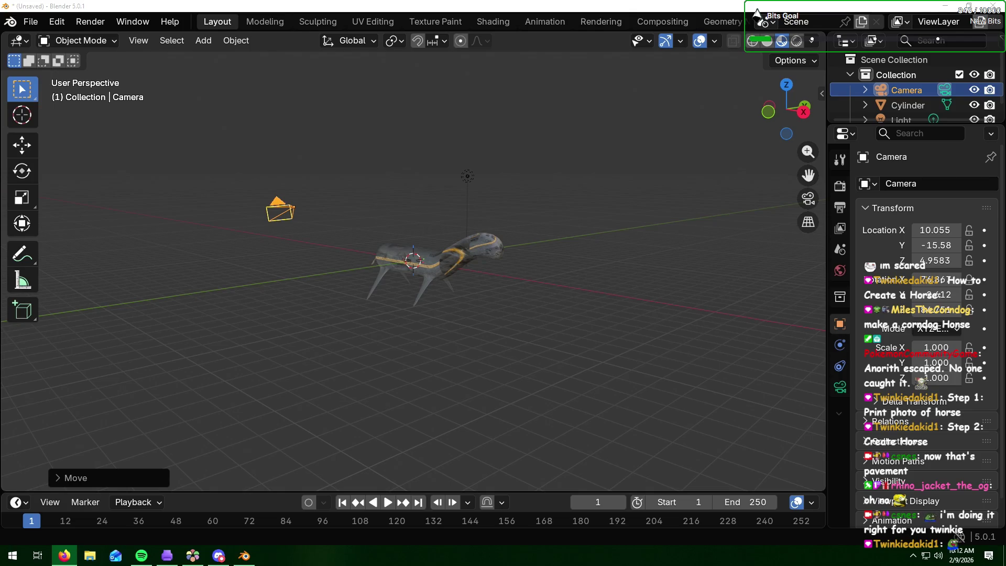
# Step: Rotate the camera around Z to face the horse and check the camera view
pyautogui.click(387, 303)
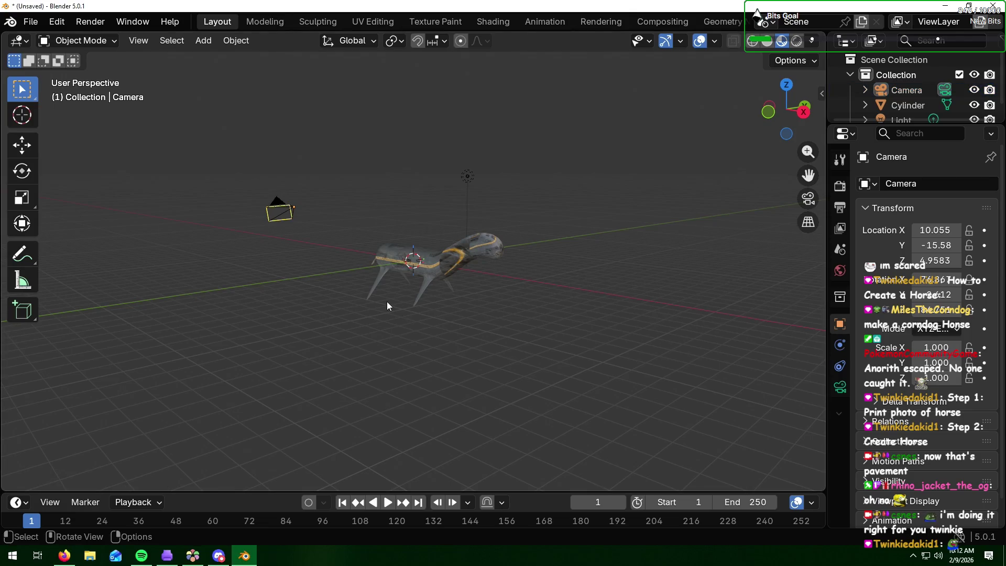
pyautogui.click(906, 90)
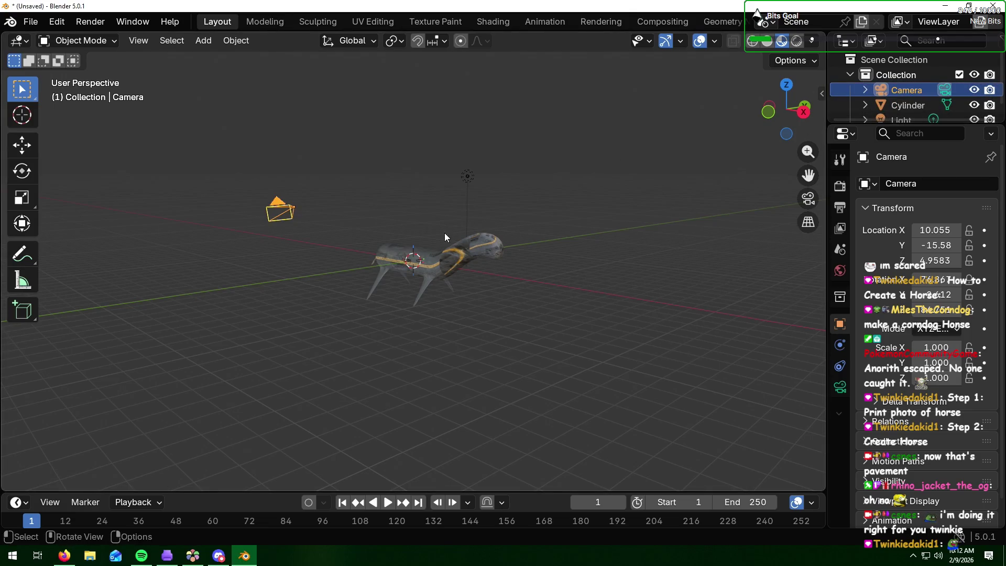
pyautogui.press('r')
pyautogui.press('z')
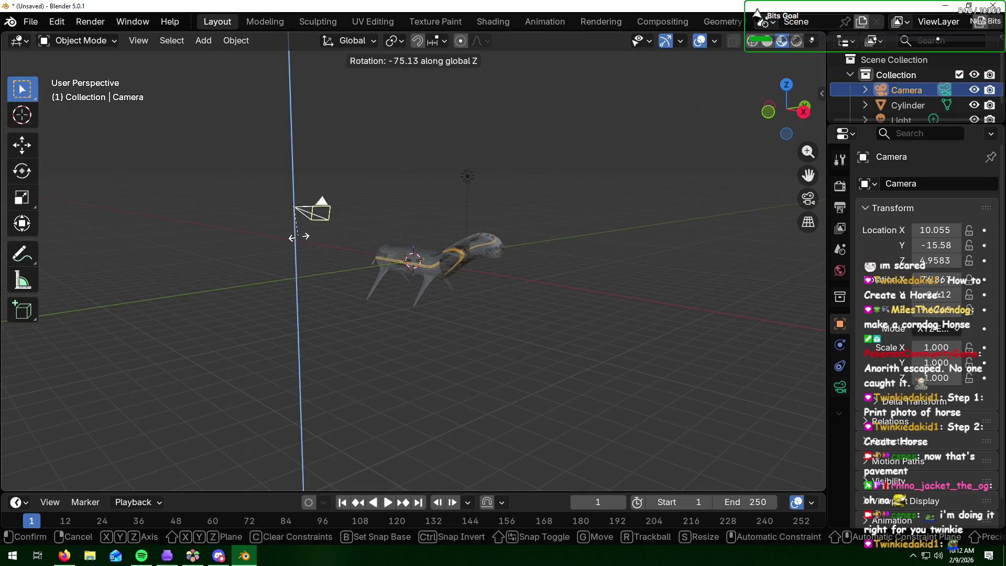
pyautogui.click(299, 237)
pyautogui.press('KP_0')
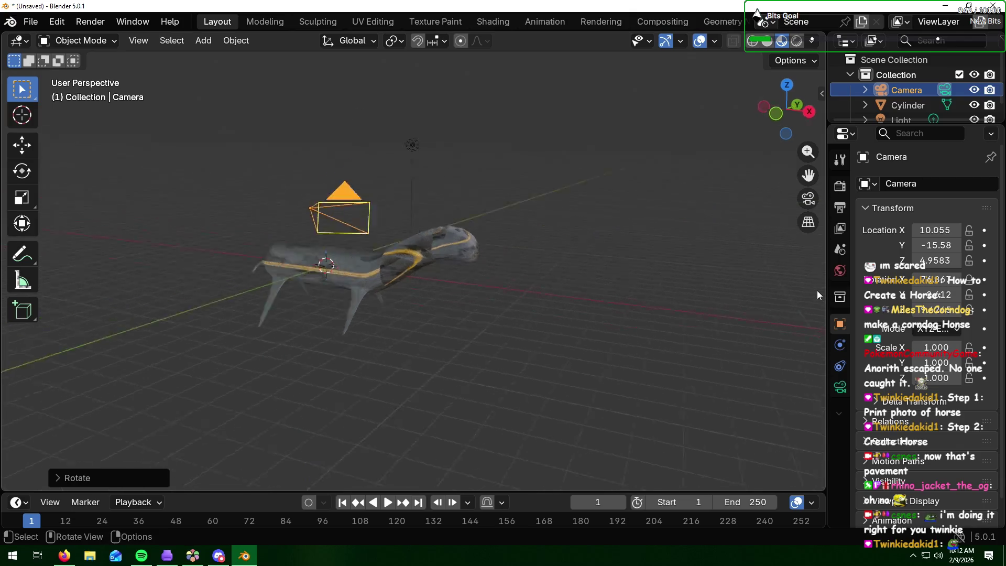
pyautogui.press('KP_0')
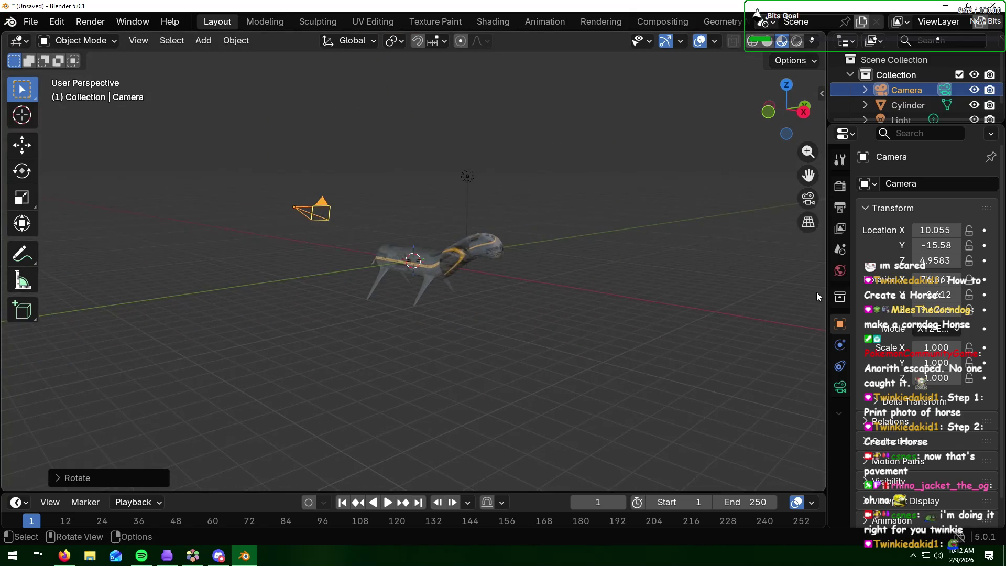
# Step: Shift the camera along X, then move it along Y to -17.92
pyautogui.press('g')
pyautogui.press('x')
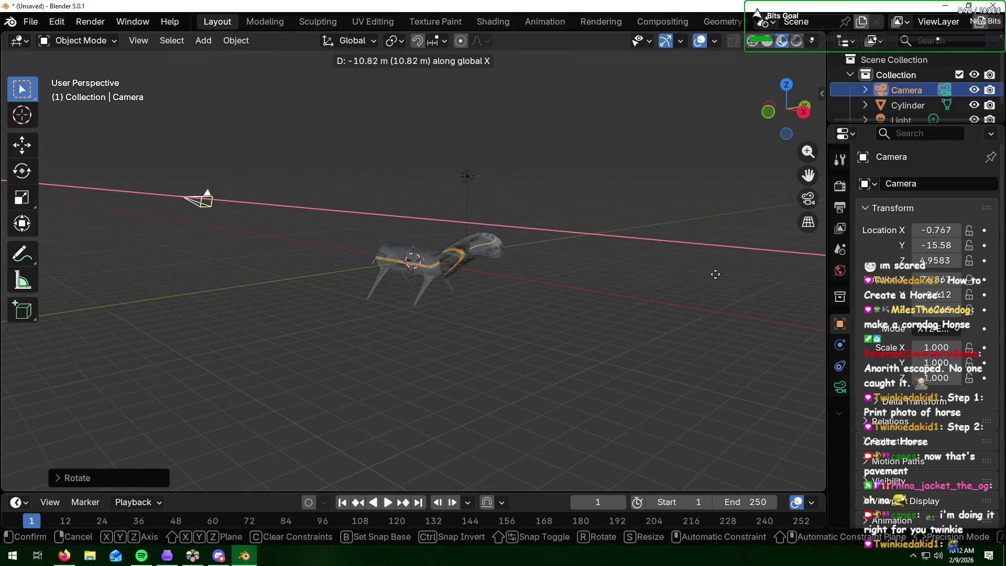
pyautogui.click(717, 277)
pyautogui.press('KP_0')
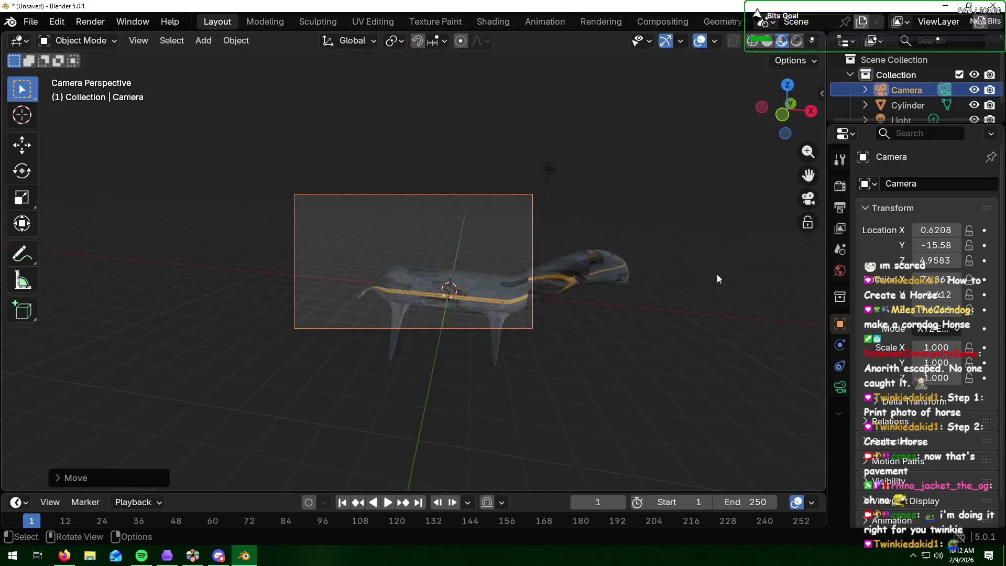
pyautogui.press('KP_0')
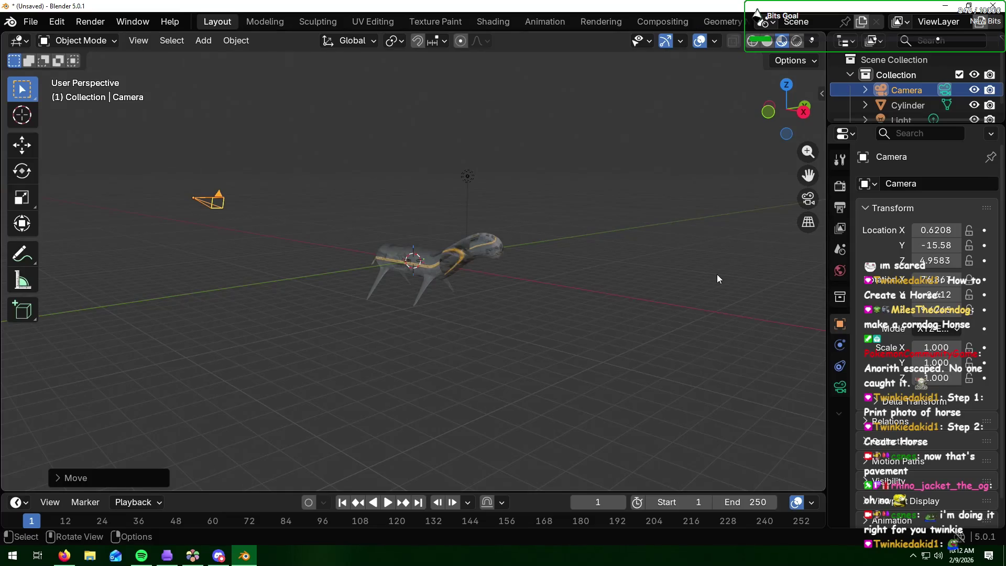
pyautogui.press('g')
pyautogui.press('y')
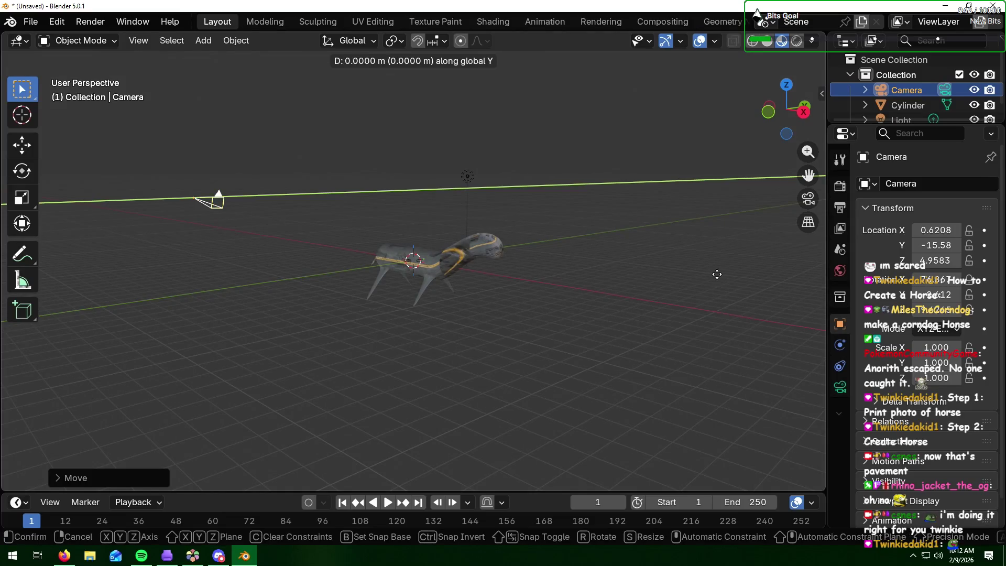
pyautogui.click(668, 279)
# Step: Move the camera along X to 3.6533, then to 5.7515, checking the framing
pyautogui.press('g')
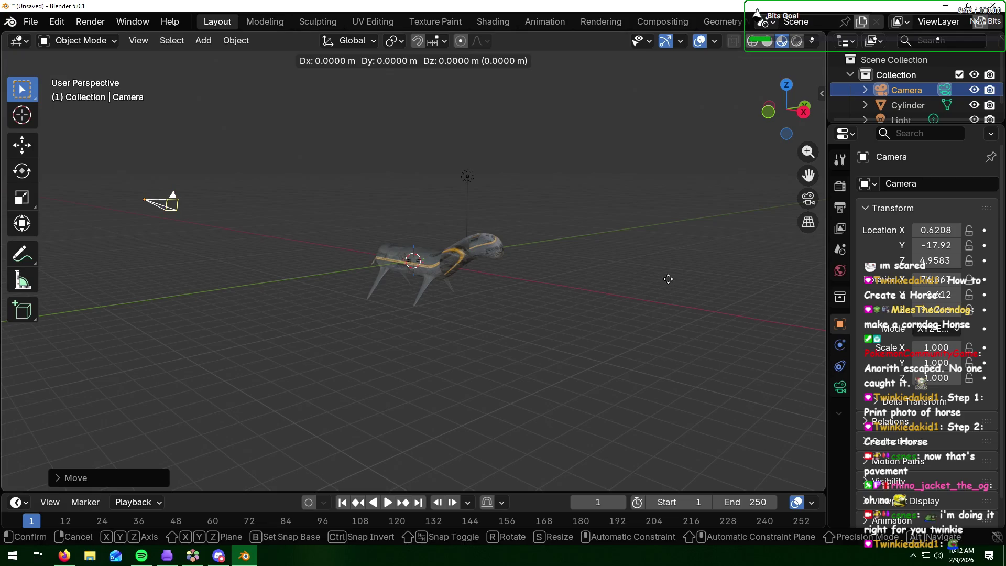
pyautogui.press('x')
pyautogui.click(692, 283)
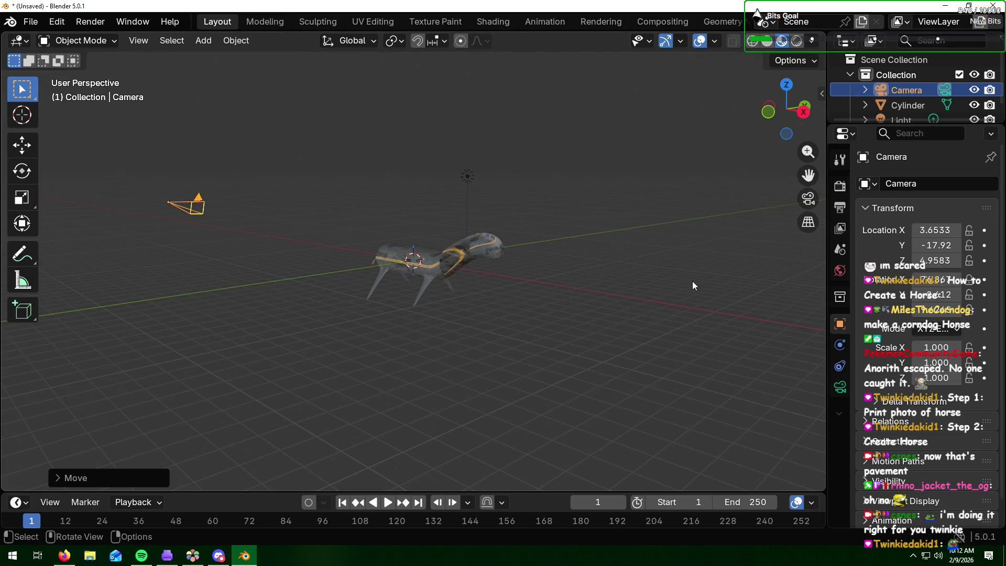
pyautogui.press('KP_0')
pyautogui.press('KP_0')
pyautogui.press('g')
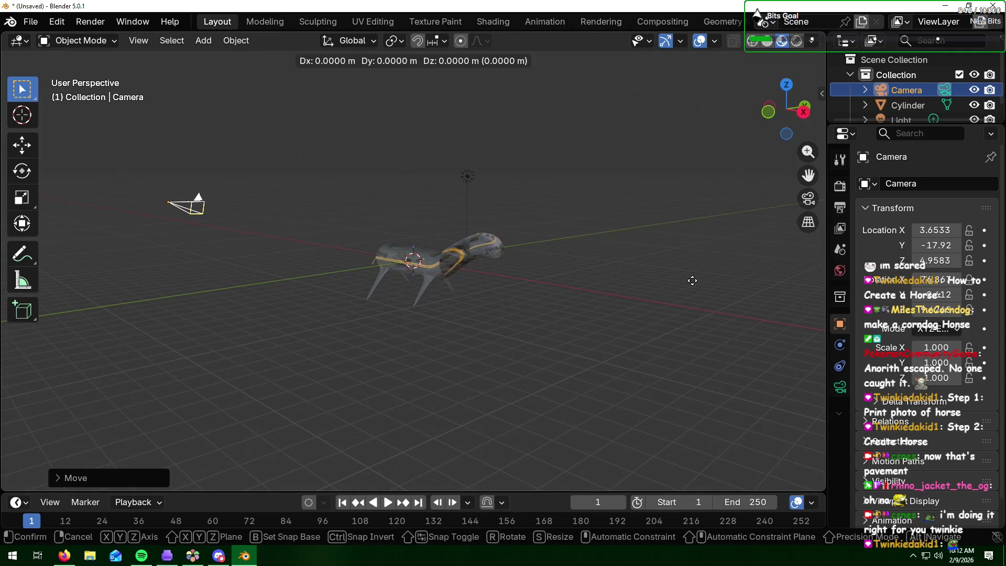
pyautogui.press('x')
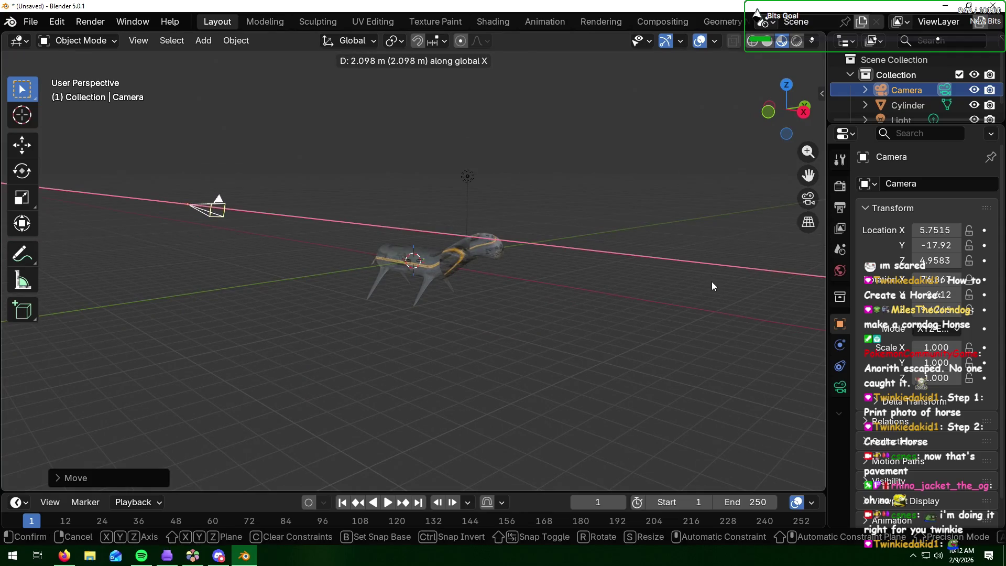
pyautogui.click(712, 286)
pyautogui.press('KP_0')
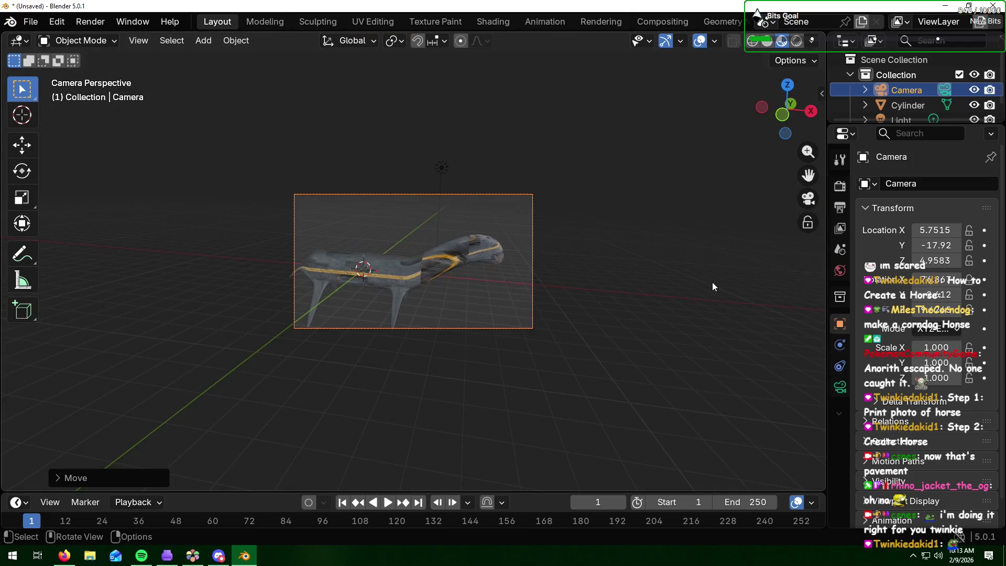
# Step: Rotate the camera to tilt it toward the horse and check the camera view
pyautogui.press('KP_0')
pyautogui.moveTo(431, 217); pyautogui.dragTo(470, 245, button='middle')
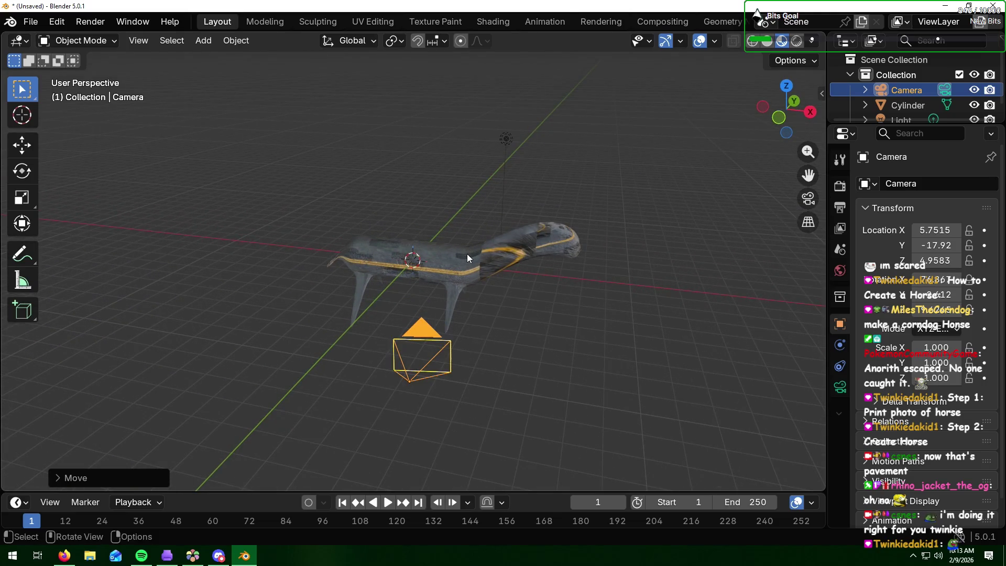
pyautogui.press('r')
pyautogui.press('x')
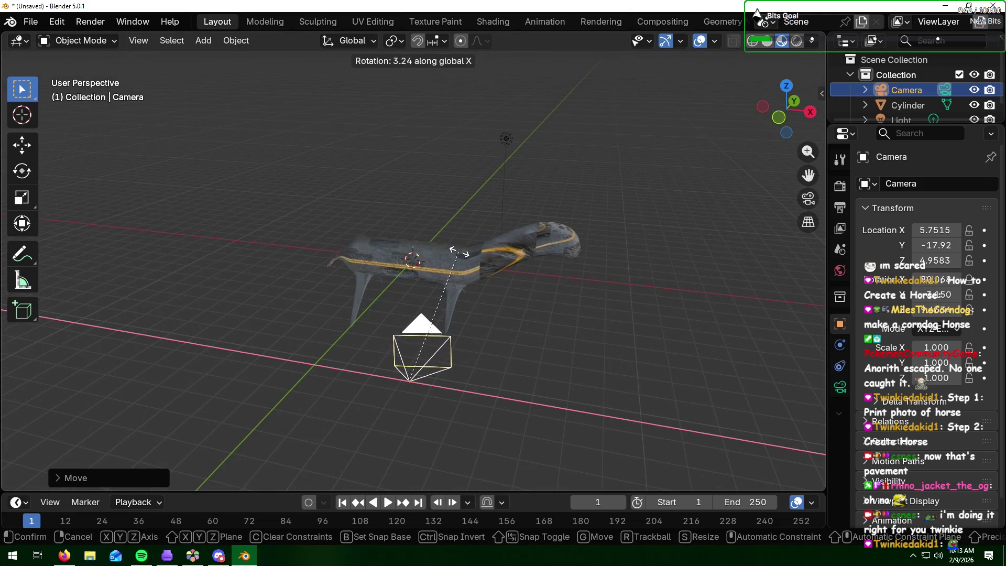
pyautogui.press('y')
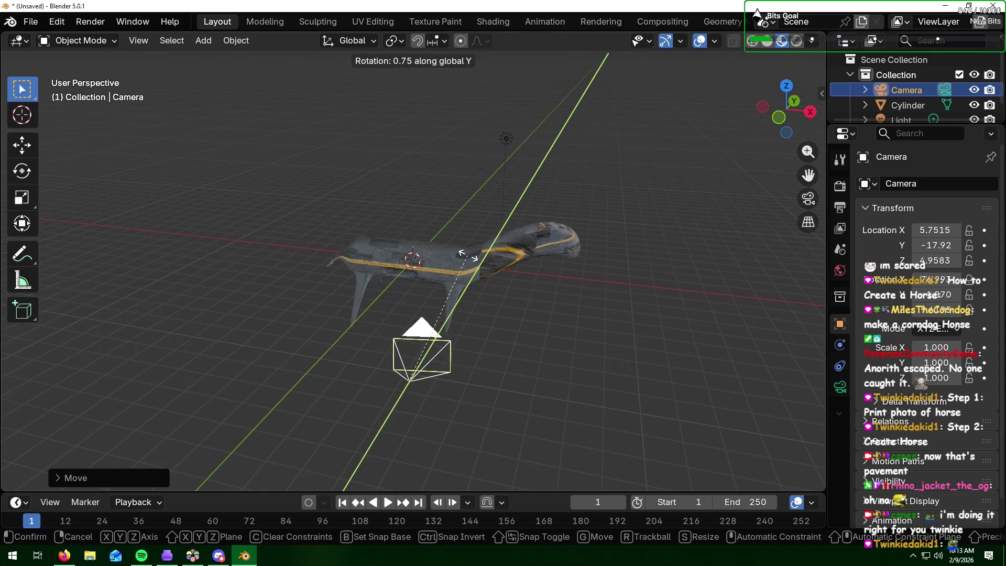
pyautogui.press('z')
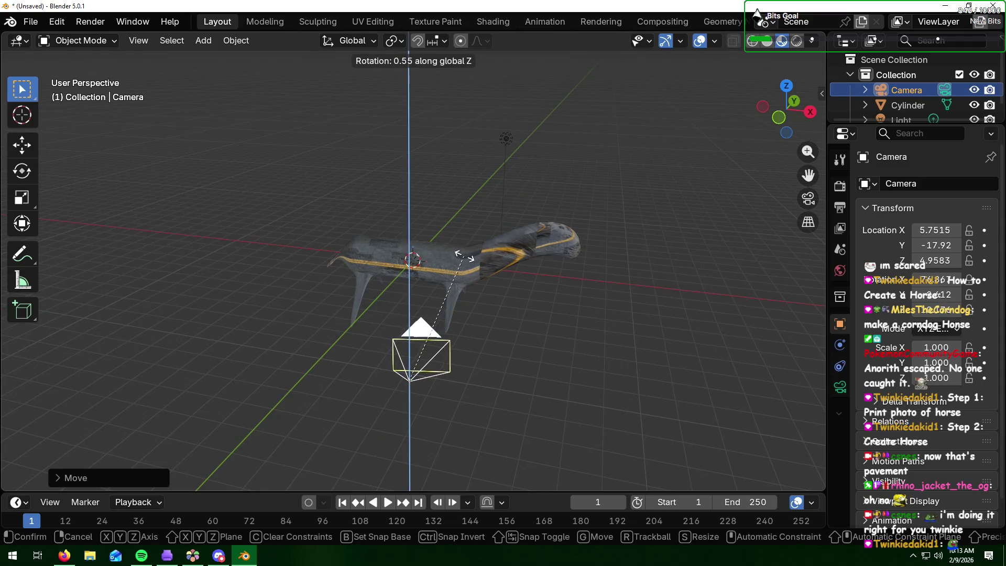
pyautogui.click(450, 257)
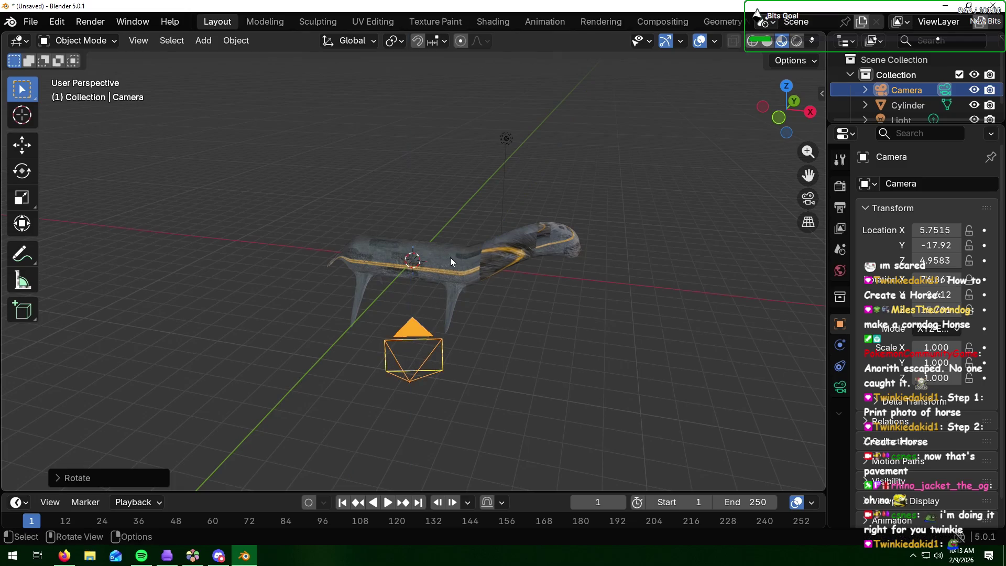
pyautogui.press('KP_0')
pyautogui.press('KP_0')
# Step: Move the camera back along Y to -18.57 and check the framing
pyautogui.press('g')
pyautogui.press('y')
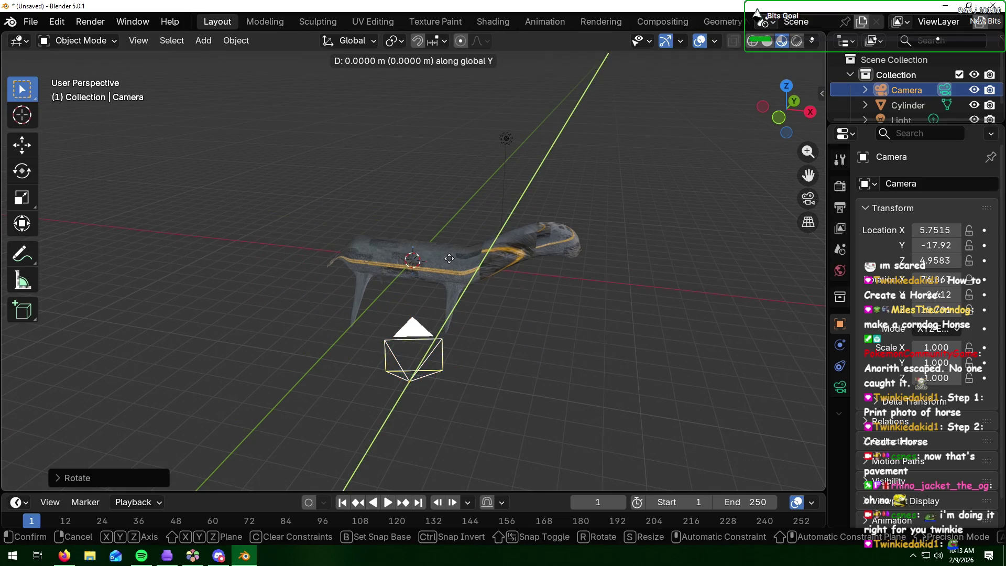
pyautogui.click(438, 285)
pyautogui.press('KP_0')
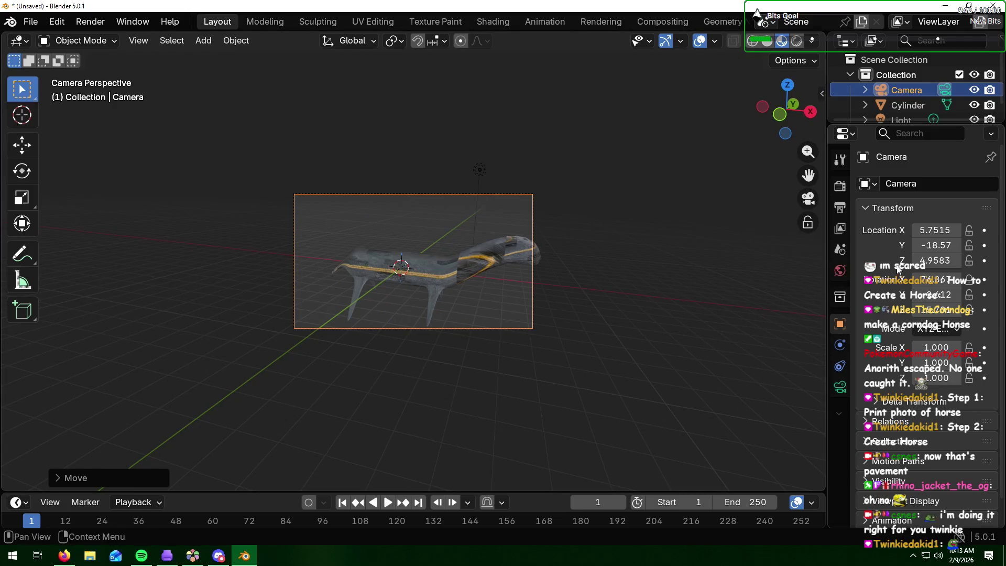
pyautogui.scroll(-1, 878, 314)
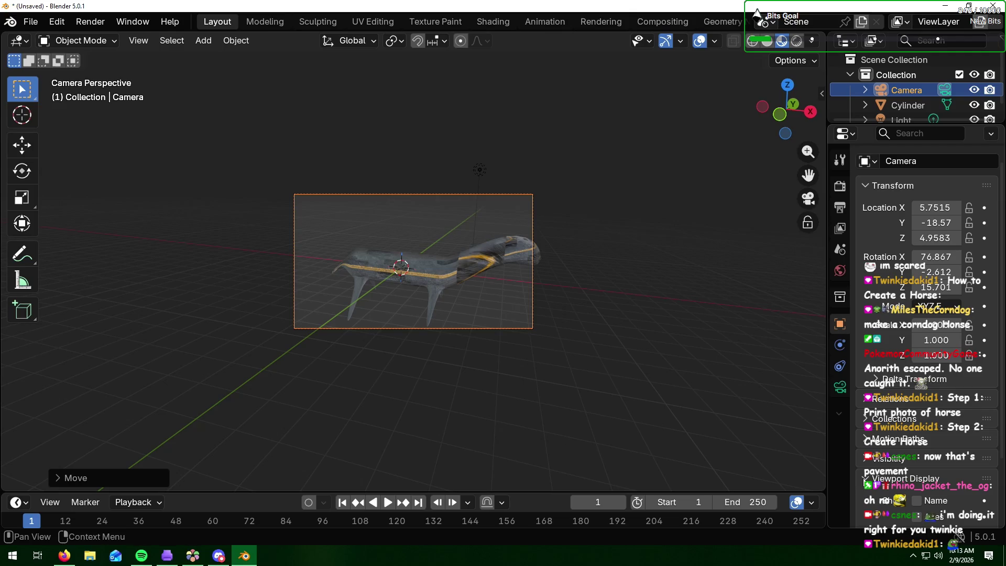
pyautogui.scroll(1, 883, 409)
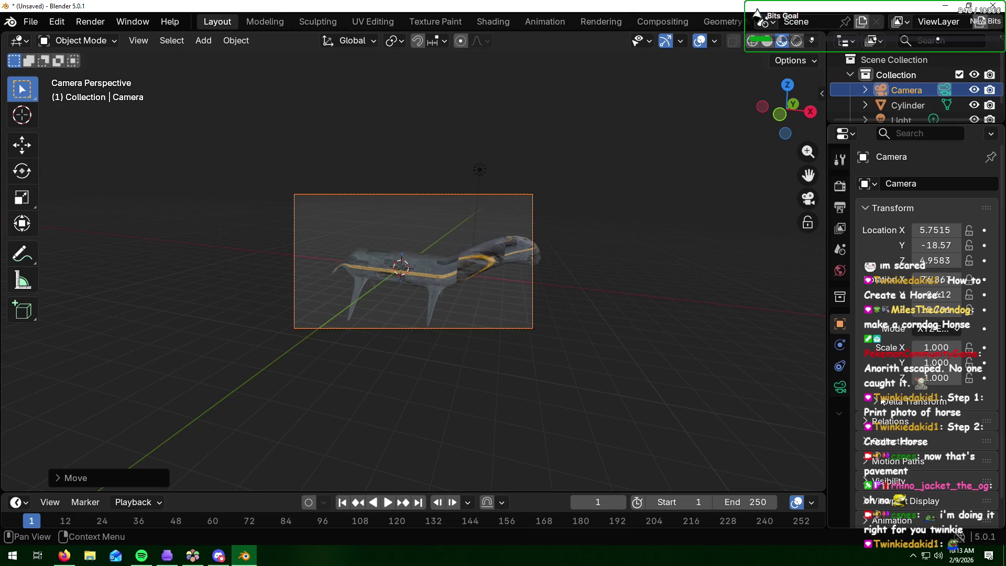
pyautogui.scroll(-1, 871, 292)
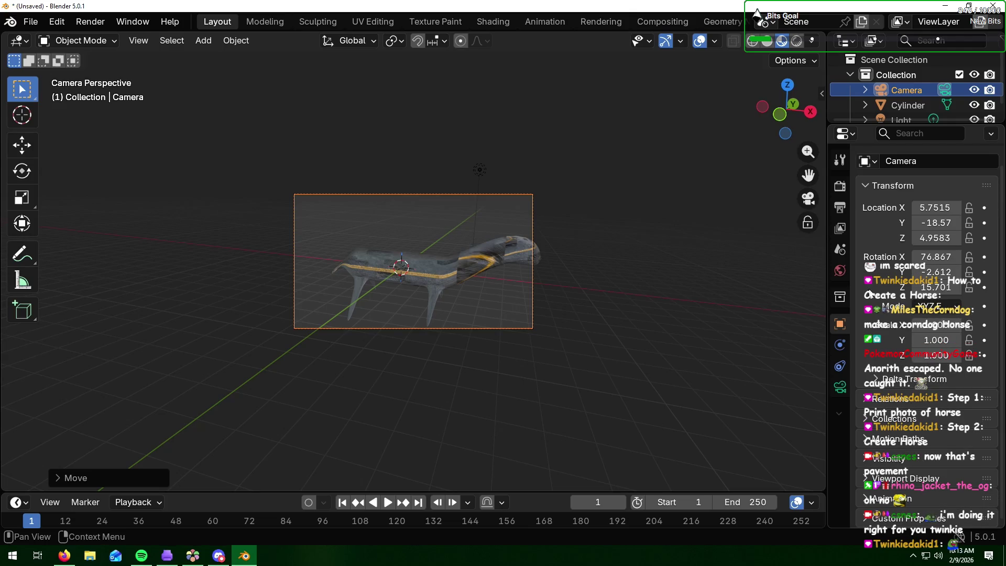
pyautogui.click(869, 458)
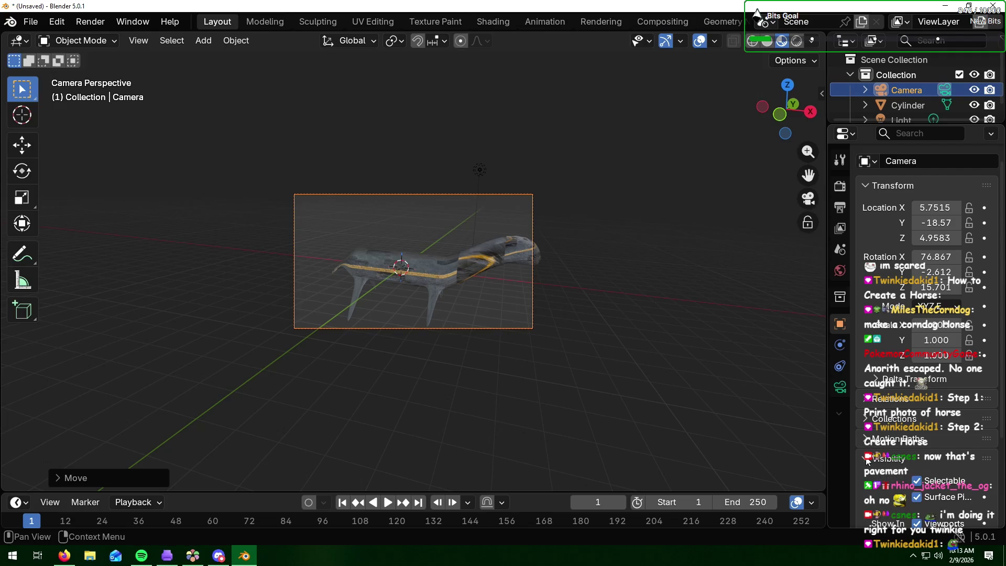
pyautogui.click(867, 460)
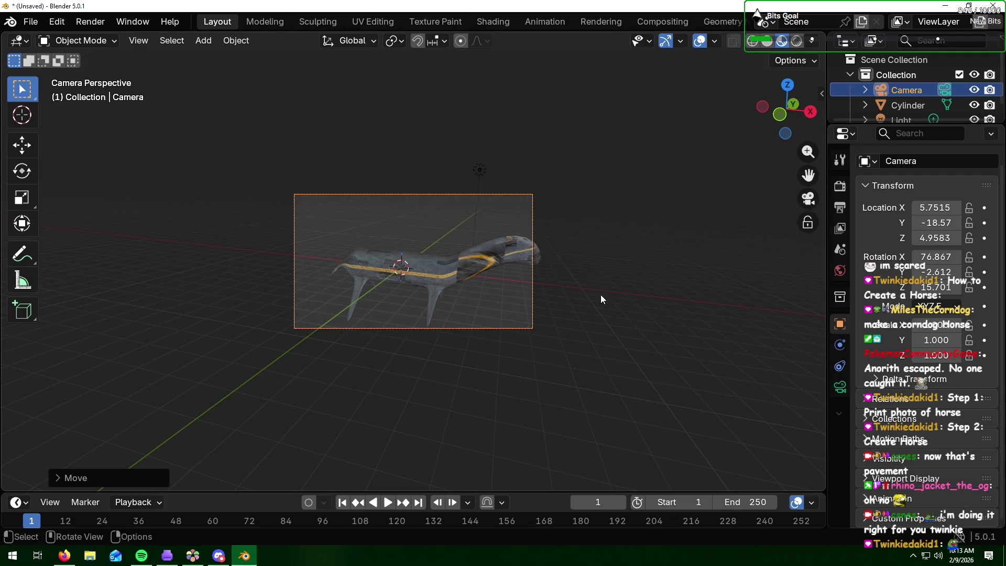
# Step: Reselect the camera and turn it slightly around Z to adjust the aim
pyautogui.click(525, 294)
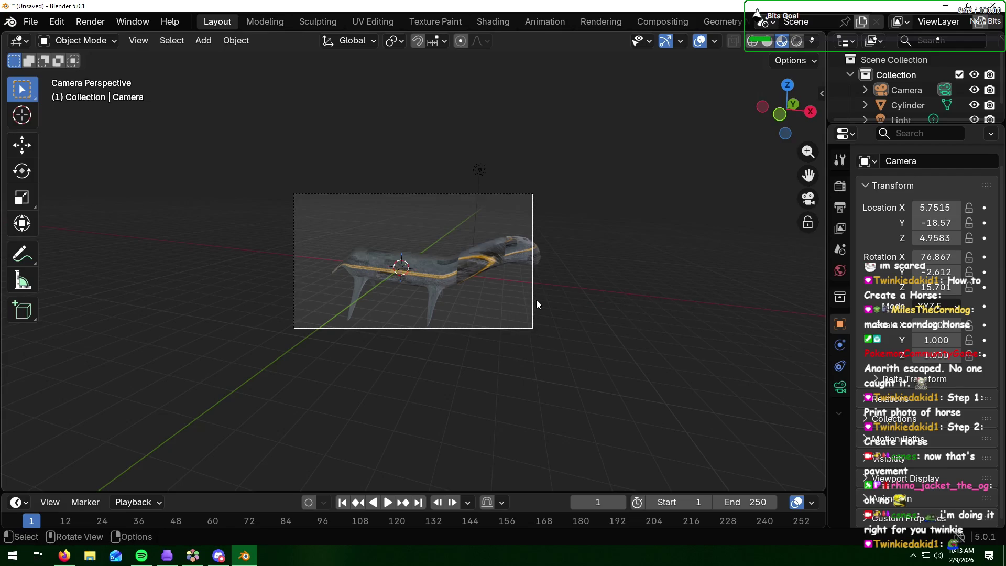
pyautogui.moveTo(536, 301); pyautogui.dragTo(564, 305)
pyautogui.moveTo(565, 305)
pyautogui.mouseDown(button='middle')
pyautogui.moveTo(528, 301)
pyautogui.moveTo(545, 309)
pyautogui.moveTo(565, 283)
pyautogui.mouseUp(button='middle')
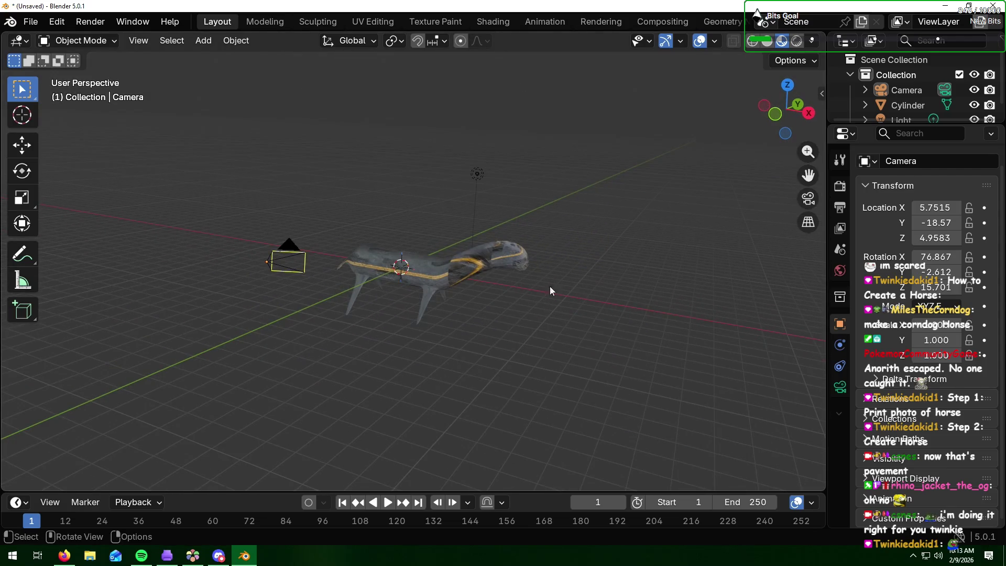
pyautogui.click(904, 95)
pyautogui.press('r')
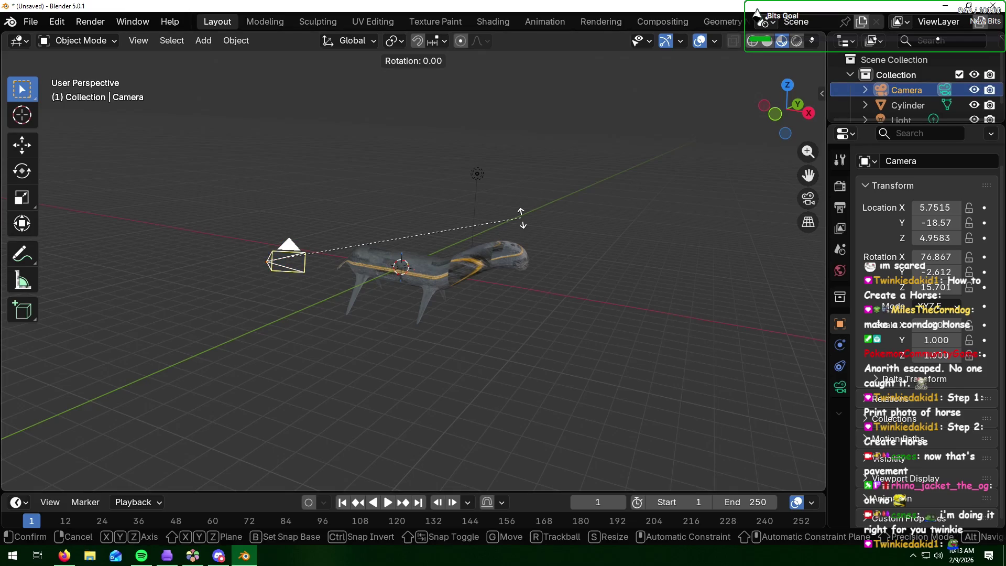
pyautogui.press('z')
pyautogui.click(526, 219)
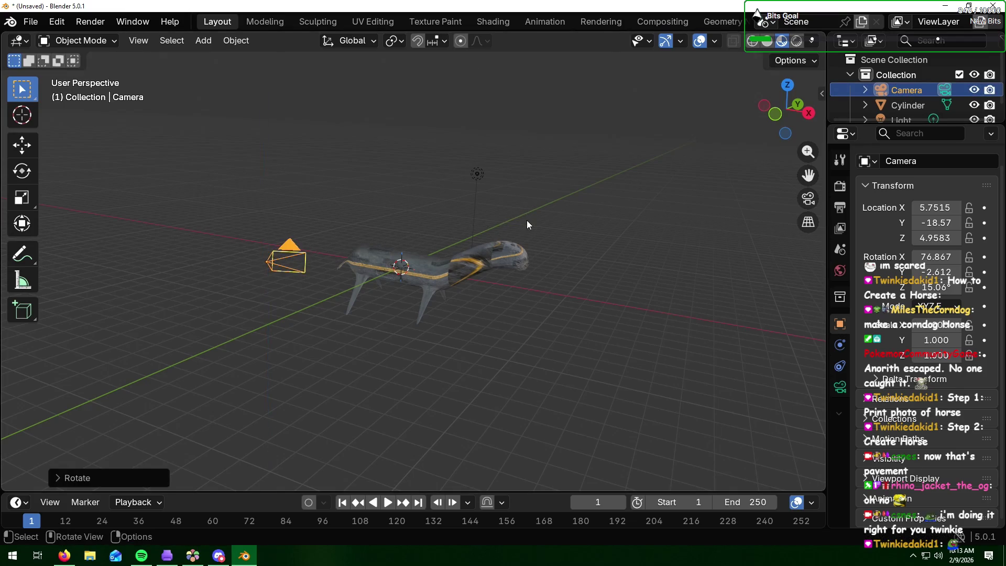
pyautogui.press('KP_0')
pyautogui.press('KP_0')
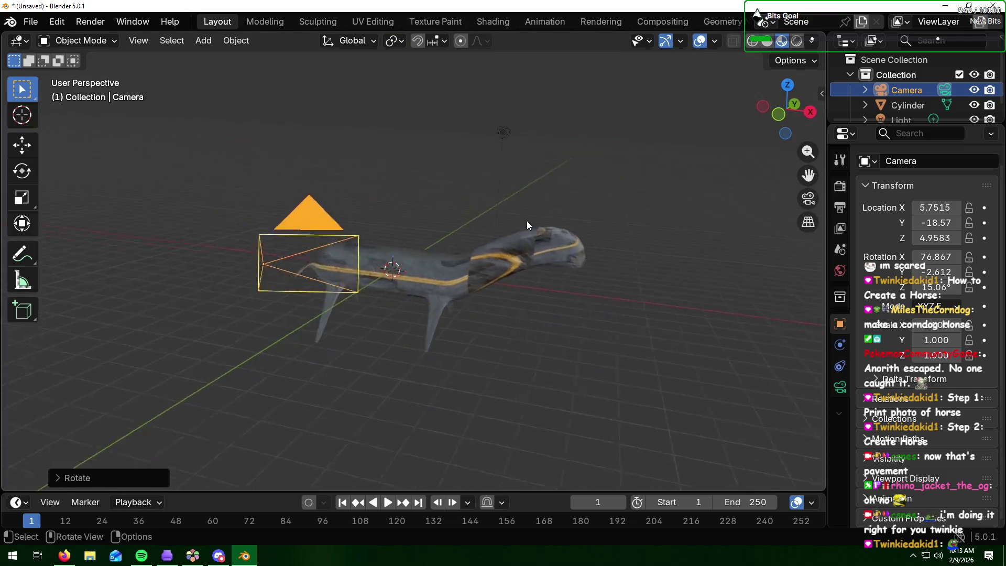
# Step: Turn the camera to 13.785° on Z, preview shading, and render with F12
pyautogui.press('r')
pyautogui.press('z')
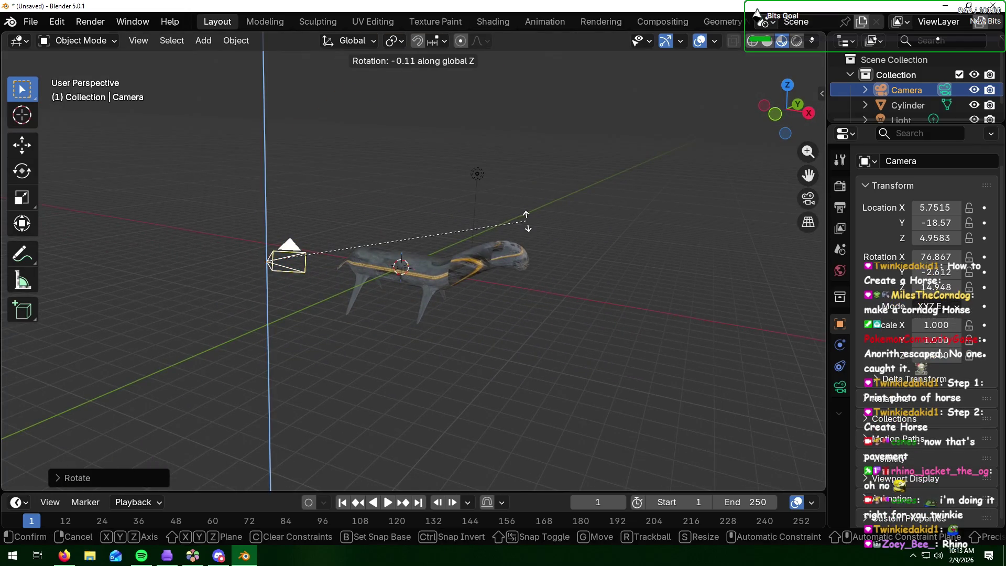
pyautogui.click(535, 226)
pyautogui.press('KP_0')
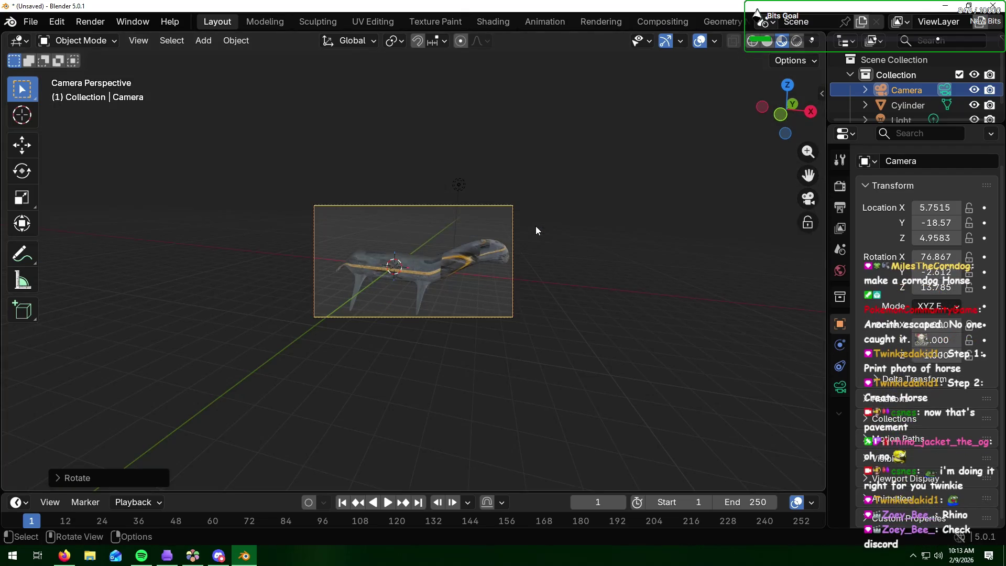
pyautogui.press('KP_0')
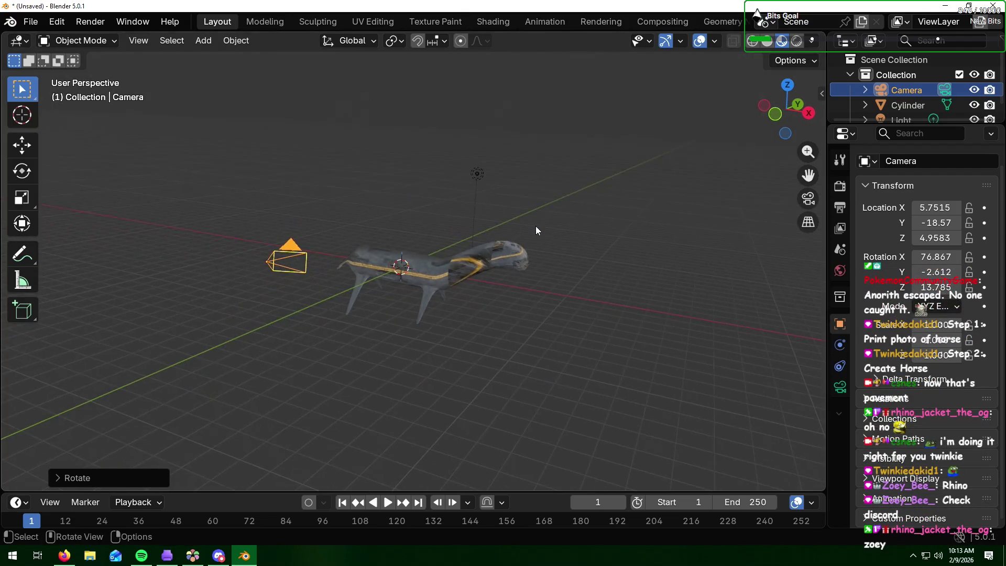
pyautogui.click(796, 42)
pyautogui.click(786, 44)
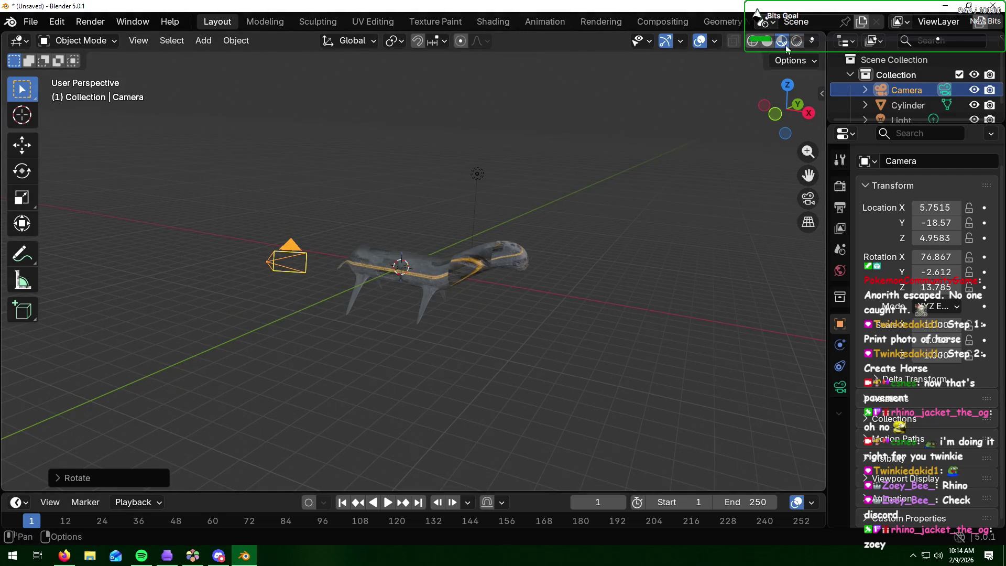
pyautogui.press('F12')
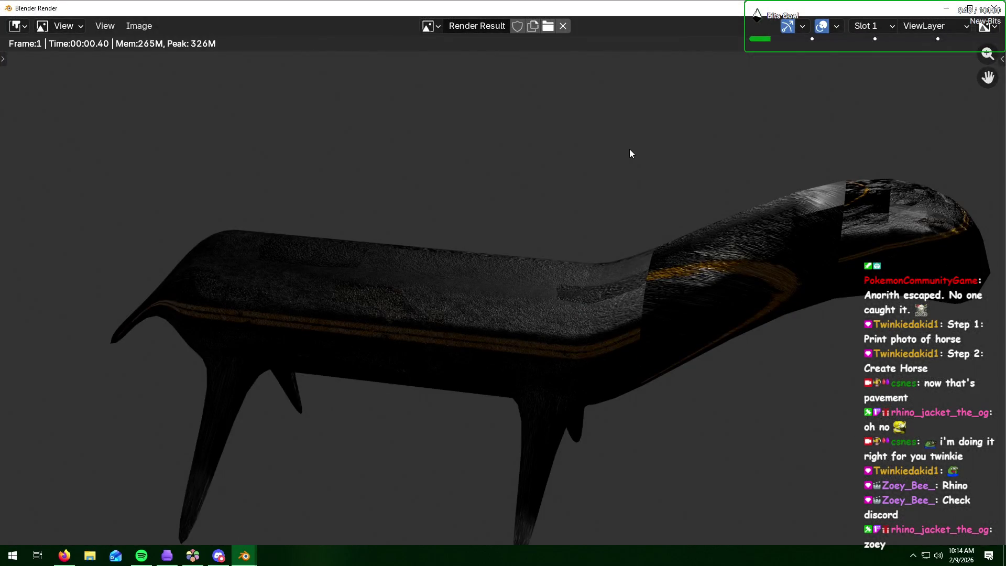
# Step: Inspect the rendered horse image, then shrink the render window and return to the main Blender window
pyautogui.hotkey('alt', 'Tab')
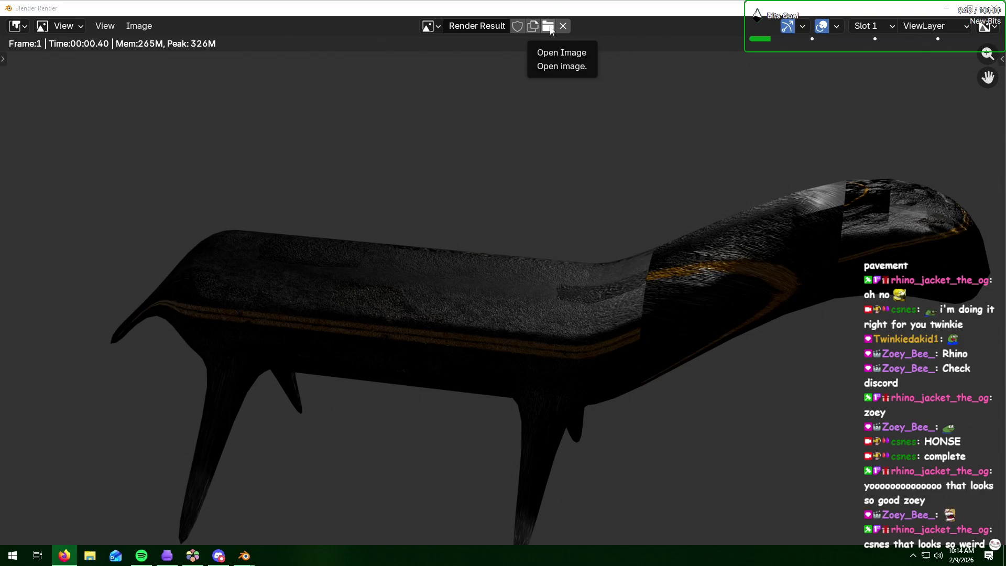
pyautogui.doubleClick(570, 9)
pyautogui.click(757, 13)
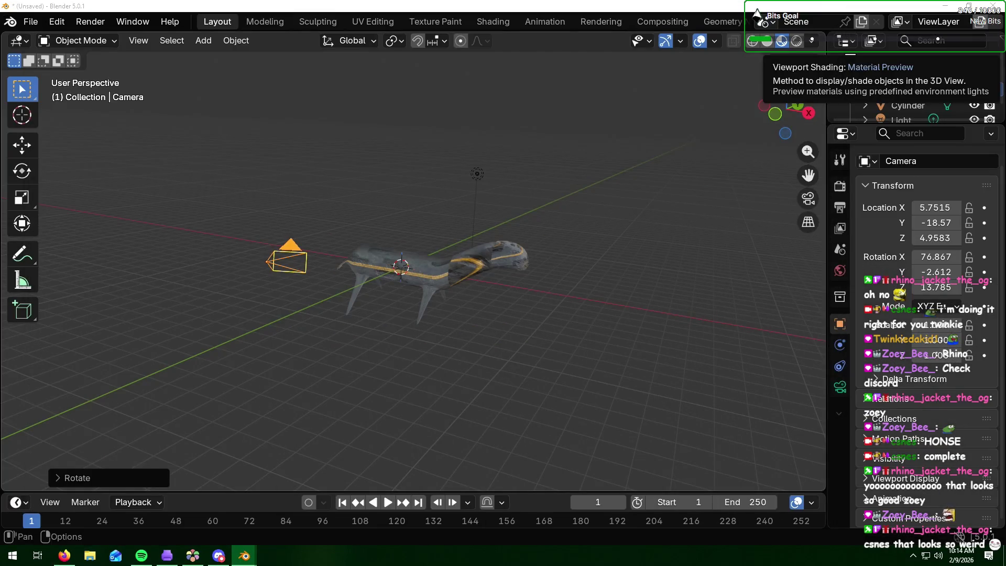
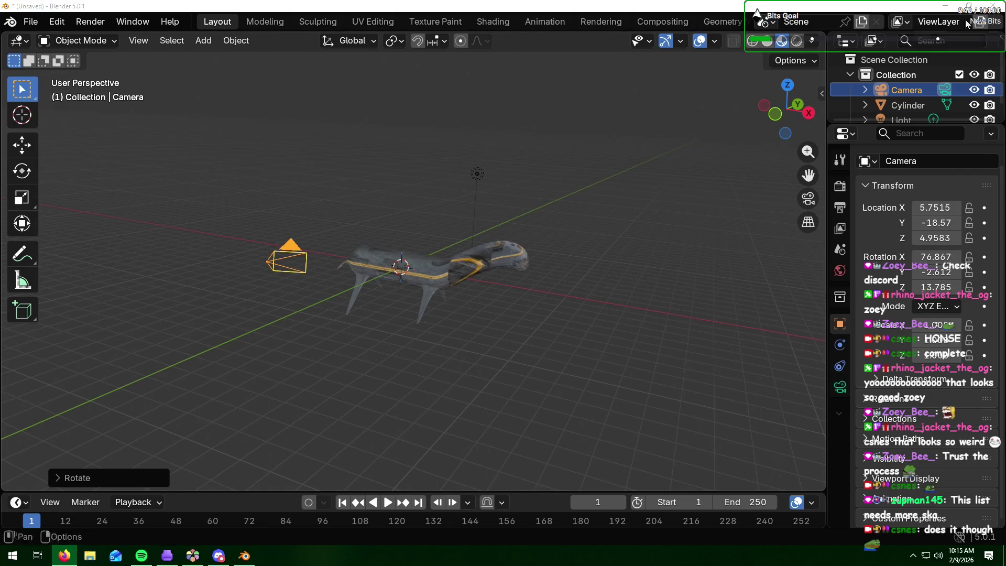
# Step: Save the finished horse scene as honse.blend, then close Blender
pyautogui.click(994, 6)
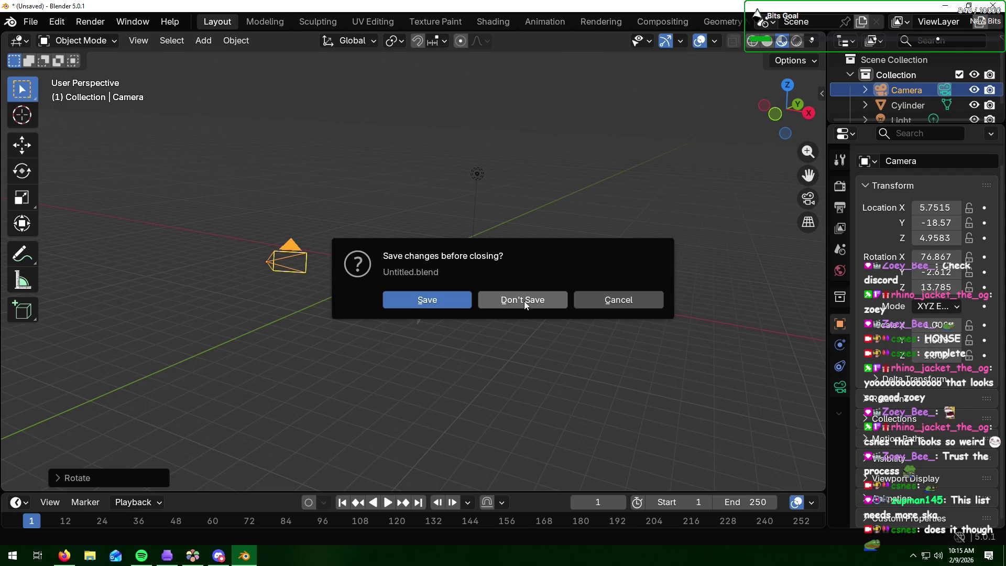
pyautogui.press('Escape')
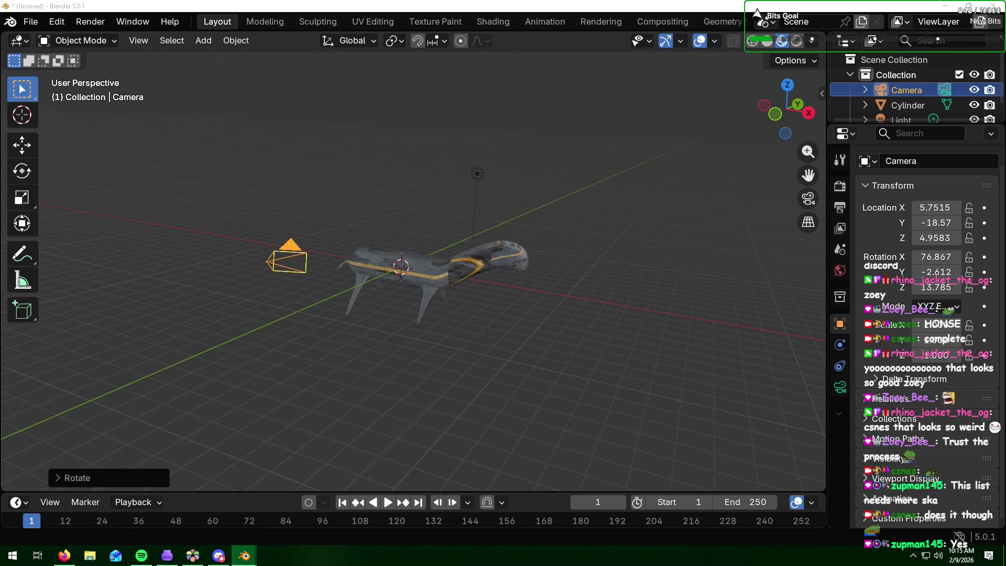
pyautogui.press('Return')
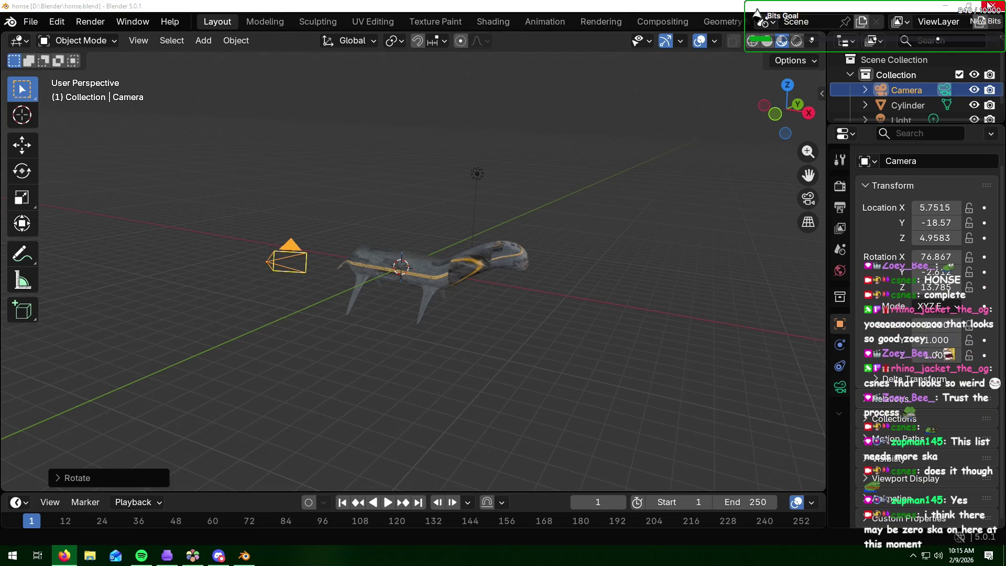
pyautogui.click(993, 6)
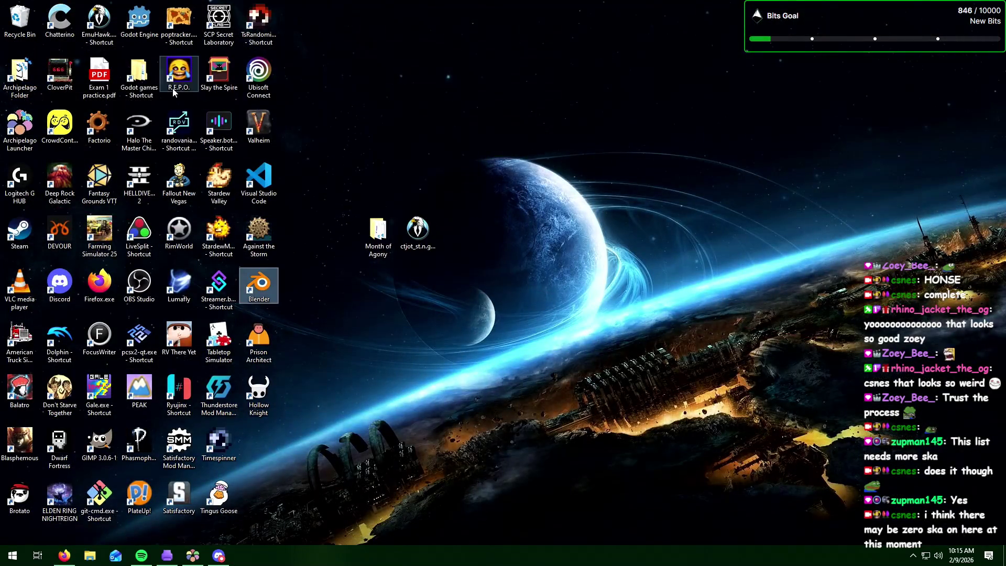
# Step: Launch Godot, open the Echo project's forest.tscn, orbit around the forest, then minimize the editor
pyautogui.doubleClick(139, 21)
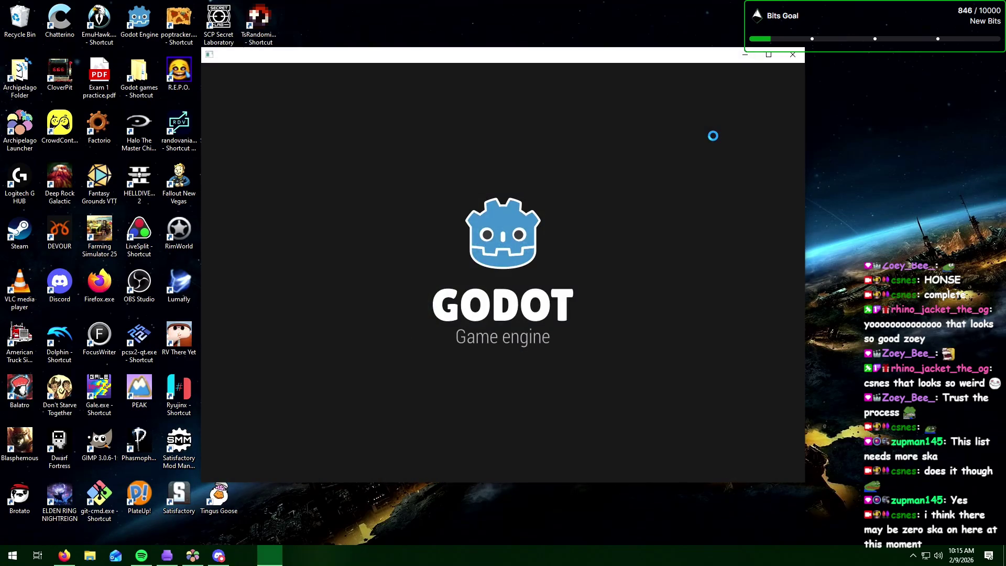
pyautogui.doubleClick(541, 135)
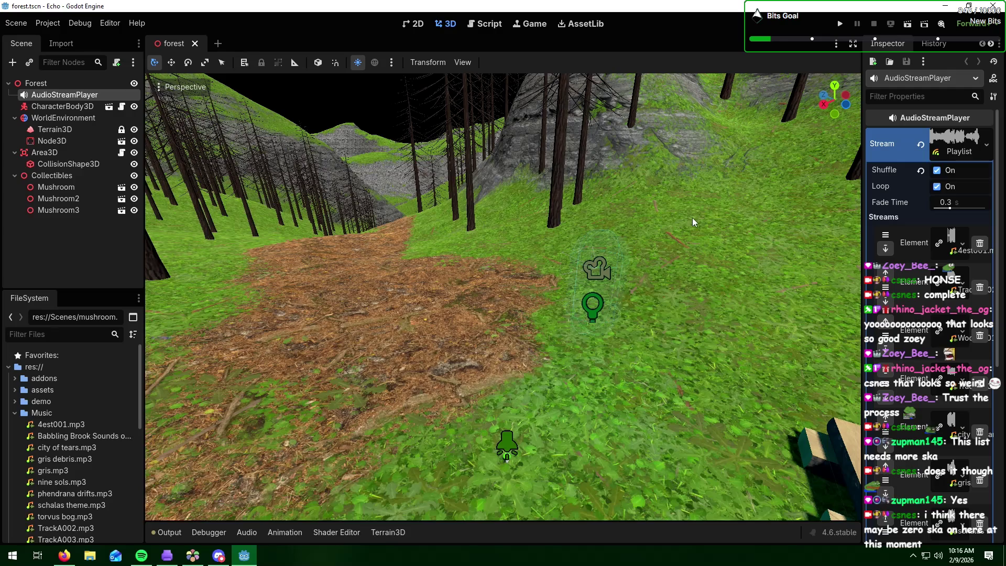
pyautogui.click(693, 219)
pyautogui.moveTo(453, 271)
pyautogui.mouseDown(button='middle')
pyautogui.moveTo(571, 276)
pyautogui.moveTo(409, 275)
pyautogui.mouseUp(button='middle')
pyautogui.moveTo(563, 262); pyautogui.dragTo(567, 273, button='middle')
pyautogui.hotkey('alt', 'Tab')
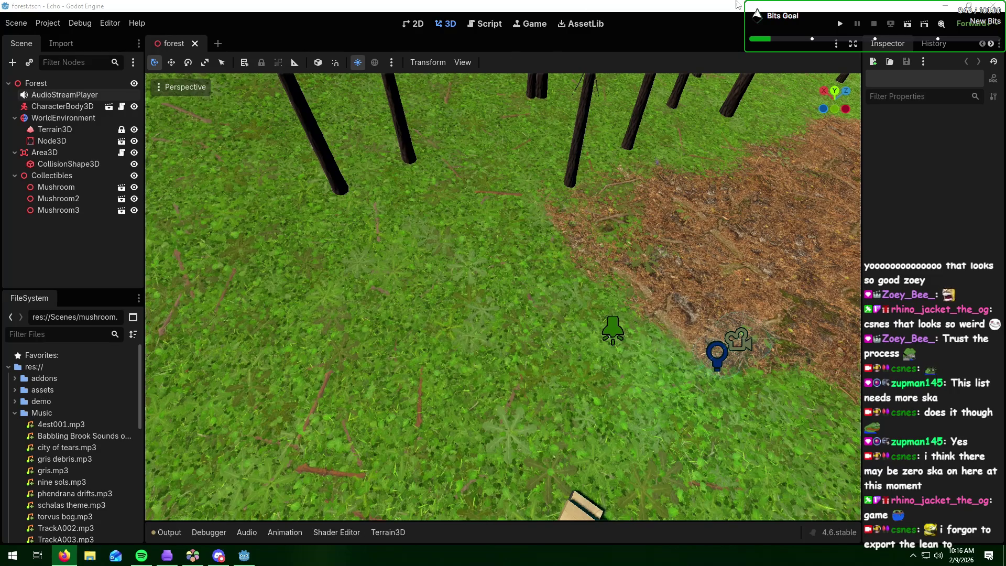
pyautogui.click(943, 6)
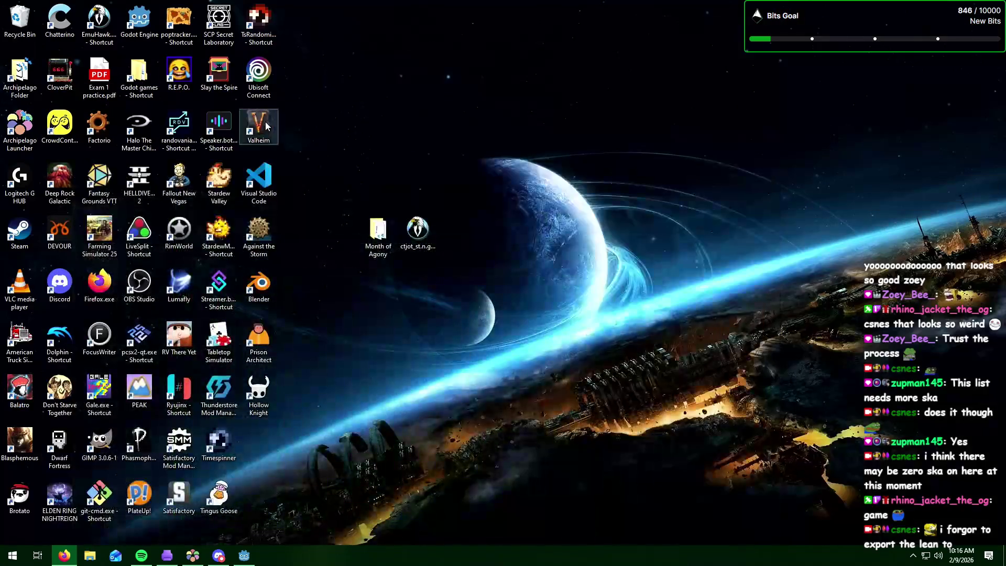
# Step: Open lean to.blend from Blender's recent files and export it as glTF 2.0
pyautogui.doubleClick(259, 286)
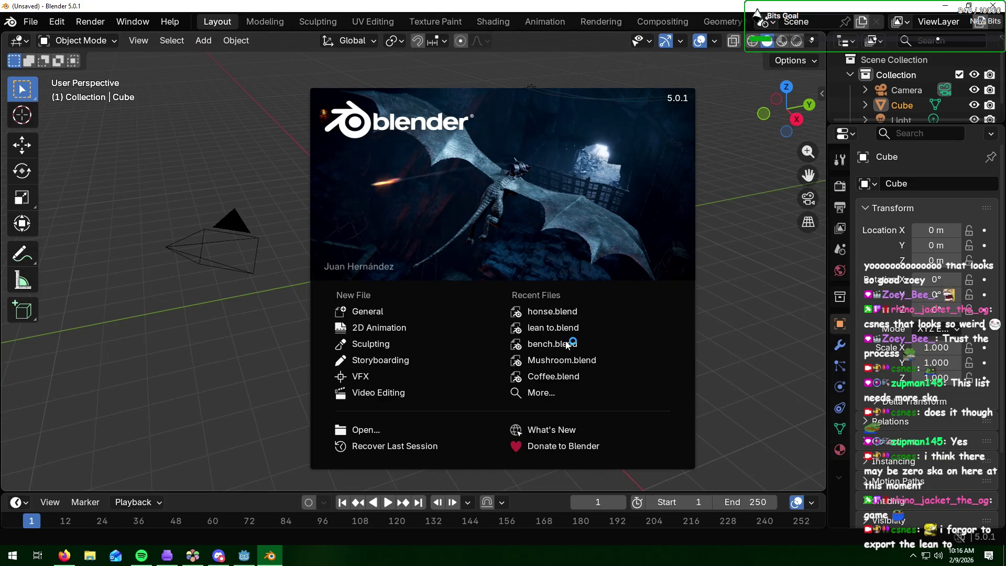
pyautogui.click(565, 328)
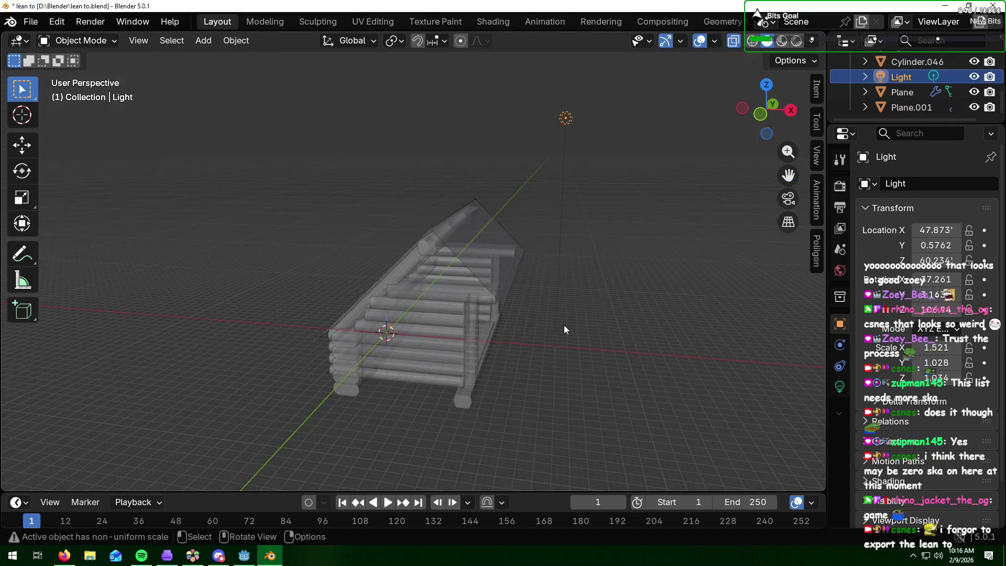
pyautogui.click(30, 21)
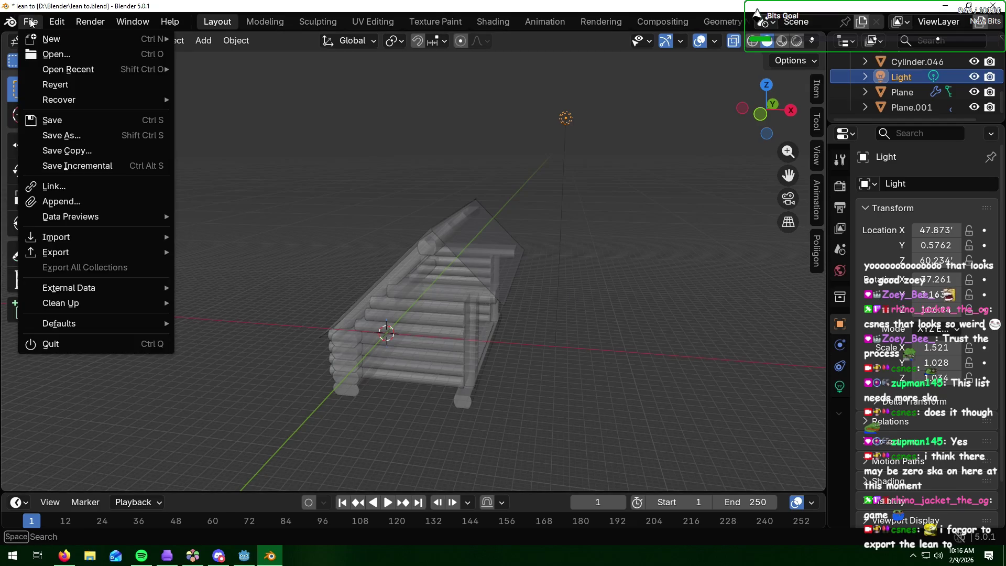
pyautogui.moveTo(120, 309)
pyautogui.moveTo(124, 253)
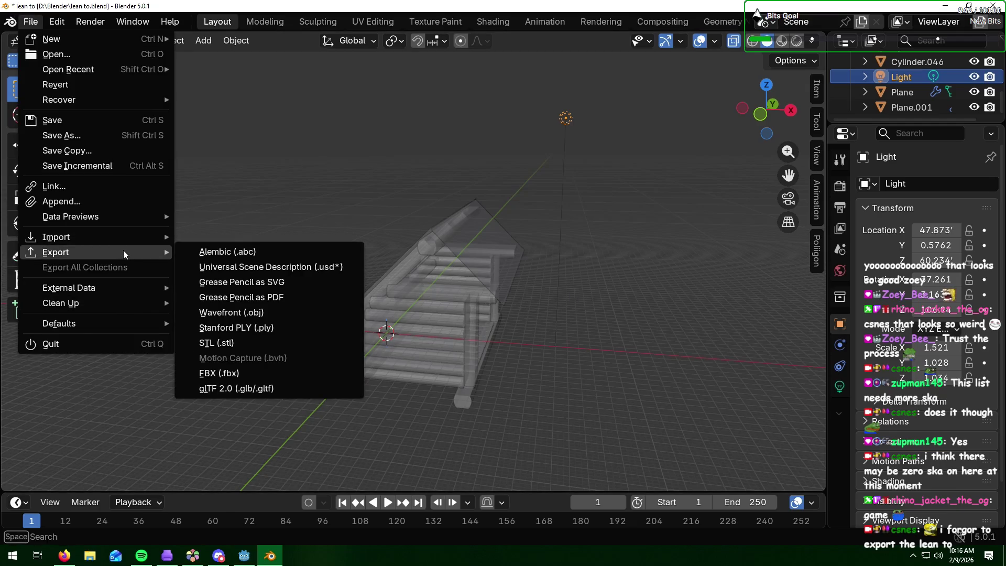
pyautogui.click(215, 388)
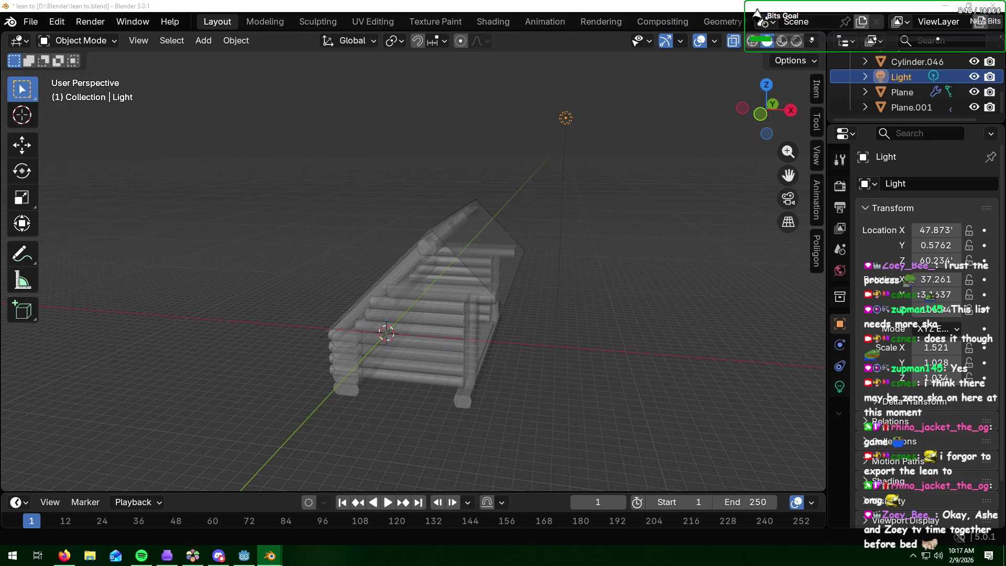
# Step: Quit Blender, choosing Don't Save for the lean to file
pyautogui.hotkey('alt', 'Tab')
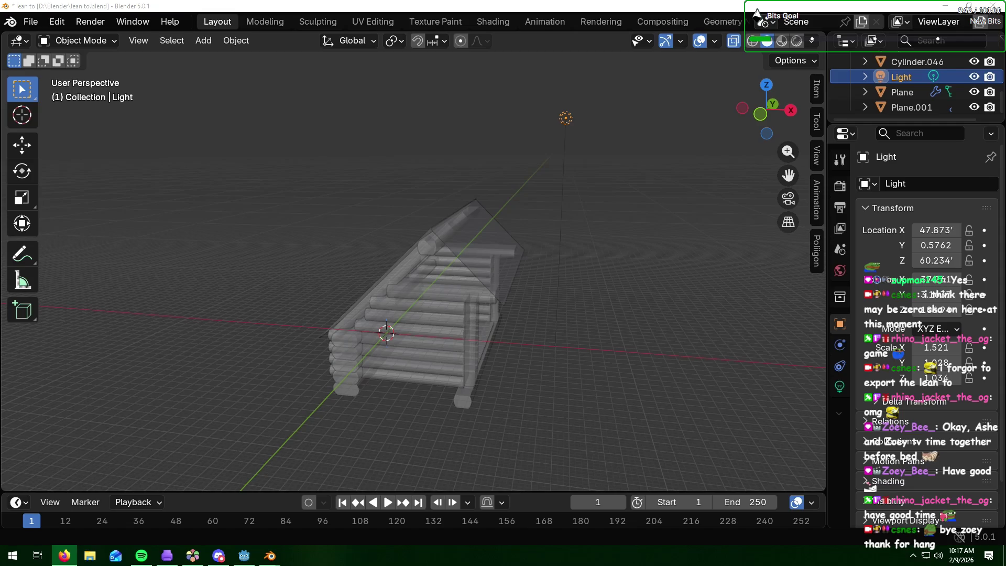
pyautogui.click(756, 10)
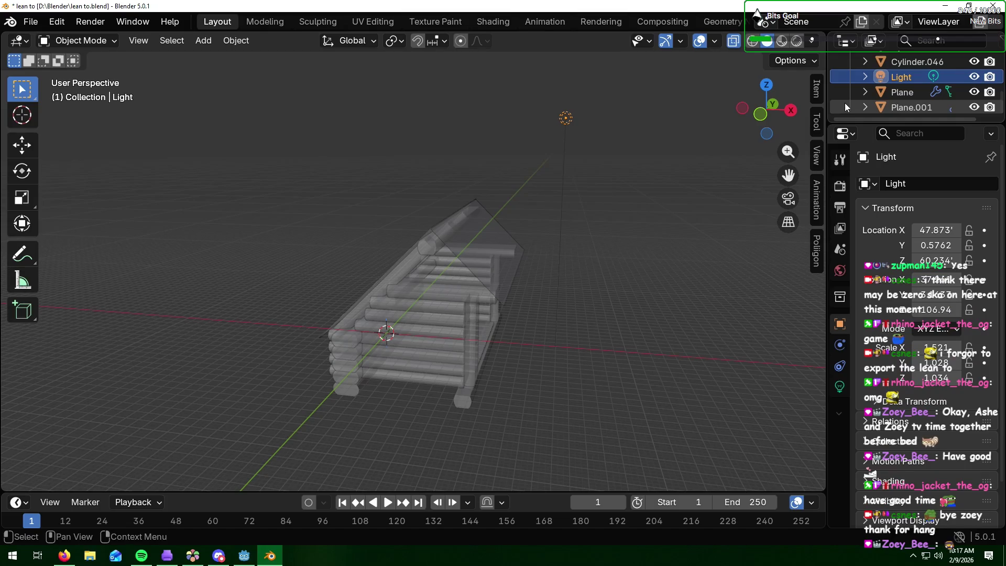
pyautogui.click(993, 5)
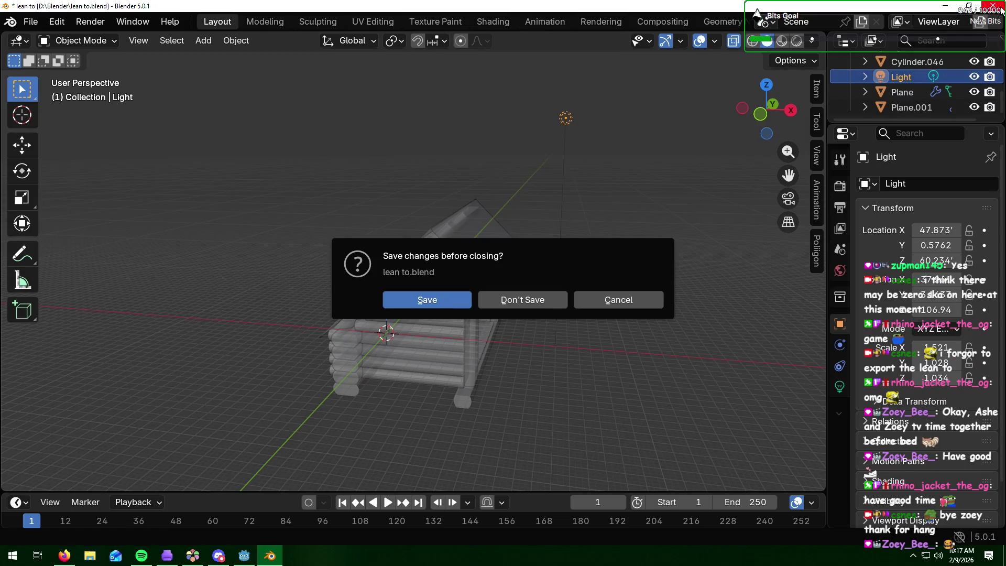
pyautogui.click(522, 307)
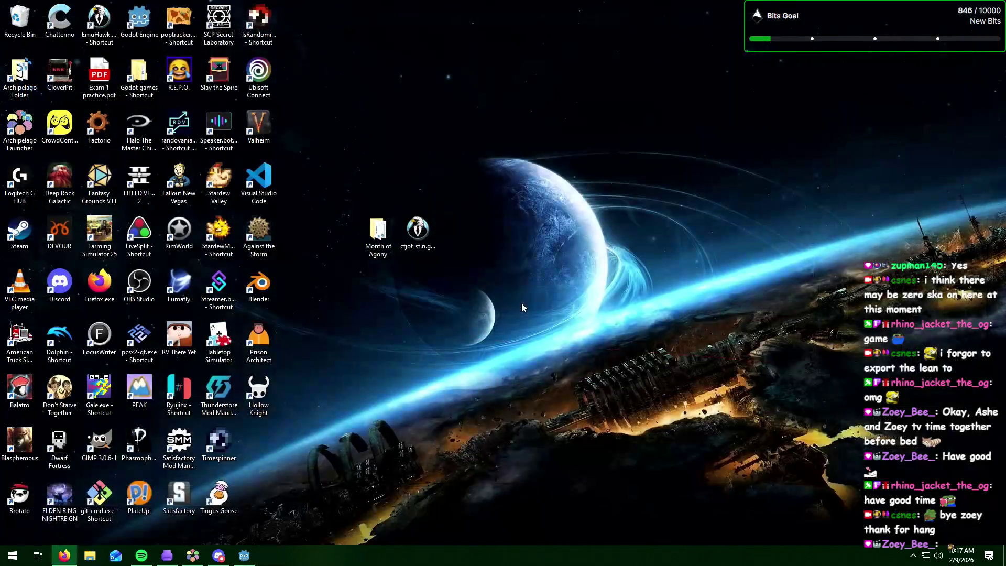
# Step: Restore Godot, expand the assets folder in FileSystem, and start a new empty scene
pyautogui.click(244, 556)
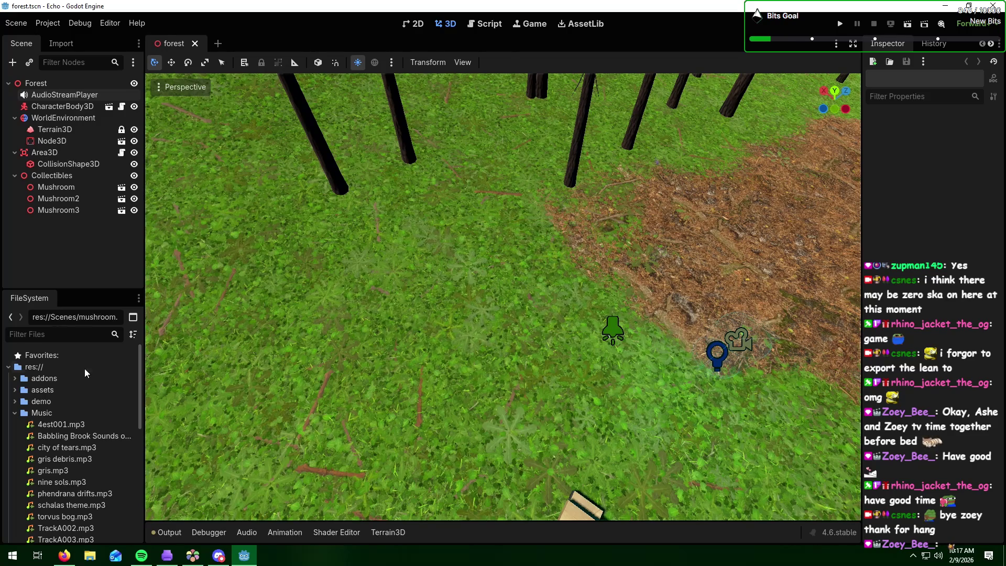
pyautogui.click(15, 413)
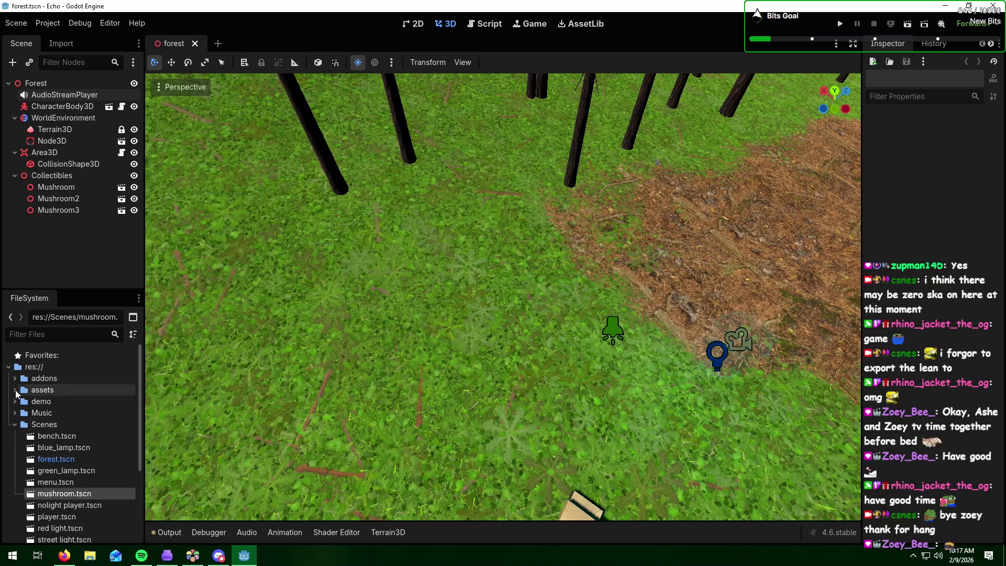
pyautogui.click(15, 390)
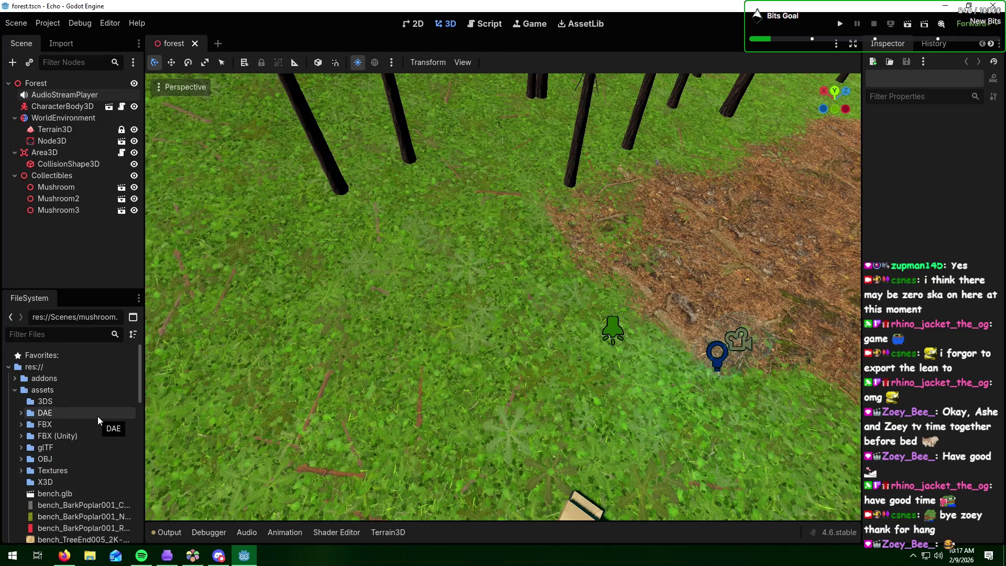
pyautogui.click(218, 44)
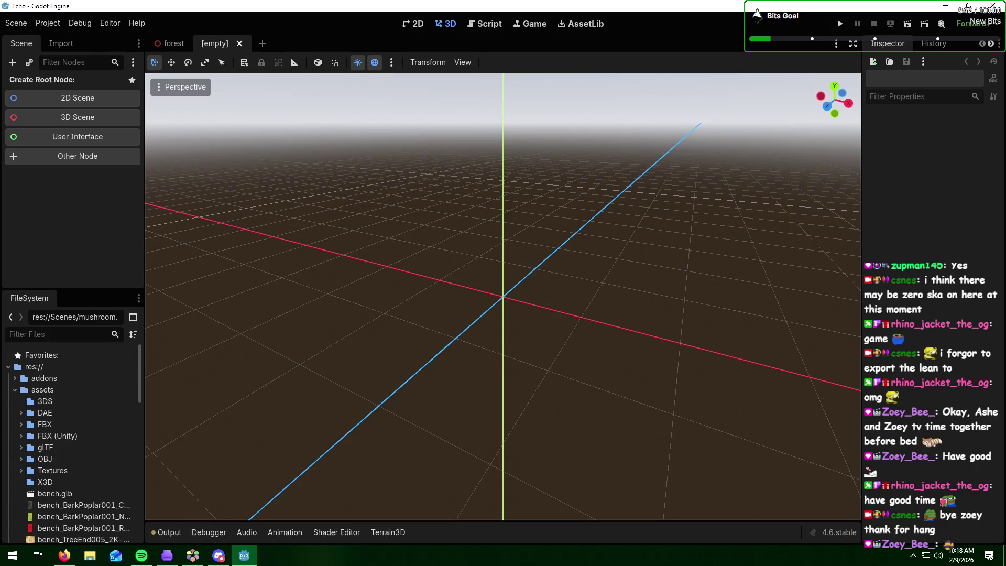
# Step: Drag lean to.glb into the 3D viewport and orbit to a level front view
pyautogui.hotkey('alt', 'Tab')
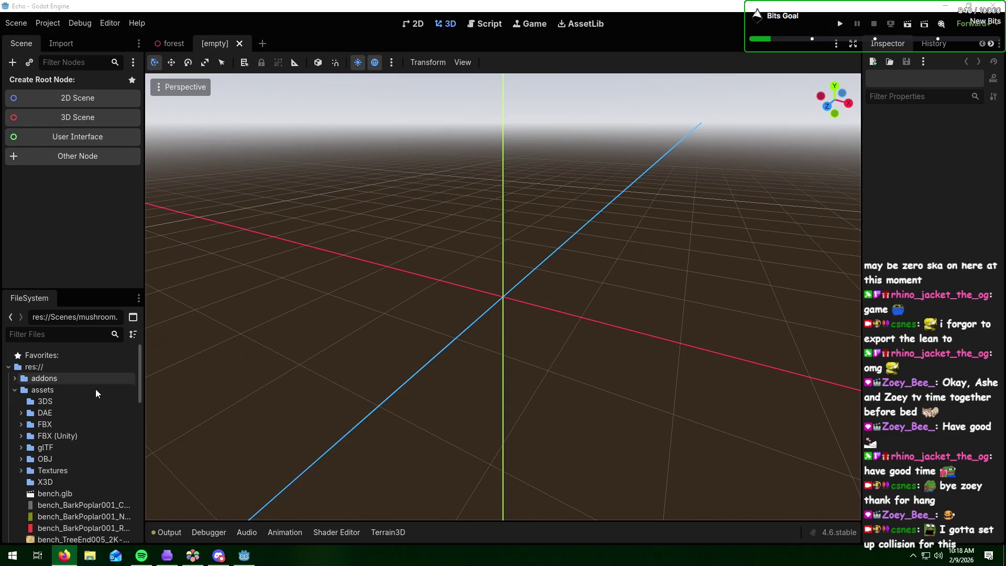
pyautogui.scroll(-5, 96, 393)
pyautogui.moveTo(56, 445); pyautogui.dragTo(479, 274)
pyautogui.scroll(-3, 591, 274)
pyautogui.scroll(-3, 591, 274)
pyautogui.moveTo(590, 274)
pyautogui.mouseDown(button='middle')
pyautogui.moveTo(495, 253)
pyautogui.moveTo(498, 262)
pyautogui.moveTo(512, 255)
pyautogui.mouseUp(button='middle')
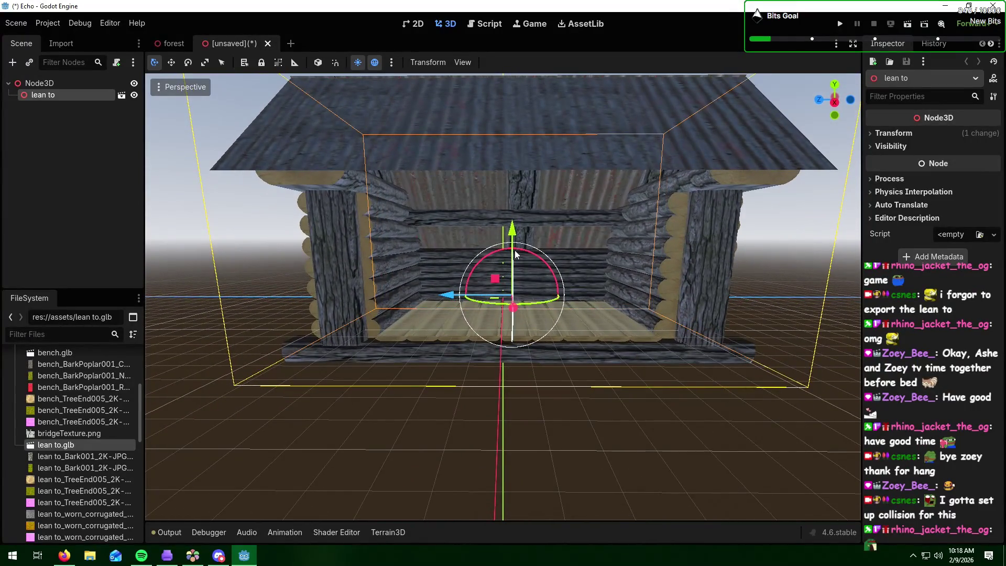
# Step: Rename the Node3D root node to 'Leanto'
pyautogui.rightClick(58, 88)
pyautogui.click(118, 180)
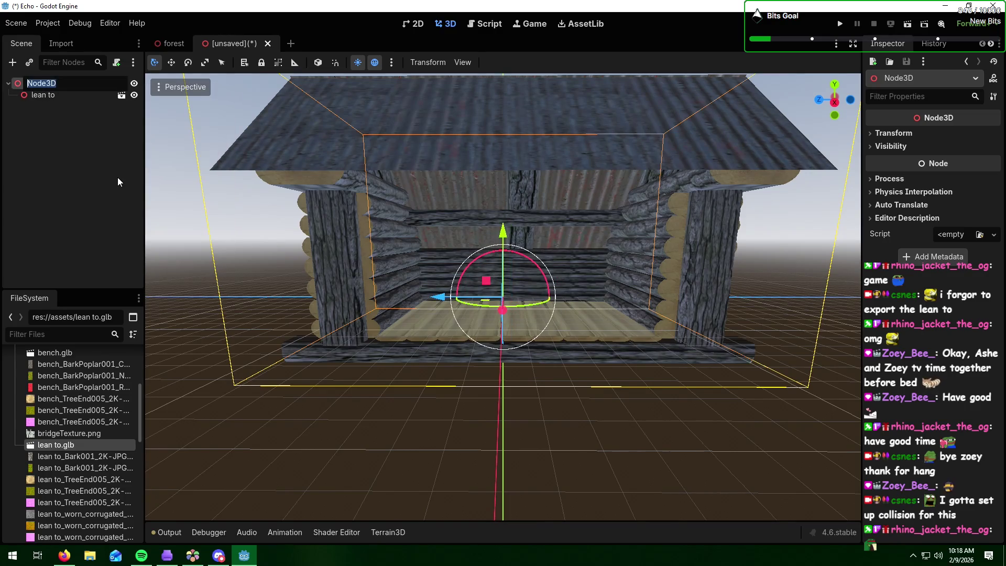
pyautogui.write('Leanto')
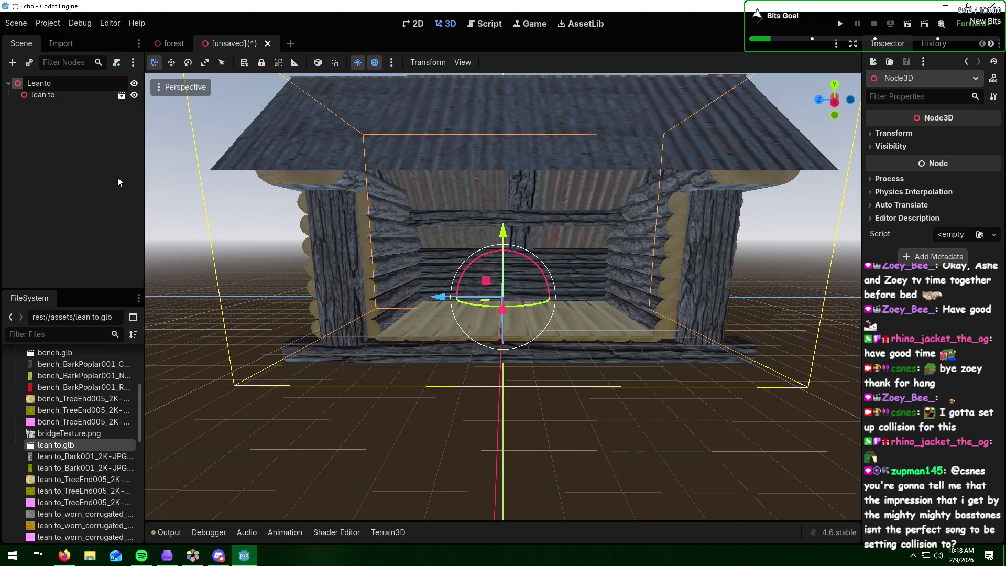
pyautogui.press('Return')
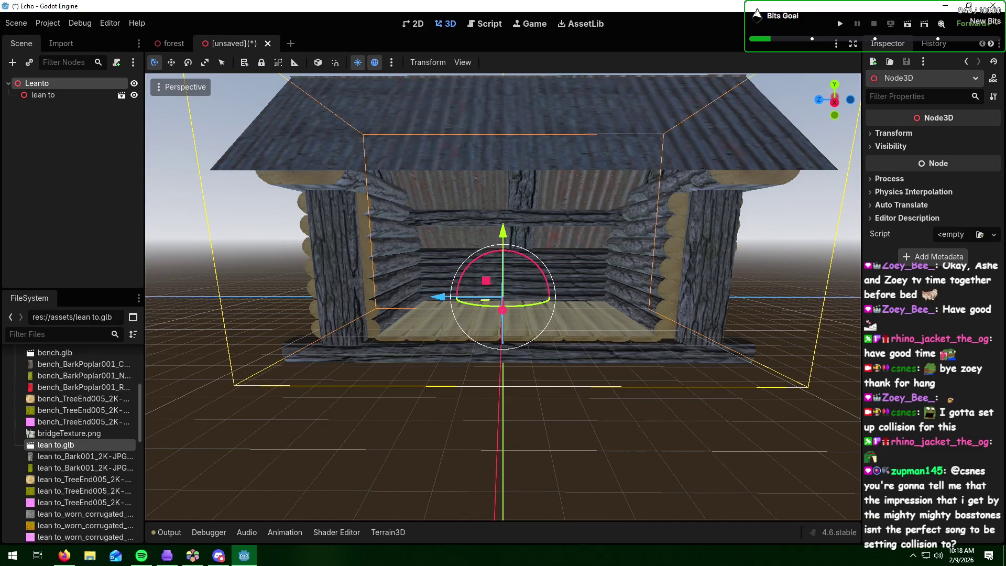
# Step: Orbit to a side view of the lean-to and select the Leanto root
pyautogui.hotkey('alt', 'Tab')
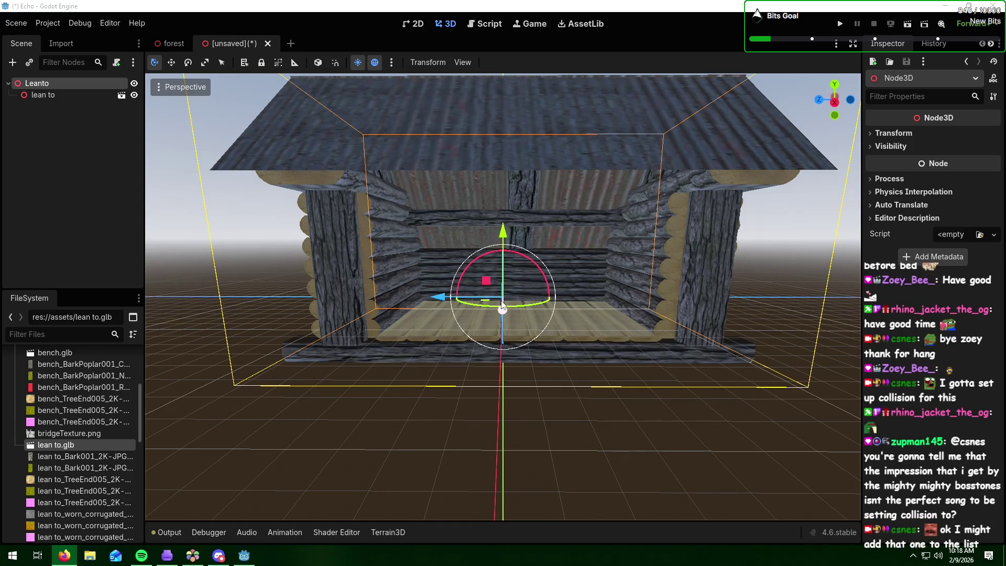
pyautogui.moveTo(625, 354)
pyautogui.mouseDown(button='middle')
pyautogui.moveTo(605, 390)
pyautogui.moveTo(648, 417)
pyautogui.mouseUp(button='middle')
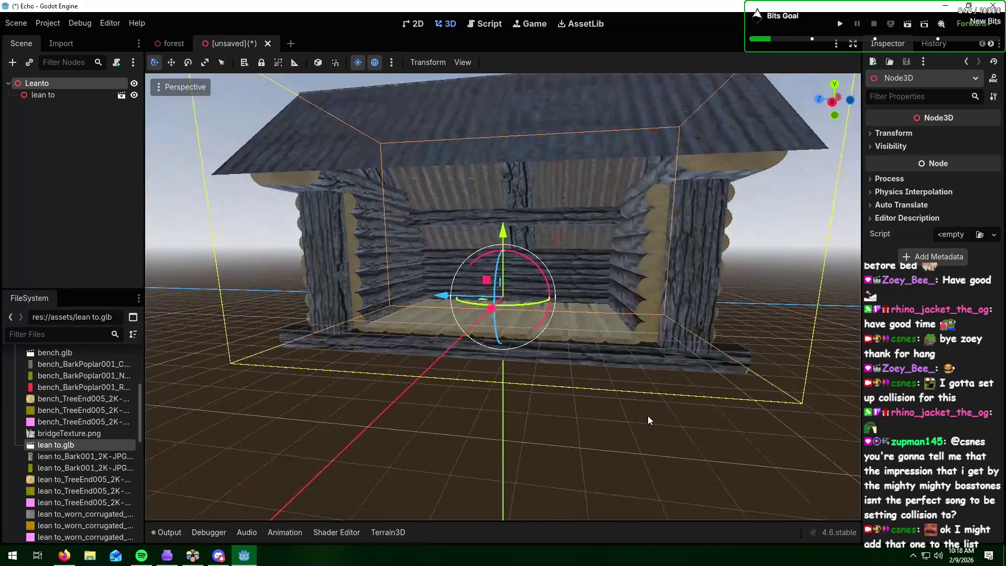
pyautogui.click(37, 83)
# Step: Add a CollisionPolygon3D child node to Leanto
pyautogui.click(12, 63)
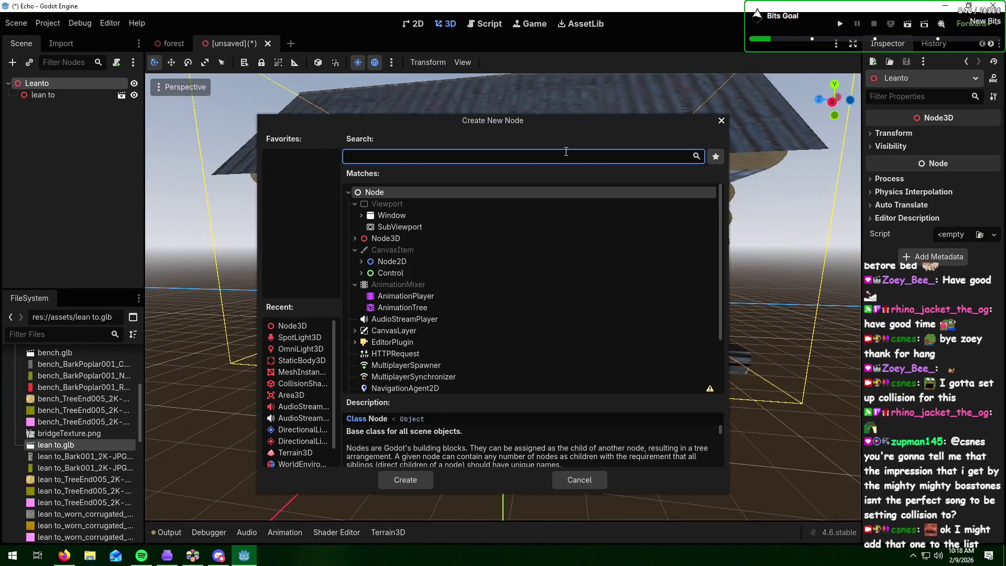
pyautogui.write('coll')
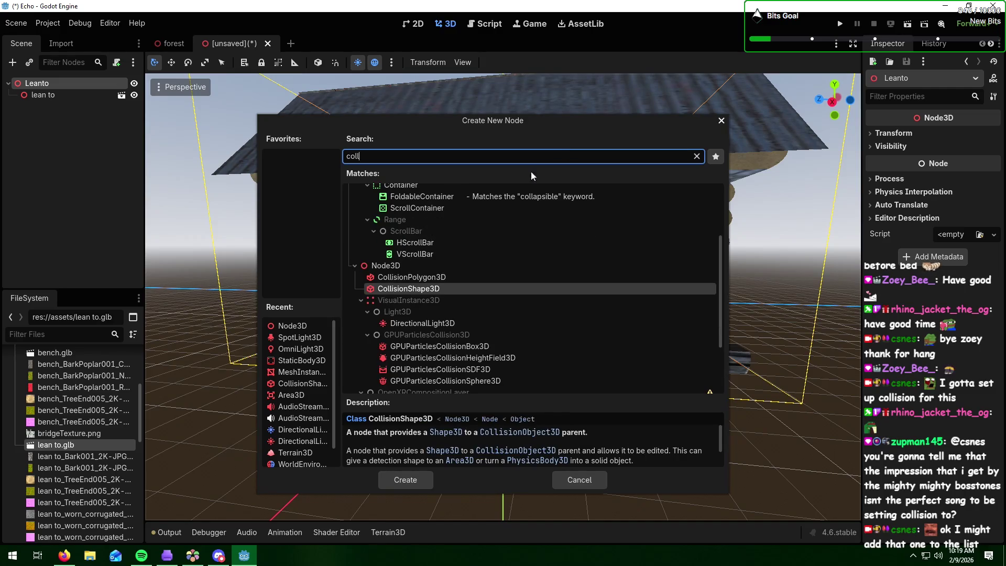
pyautogui.click(424, 278)
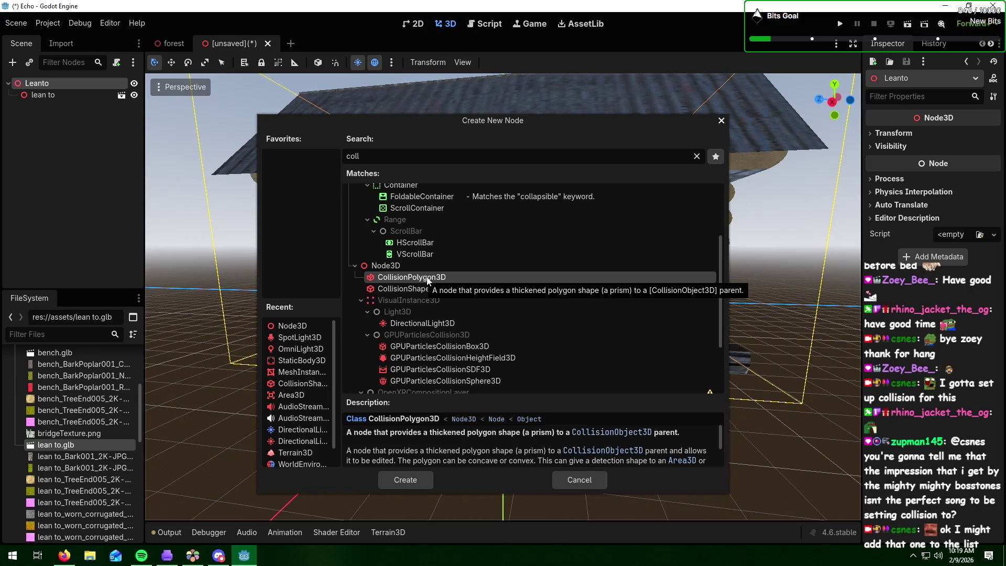
pyautogui.click(421, 483)
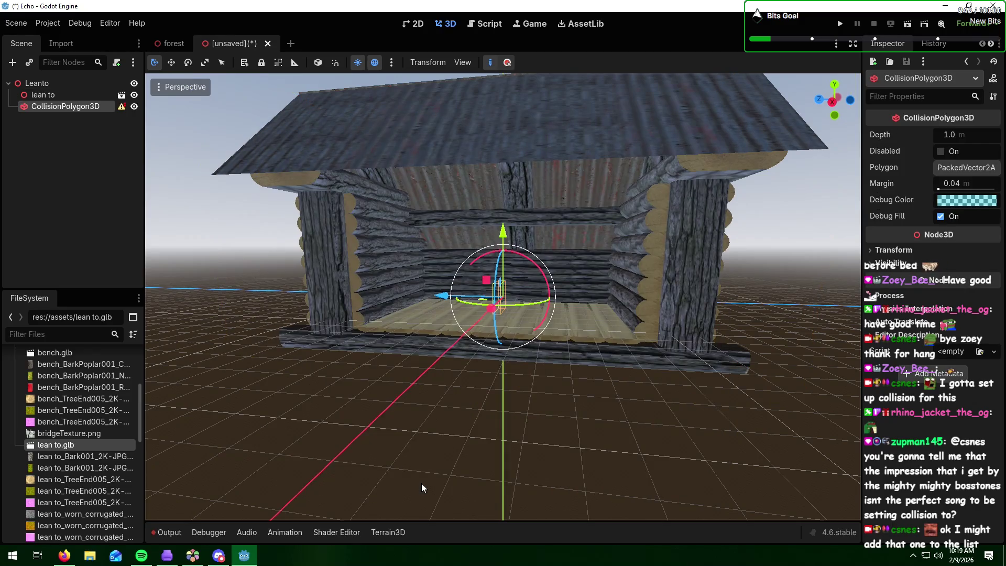
pyautogui.moveTo(121, 109)
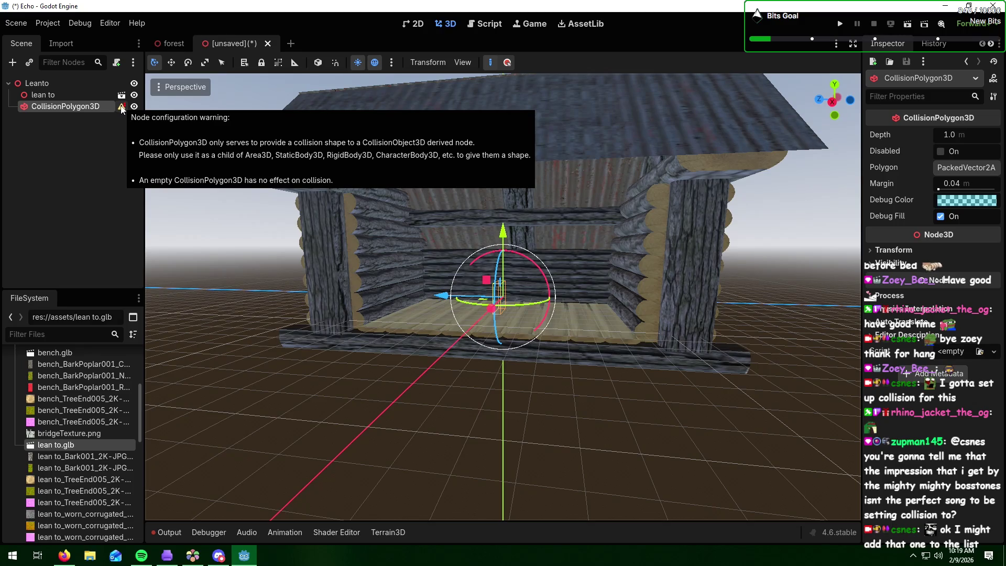
# Step: Create a StaticBody3D node and make it the parent of the CollisionPolygon3D
pyautogui.click(13, 62)
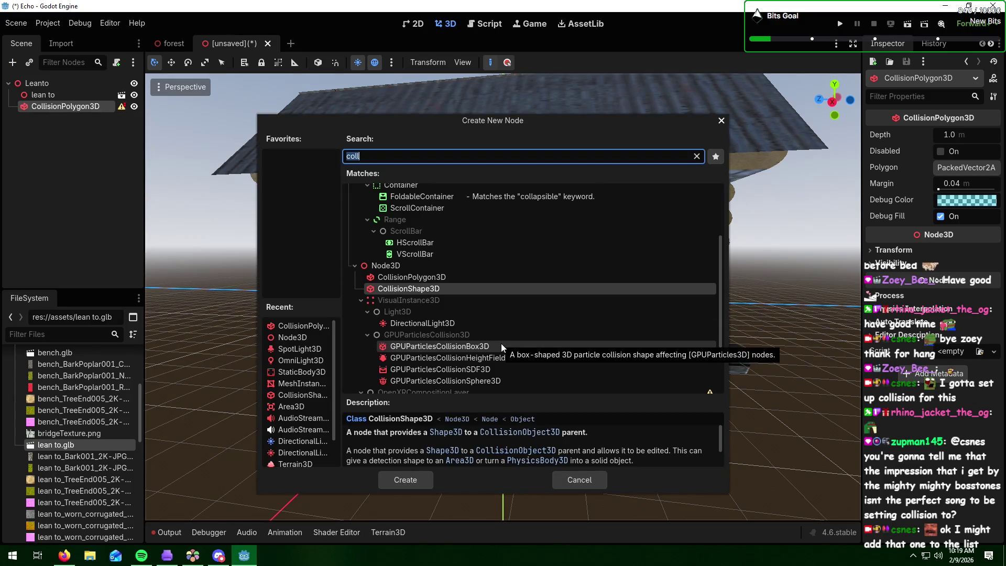
pyautogui.write('bod')
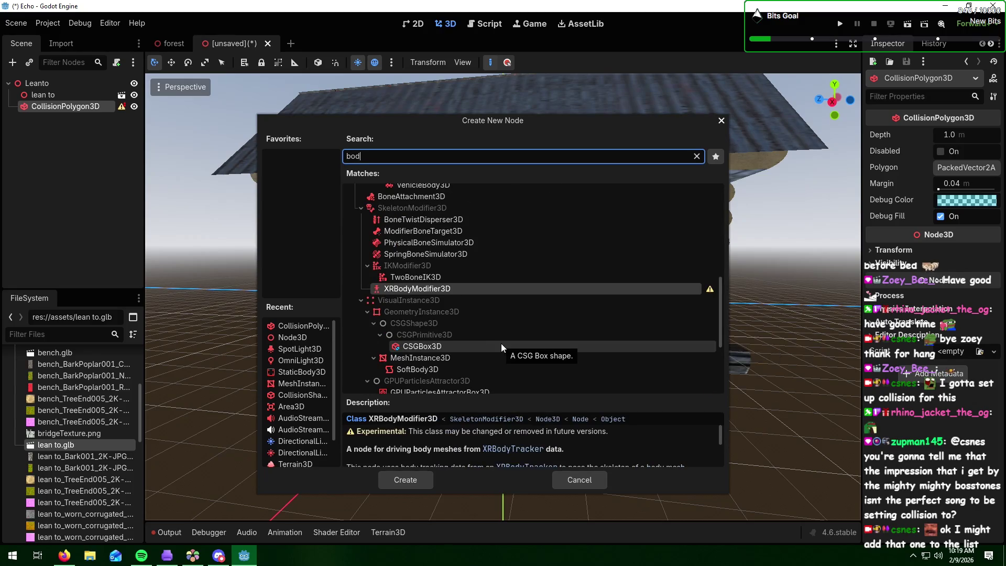
pyautogui.write('y')
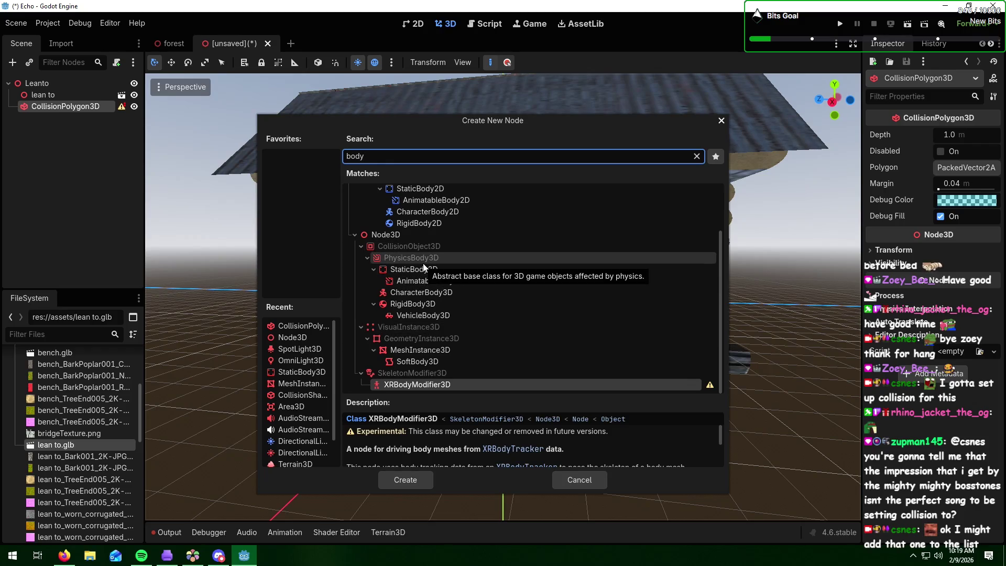
pyautogui.click(425, 269)
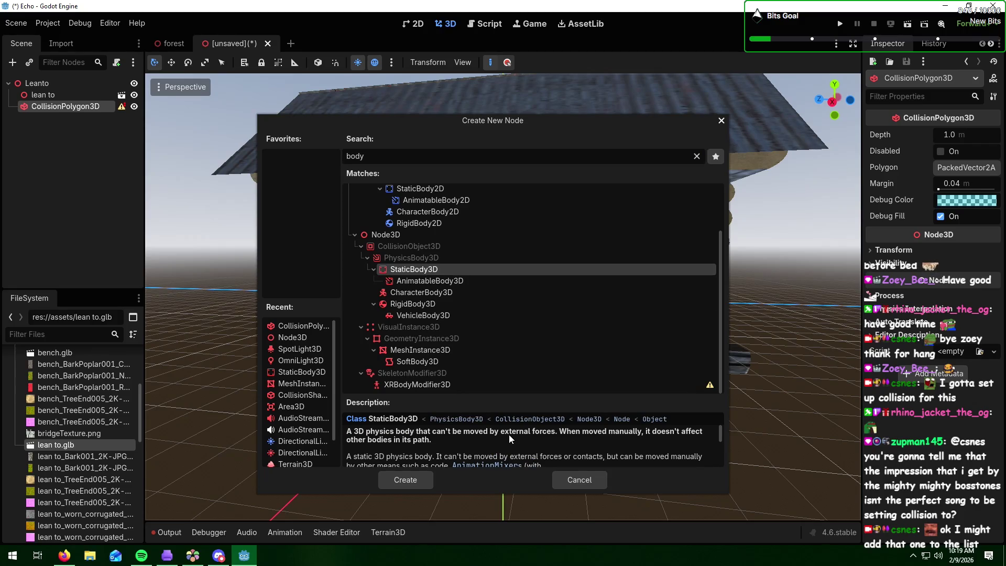
pyautogui.click(443, 303)
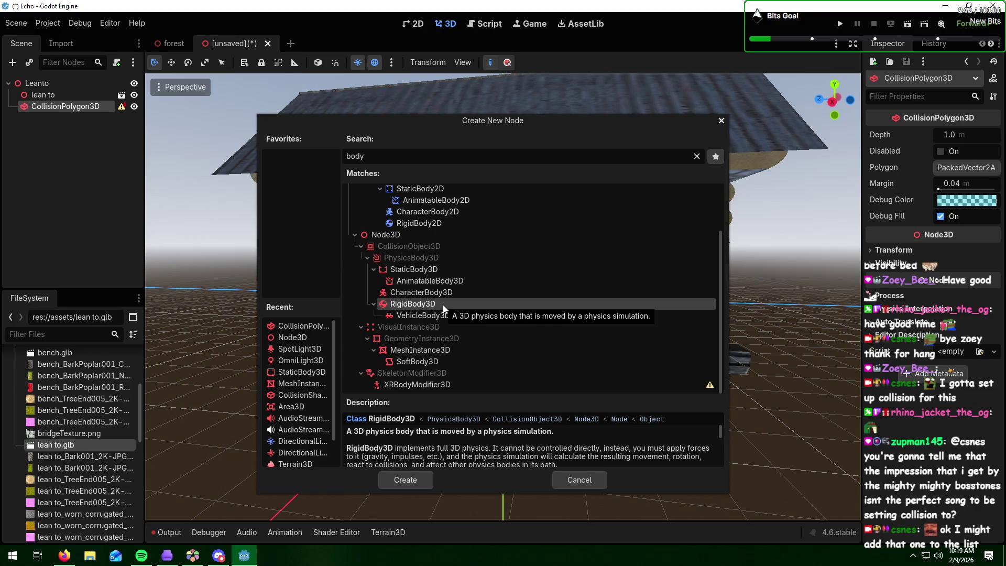
pyautogui.click(441, 268)
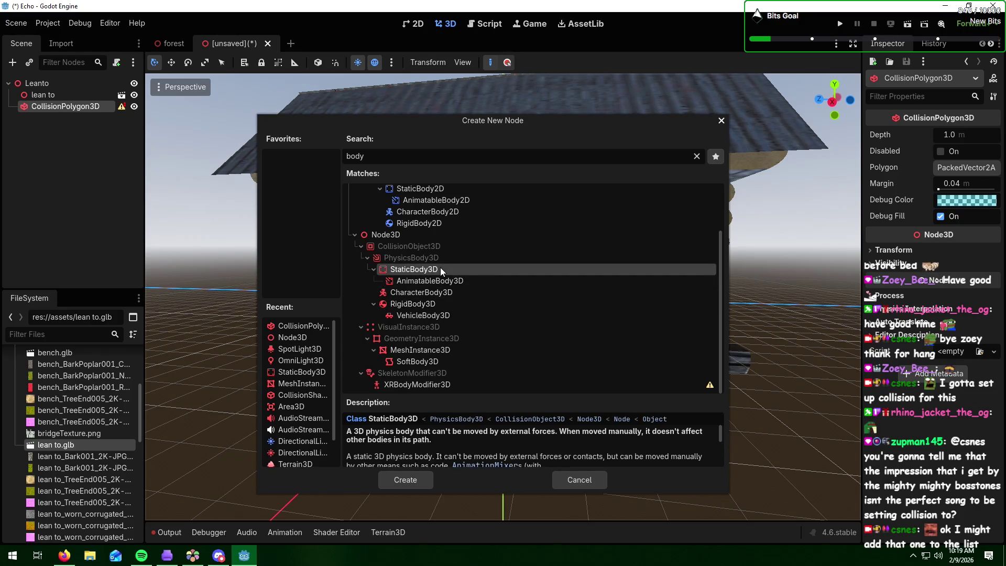
pyautogui.click(414, 474)
pyautogui.moveTo(79, 118)
pyautogui.mouseDown()
pyautogui.moveTo(81, 96)
pyautogui.moveTo(80, 107)
pyautogui.mouseUp()
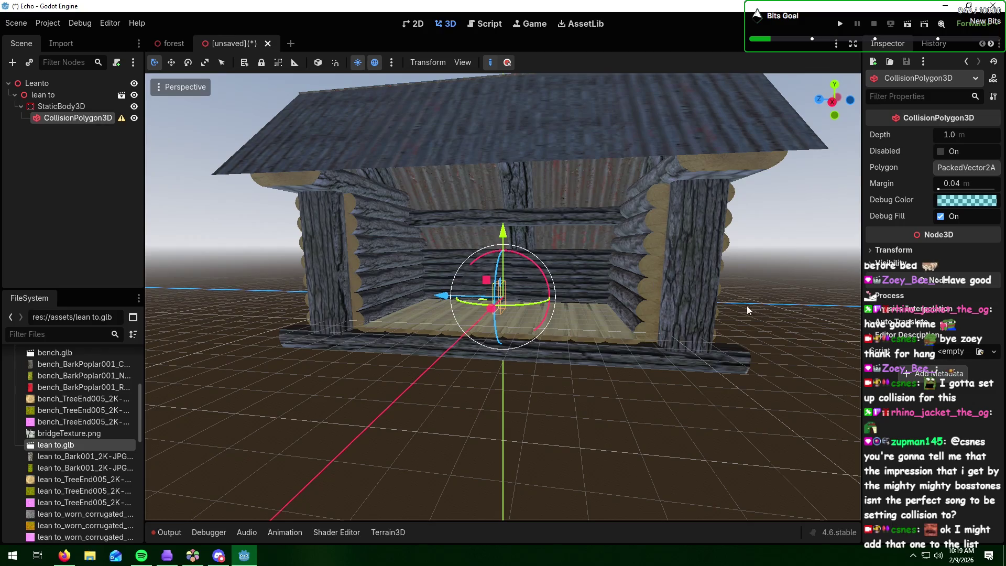
pyautogui.hotkey('alt', 'Tab')
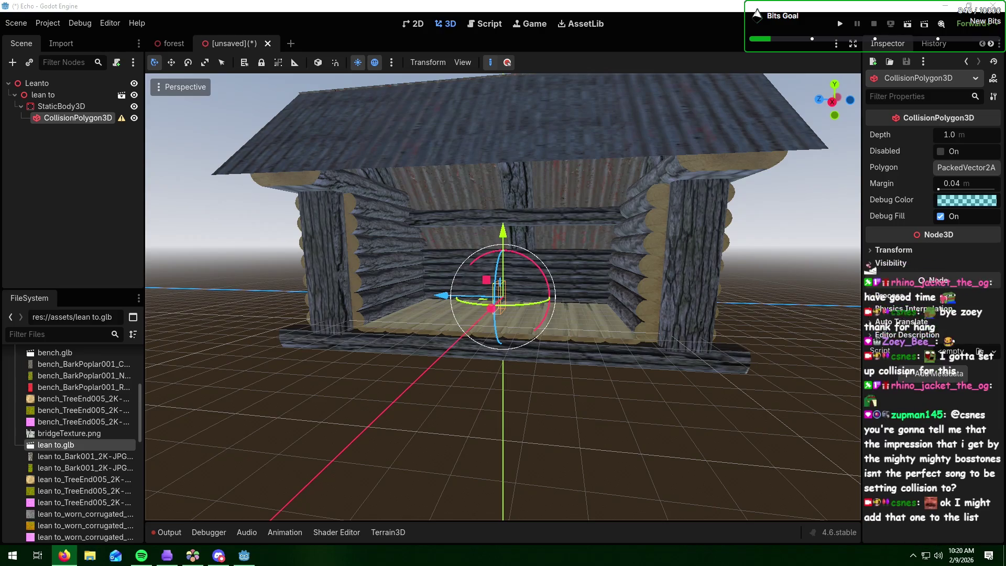
pyautogui.click(536, 373)
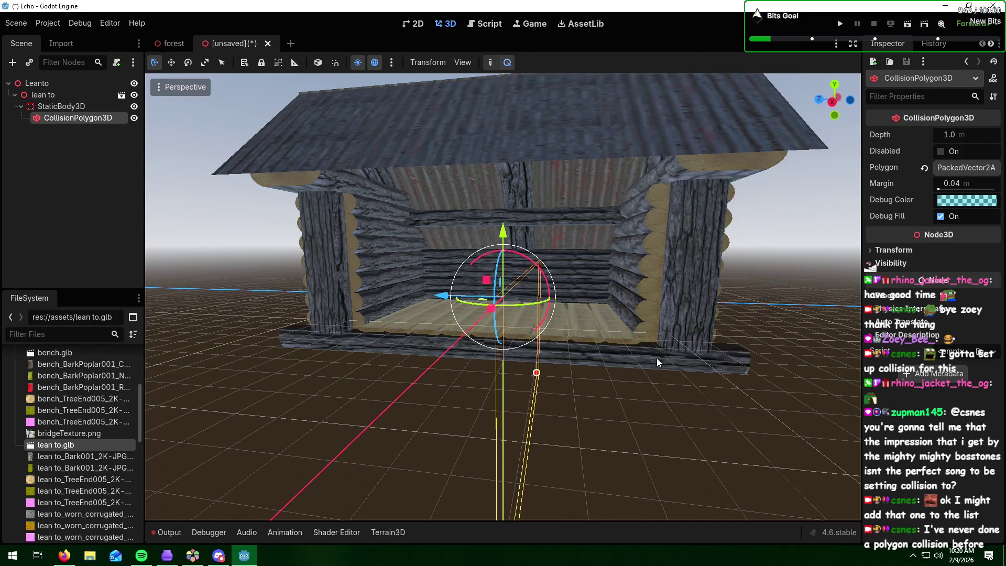
# Step: Drag a collision polygon vertex toward the lean-to from a side view, then reselect the polygon
pyautogui.scroll(-3, 652, 360)
pyautogui.moveTo(696, 370)
pyautogui.mouseDown(button='middle')
pyautogui.moveTo(621, 369)
pyautogui.moveTo(620, 381)
pyautogui.moveTo(582, 366)
pyautogui.moveTo(694, 370)
pyautogui.moveTo(661, 379)
pyautogui.moveTo(577, 372)
pyautogui.moveTo(780, 386)
pyautogui.mouseUp(button='middle')
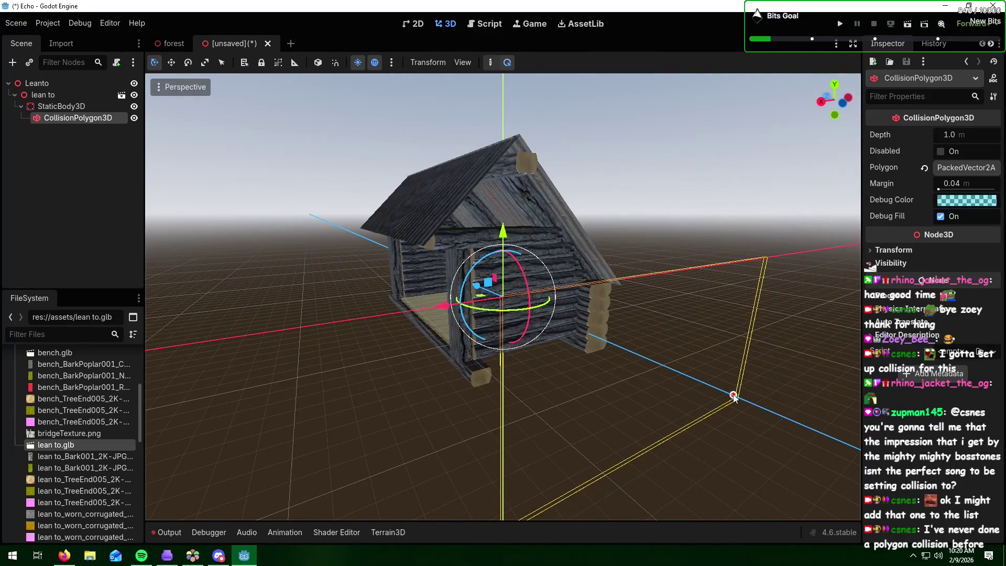
pyautogui.moveTo(734, 395); pyautogui.dragTo(540, 337)
pyautogui.moveTo(540, 336); pyautogui.dragTo(579, 326, button='middle')
pyautogui.scroll(6, 585, 323)
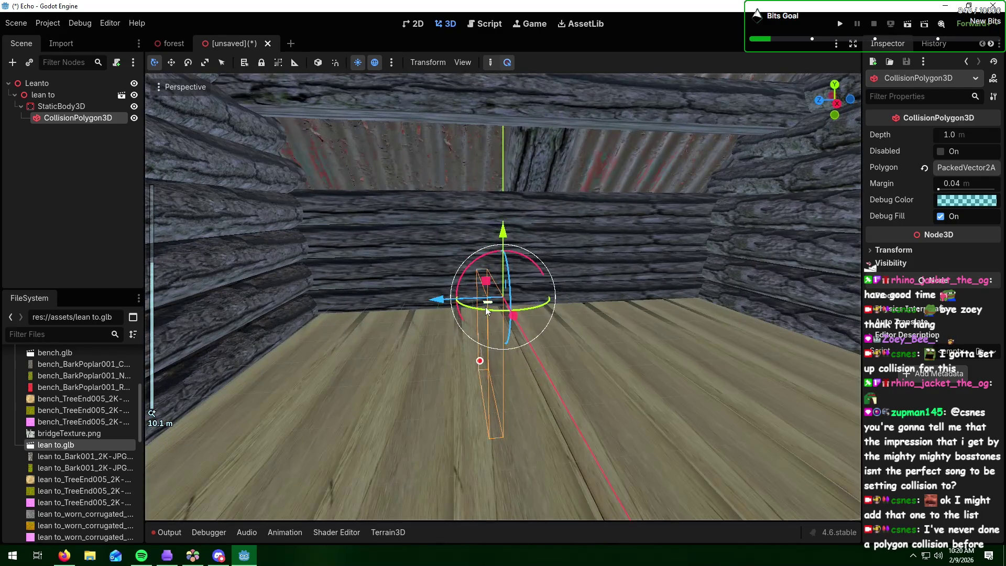
pyautogui.click(486, 331)
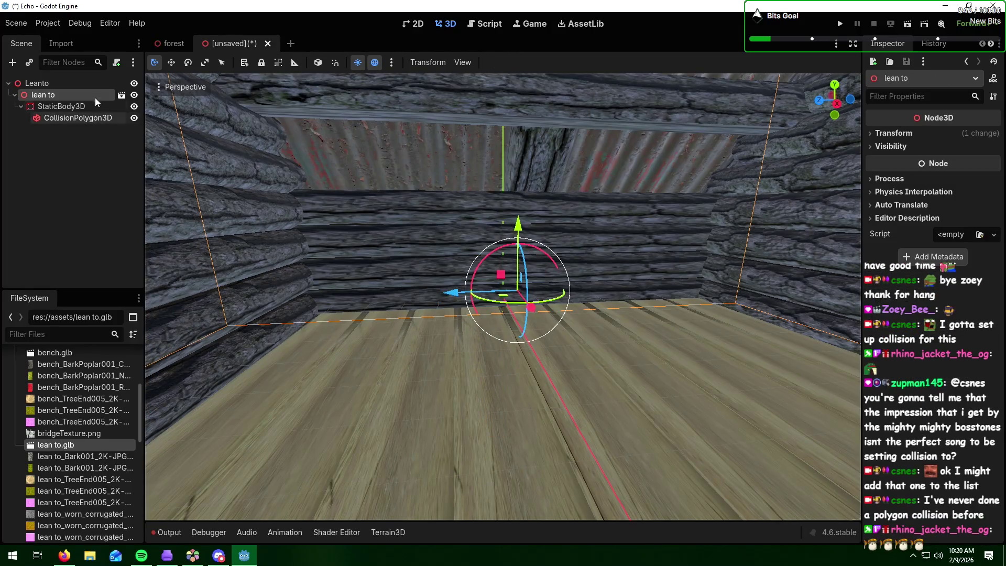
pyautogui.click(98, 118)
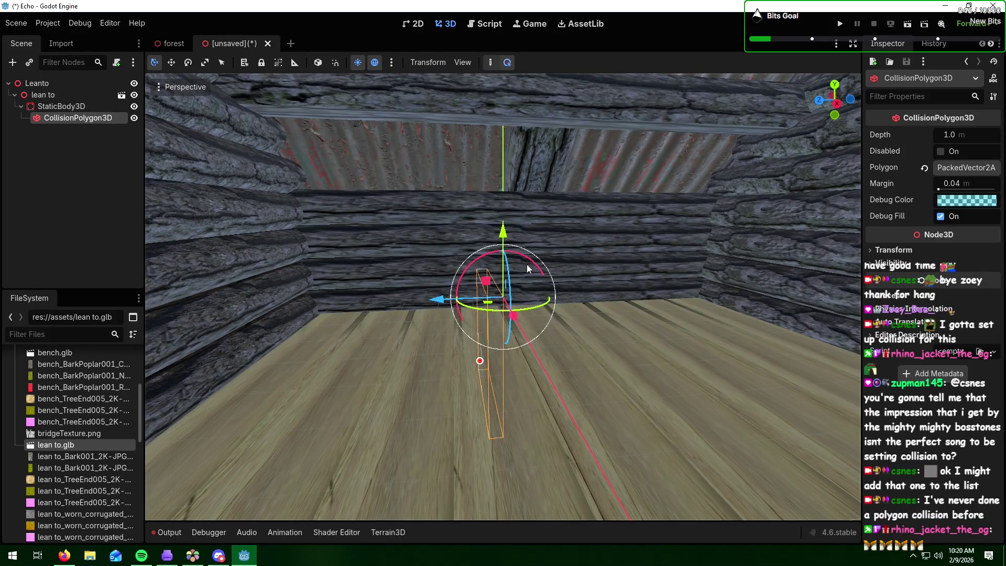
# Step: Raise the polygon, shift it along X, rotate it about 14 degrees, and stretch a corner outward
pyautogui.moveTo(505, 229); pyautogui.dragTo(507, 180)
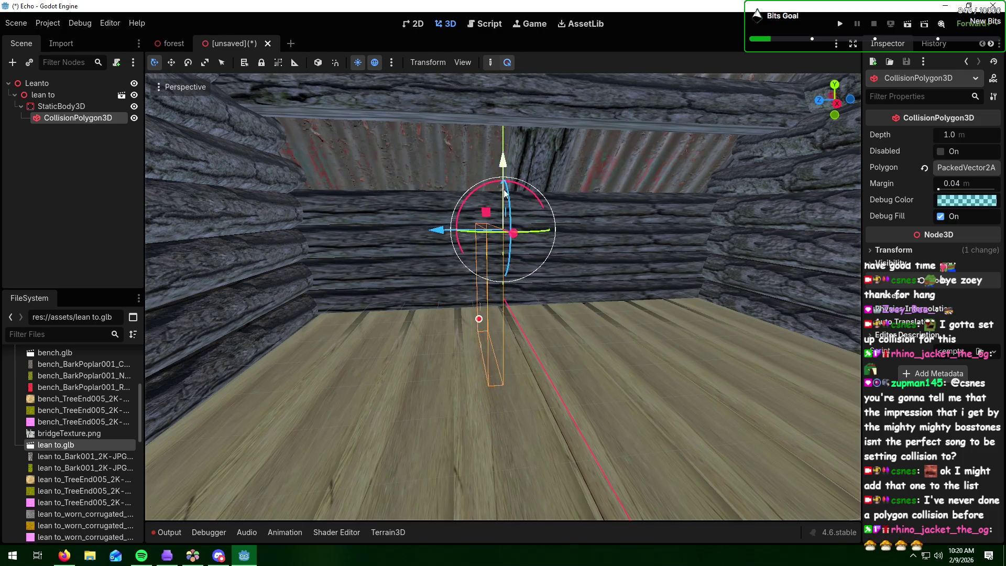
pyautogui.moveTo(514, 262)
pyautogui.mouseDown()
pyautogui.moveTo(632, 262)
pyautogui.moveTo(832, 313)
pyautogui.mouseUp()
pyautogui.scroll(-5, 609, 302)
pyautogui.moveTo(546, 350)
pyautogui.mouseDown(button='middle')
pyautogui.moveTo(637, 336)
pyautogui.moveTo(535, 341)
pyautogui.mouseUp(button='middle')
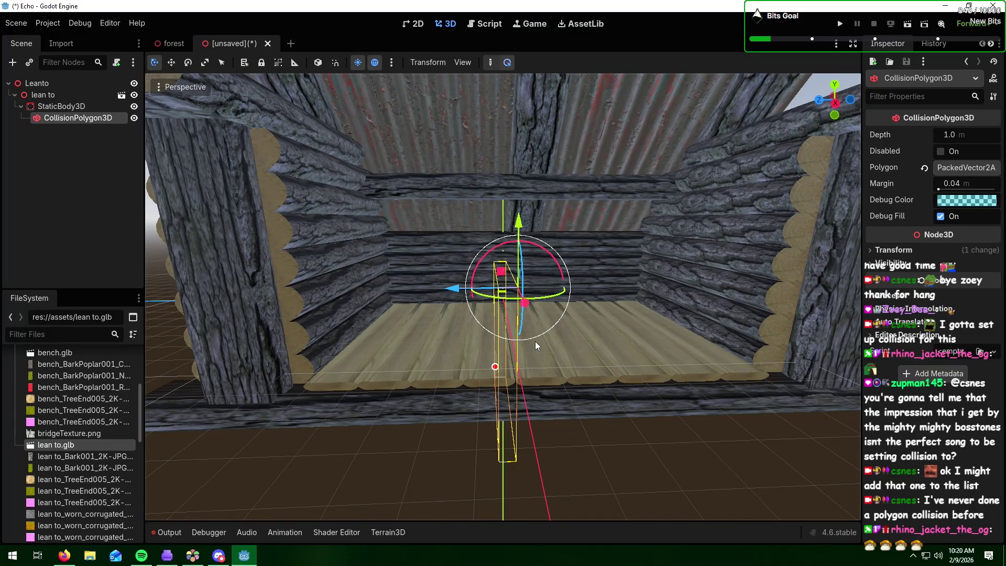
pyautogui.moveTo(539, 264)
pyautogui.mouseDown()
pyautogui.moveTo(558, 263)
pyautogui.moveTo(557, 306)
pyautogui.moveTo(540, 325)
pyautogui.moveTo(549, 348)
pyautogui.mouseUp()
pyautogui.moveTo(493, 353)
pyautogui.mouseDown(button='middle')
pyautogui.moveTo(595, 360)
pyautogui.moveTo(555, 357)
pyautogui.moveTo(499, 326)
pyautogui.mouseUp(button='middle')
pyautogui.moveTo(440, 283)
pyautogui.mouseDown()
pyautogui.moveTo(403, 277)
pyautogui.moveTo(417, 257)
pyautogui.moveTo(373, 265)
pyautogui.mouseUp()
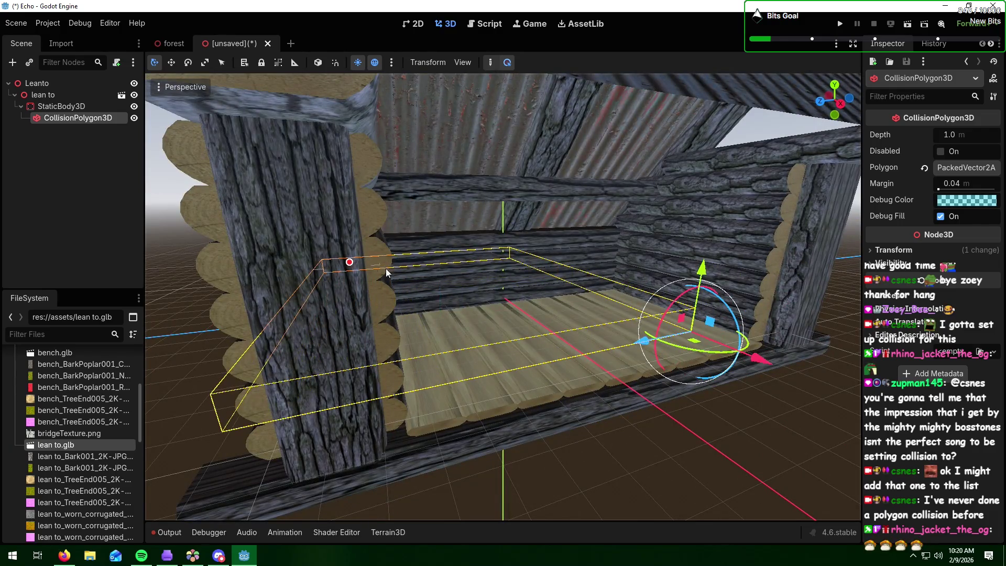
# Step: Move the collision polygon along Z and lower it onto the plank floor
pyautogui.moveTo(624, 378); pyautogui.dragTo(584, 366, button='middle')
pyautogui.scroll(-3, 584, 366)
pyautogui.moveTo(472, 311)
pyautogui.mouseDown()
pyautogui.moveTo(577, 321)
pyautogui.moveTo(633, 313)
pyautogui.mouseUp()
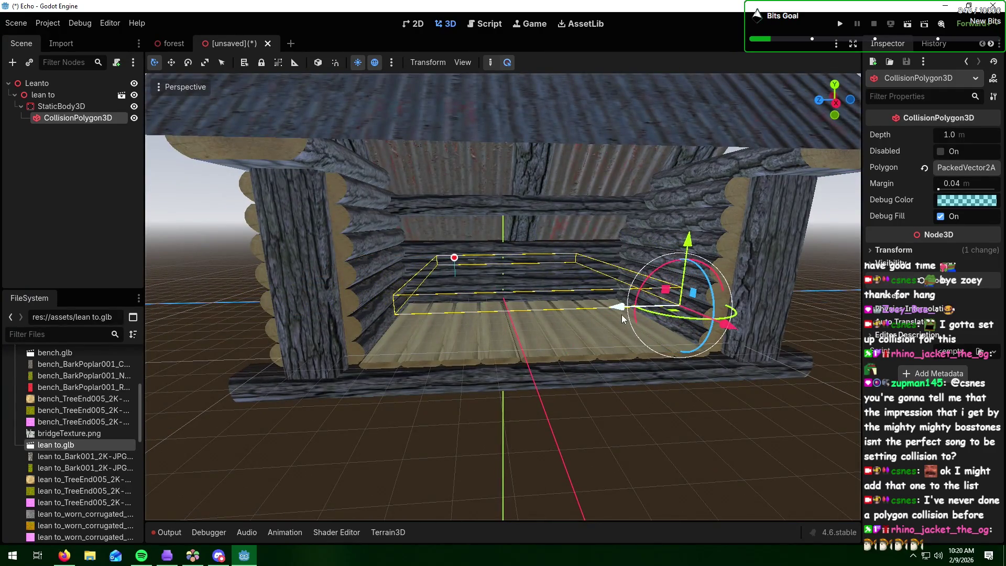
pyautogui.moveTo(700, 251); pyautogui.dragTo(694, 357)
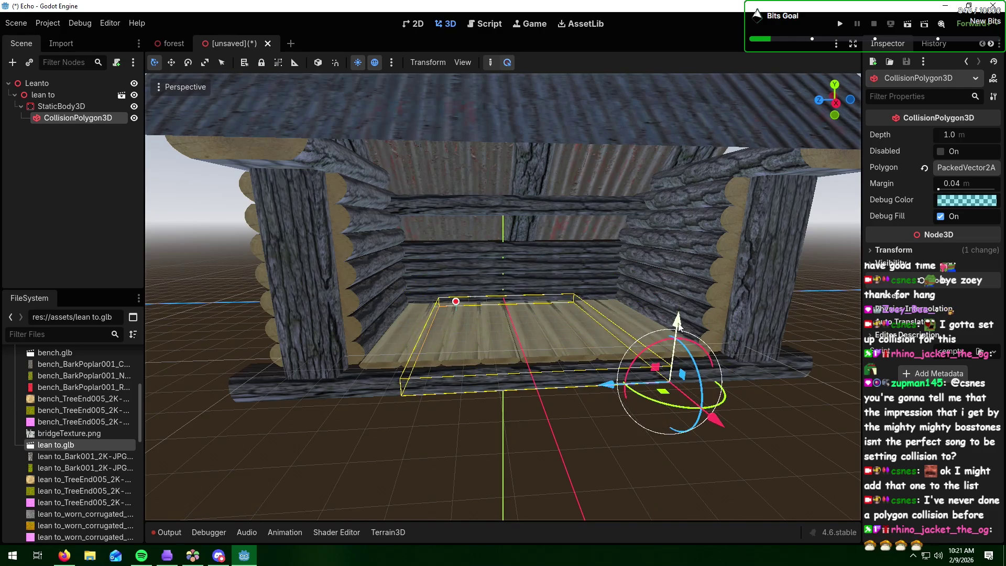
pyautogui.scroll(4, 631, 398)
pyautogui.scroll(-2, 631, 395)
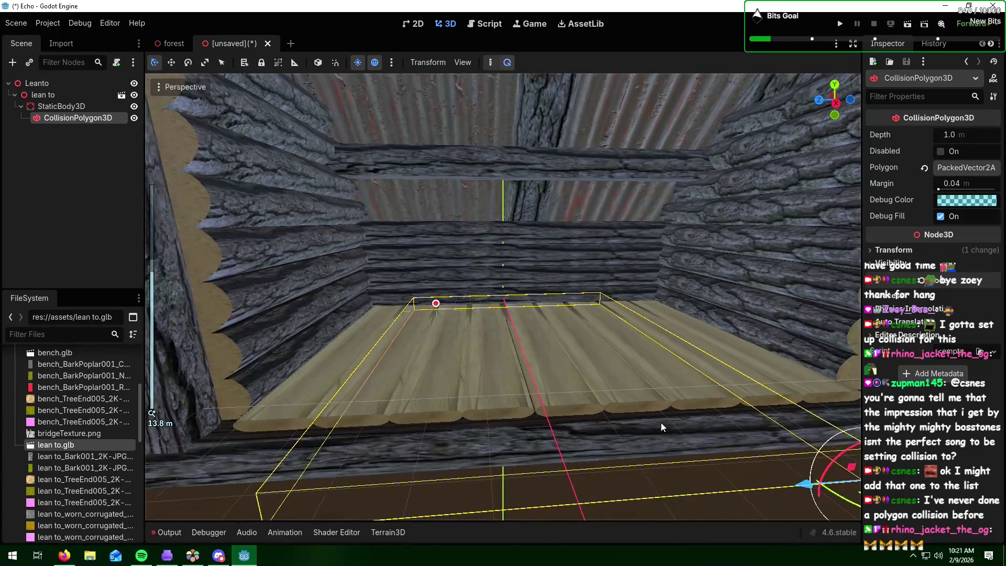
# Step: Set the CollisionPolygon3D's Debug Color to green
pyautogui.scroll(-2, 665, 410)
pyautogui.click(963, 201)
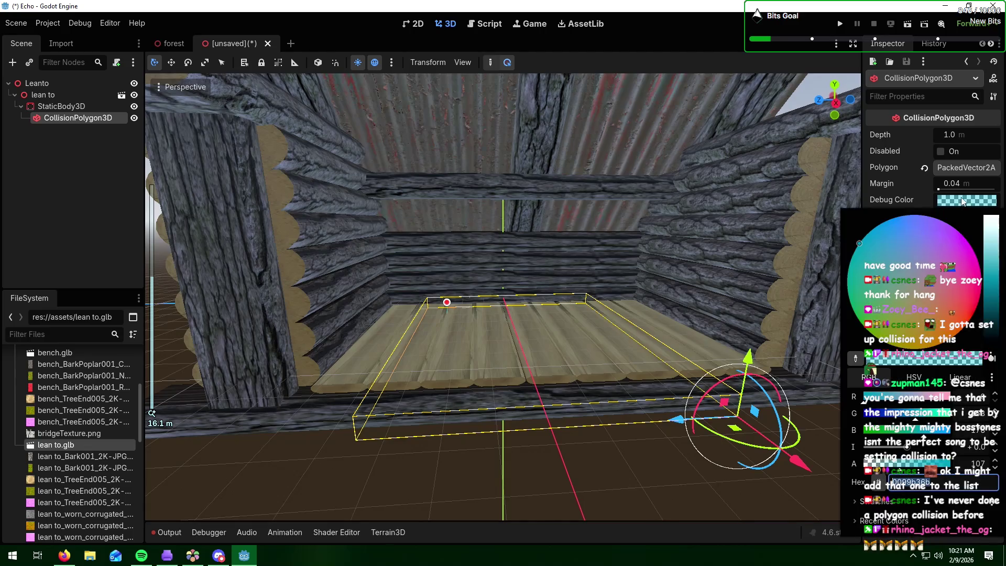
pyautogui.moveTo(893, 433); pyautogui.dragTo(859, 434)
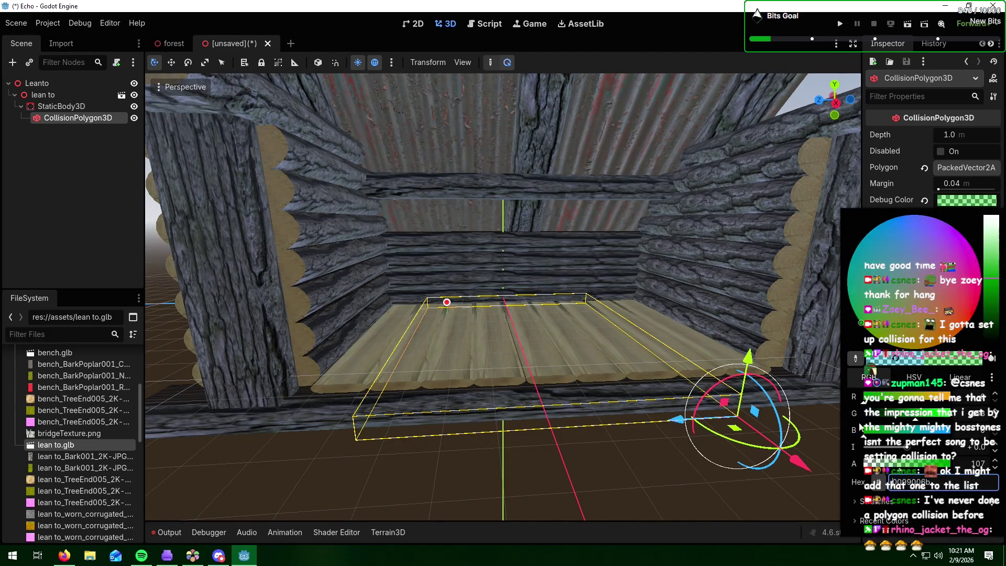
pyautogui.moveTo(993, 289); pyautogui.dragTo(994, 294)
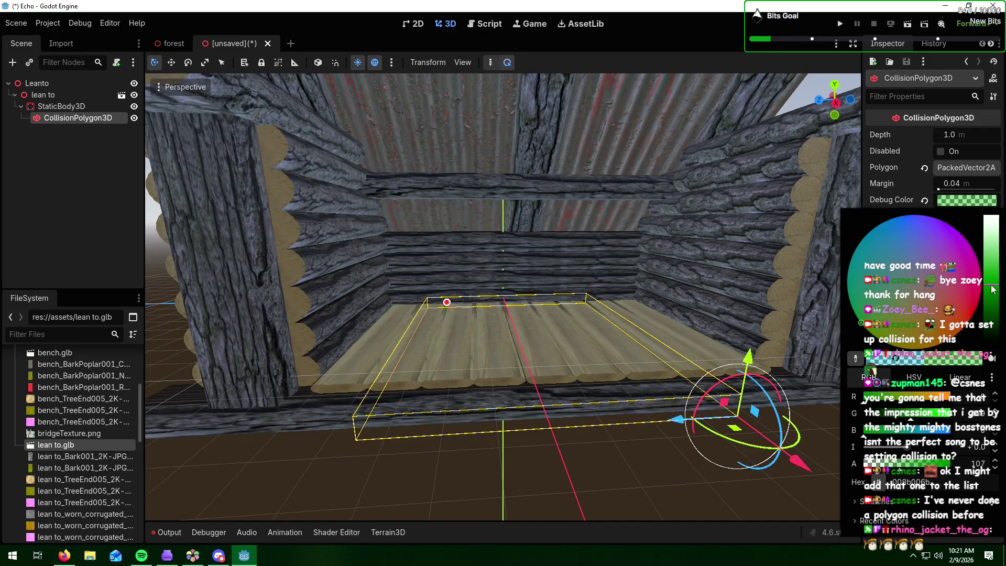
pyautogui.click(900, 172)
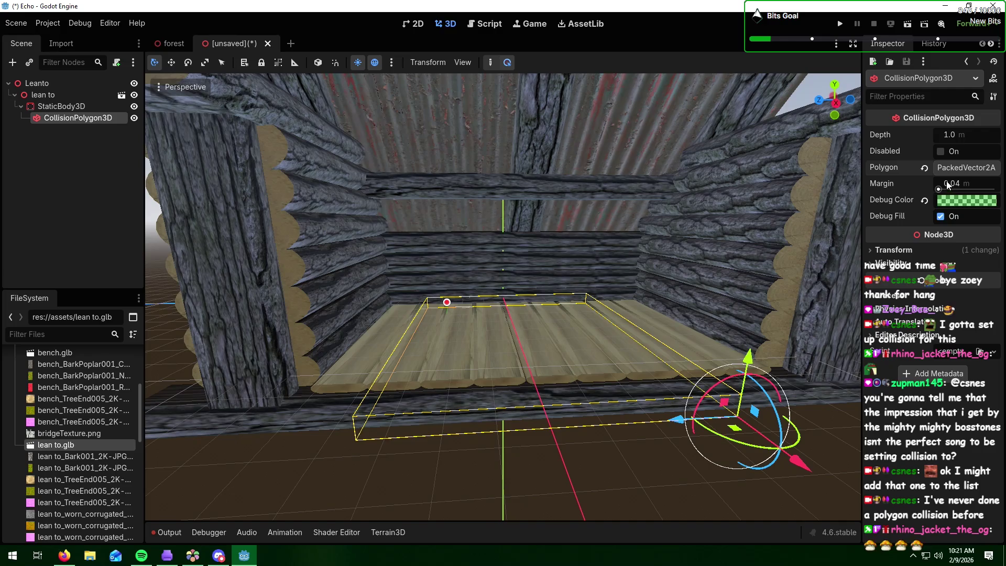
# Step: Lower the collision margin from 0.04 to 0.001
pyautogui.moveTo(939, 190); pyautogui.dragTo(933, 189)
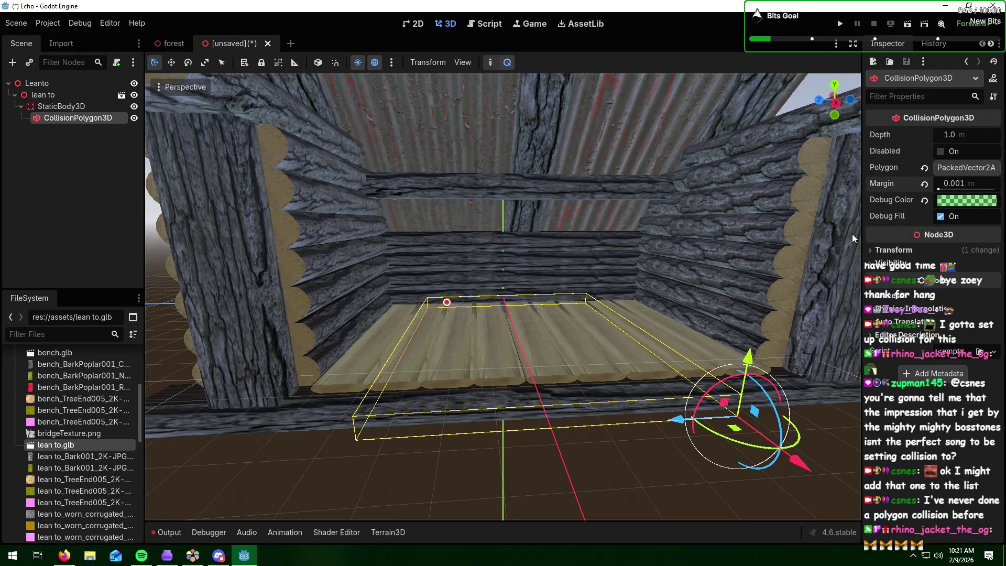
pyautogui.moveTo(673, 362); pyautogui.dragTo(649, 348, button='middle')
pyautogui.scroll(-3, 652, 365)
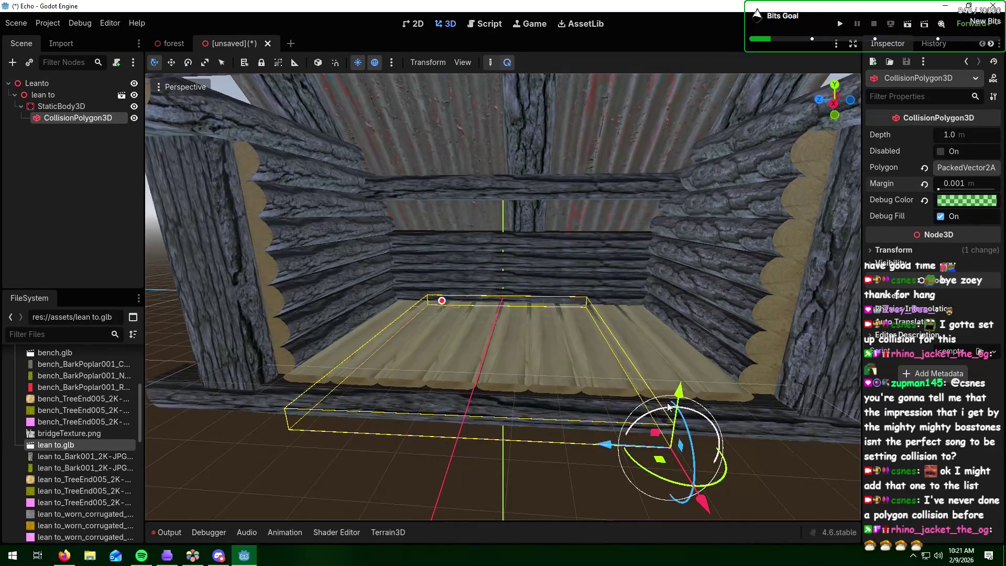
pyautogui.scroll(-3, 664, 413)
pyautogui.moveTo(662, 415); pyautogui.dragTo(636, 399, button='middle')
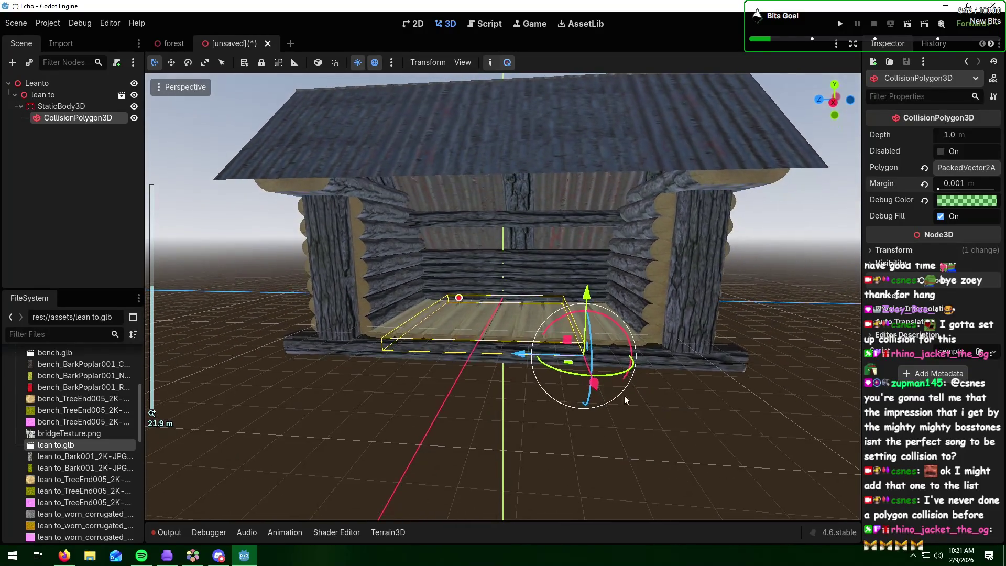
# Step: Move the collision polygon back along Z and widen its outline by dragging a vertex
pyautogui.moveTo(524, 355)
pyautogui.mouseDown()
pyautogui.moveTo(686, 365)
pyautogui.moveTo(654, 364)
pyautogui.mouseUp()
pyautogui.scroll(2, 676, 372)
pyautogui.moveTo(694, 379)
pyautogui.mouseDown(button='middle')
pyautogui.moveTo(603, 360)
pyautogui.moveTo(714, 374)
pyautogui.moveTo(678, 369)
pyautogui.moveTo(702, 360)
pyautogui.mouseUp(button='middle')
pyautogui.moveTo(705, 360); pyautogui.dragTo(707, 358)
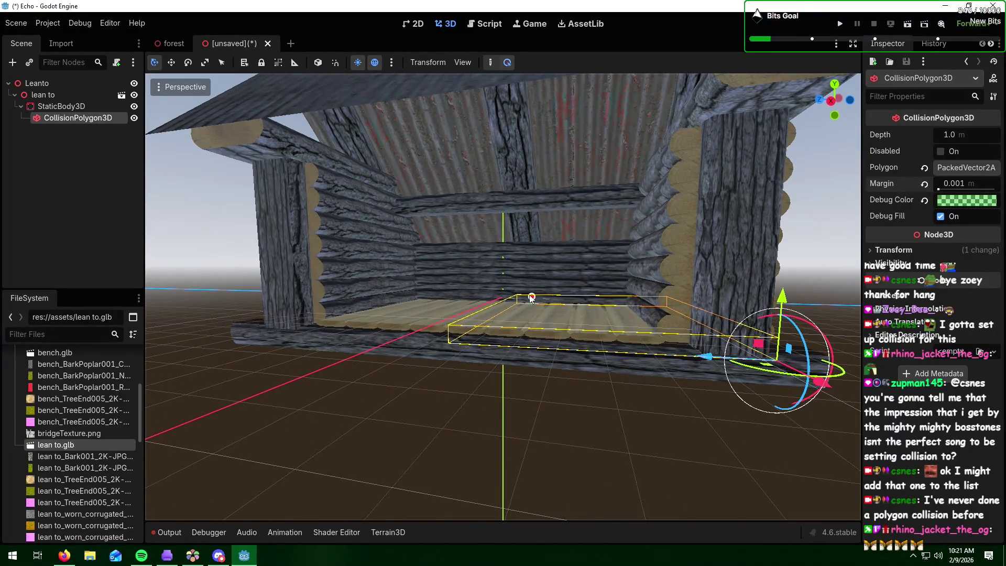
pyautogui.moveTo(531, 297); pyautogui.dragTo(390, 297)
pyautogui.moveTo(390, 298)
pyautogui.mouseDown(button='middle')
pyautogui.moveTo(350, 322)
pyautogui.moveTo(524, 332)
pyautogui.mouseUp(button='middle')
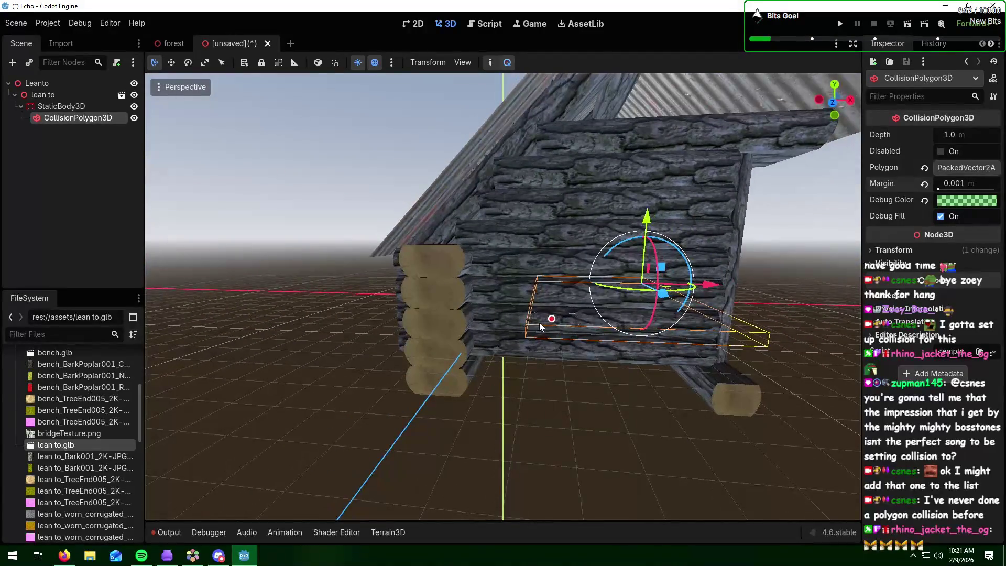
# Step: Reshape the polygon outline to fit against the cabin wall and check it from inside
pyautogui.moveTo(488, 344); pyautogui.dragTo(436, 353)
pyautogui.moveTo(435, 353)
pyautogui.mouseDown(button='middle')
pyautogui.moveTo(443, 367)
pyautogui.moveTo(480, 382)
pyautogui.moveTo(487, 374)
pyautogui.moveTo(437, 354)
pyautogui.mouseUp(button='middle')
pyautogui.click(436, 354)
pyautogui.click(436, 354)
pyautogui.moveTo(565, 388)
pyautogui.mouseDown(button='middle')
pyautogui.moveTo(416, 377)
pyautogui.moveTo(517, 361)
pyautogui.moveTo(543, 340)
pyautogui.moveTo(506, 350)
pyautogui.mouseUp(button='middle')
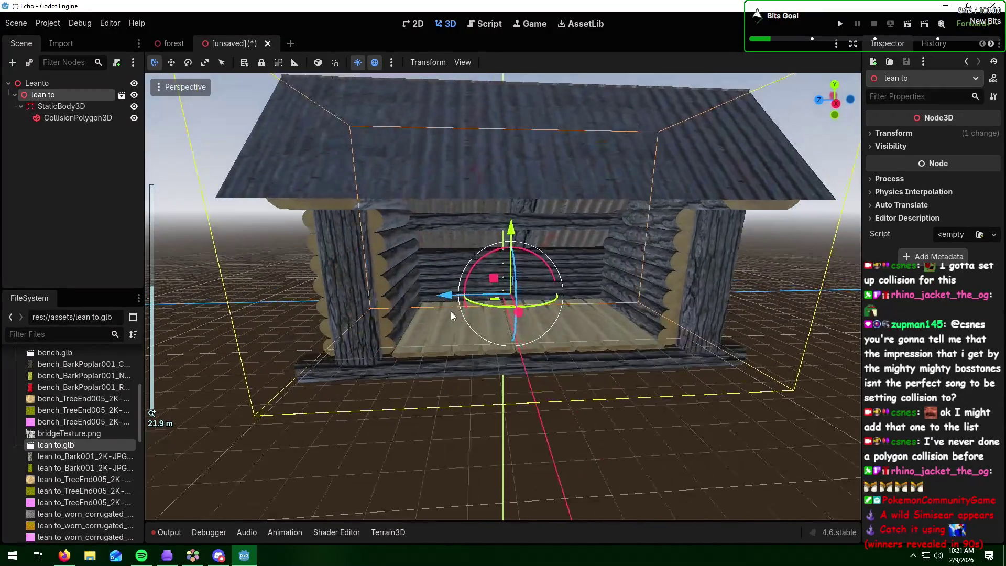
pyautogui.click(58, 118)
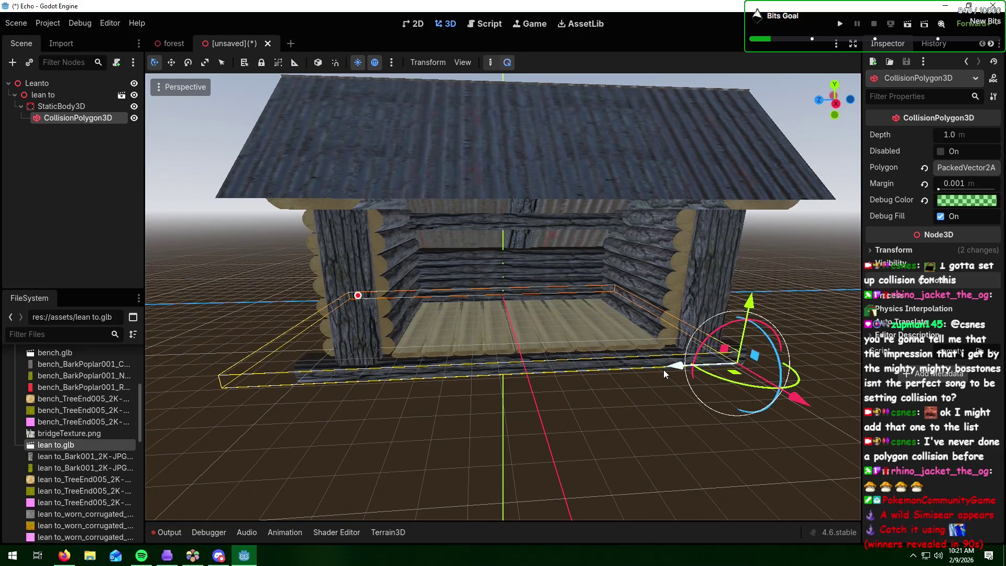
pyautogui.moveTo(762, 424)
pyautogui.mouseDown(button='middle')
pyautogui.moveTo(781, 422)
pyautogui.moveTo(710, 414)
pyautogui.mouseUp(button='middle')
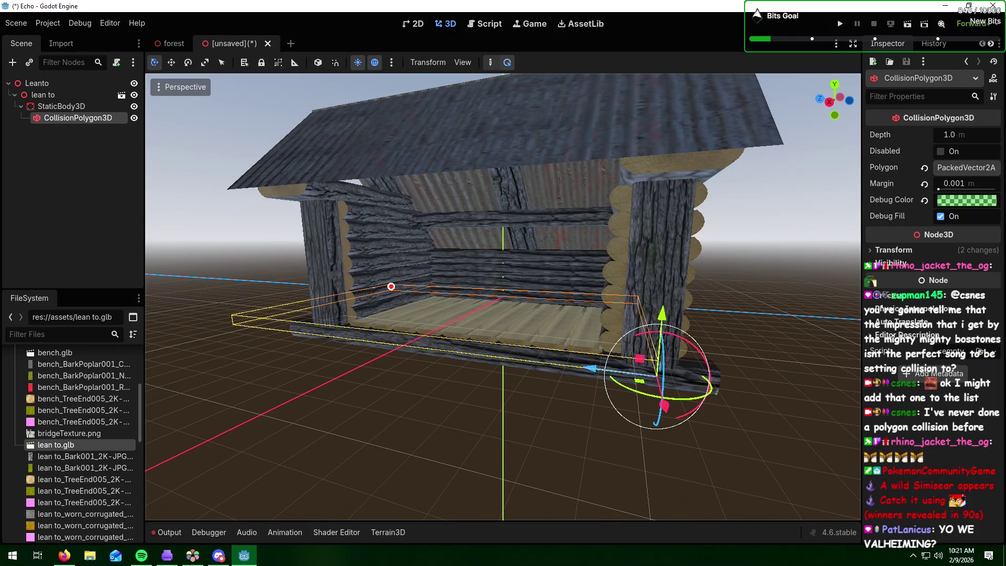
pyautogui.hotkey('alt', 'Tab')
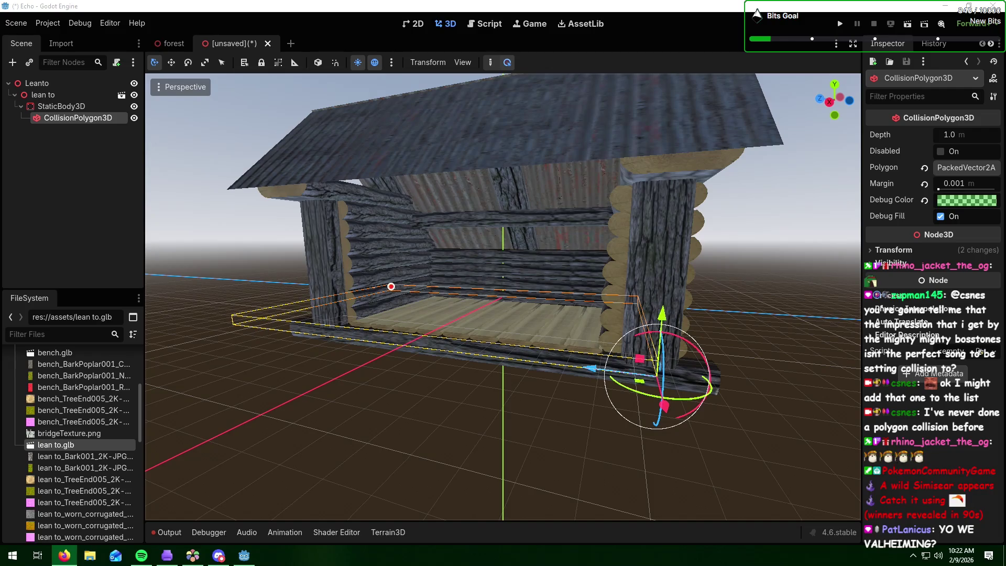
# Step: Reselect the CollisionPolygon3D and drag one of its corner vertices to a new spot on the floor
pyautogui.click(801, 445)
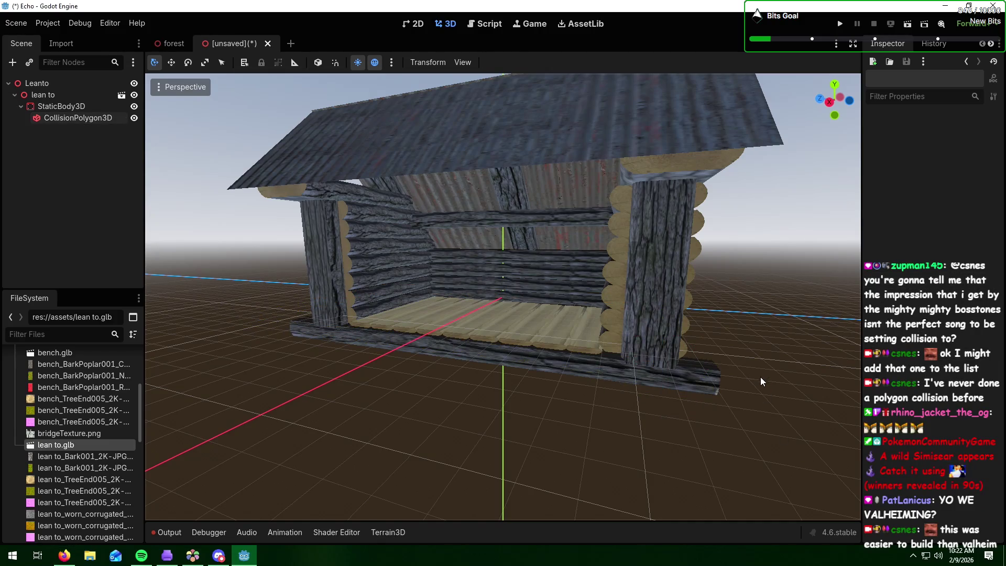
pyautogui.click(63, 119)
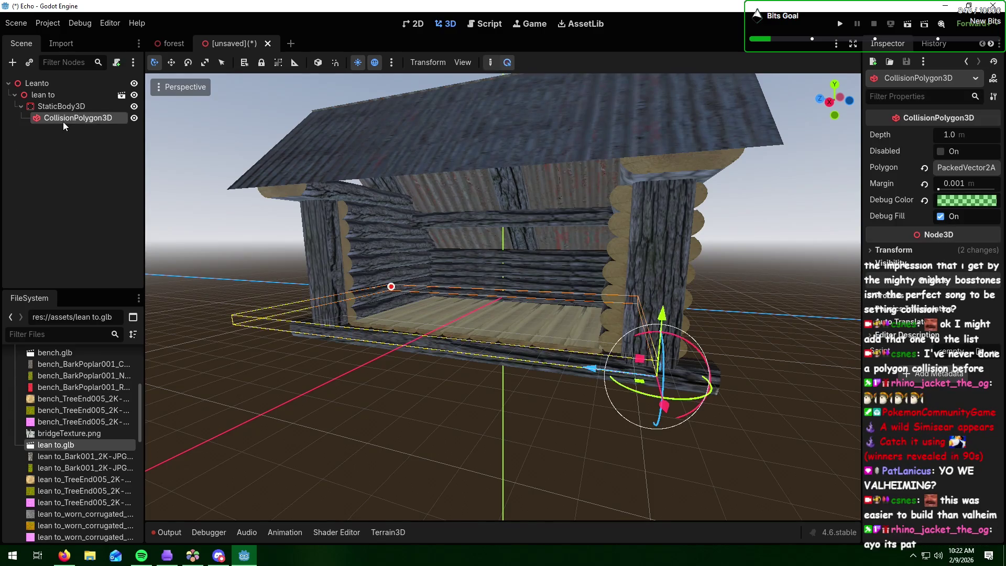
pyautogui.moveTo(661, 385)
pyautogui.mouseDown(button='middle')
pyautogui.moveTo(523, 381)
pyautogui.moveTo(526, 368)
pyautogui.moveTo(678, 388)
pyautogui.mouseUp(button='middle')
pyautogui.scroll(5, 681, 385)
pyautogui.scroll(2, 408, 343)
pyautogui.moveTo(408, 344); pyautogui.dragTo(428, 341, button='middle')
pyautogui.moveTo(256, 326); pyautogui.dragTo(303, 313)
pyautogui.moveTo(421, 413)
pyautogui.mouseDown(button='middle')
pyautogui.moveTo(396, 386)
pyautogui.moveTo(514, 403)
pyautogui.moveTo(389, 404)
pyautogui.moveTo(400, 407)
pyautogui.mouseUp(button='middle')
pyautogui.moveTo(492, 385); pyautogui.dragTo(460, 389, button='middle')
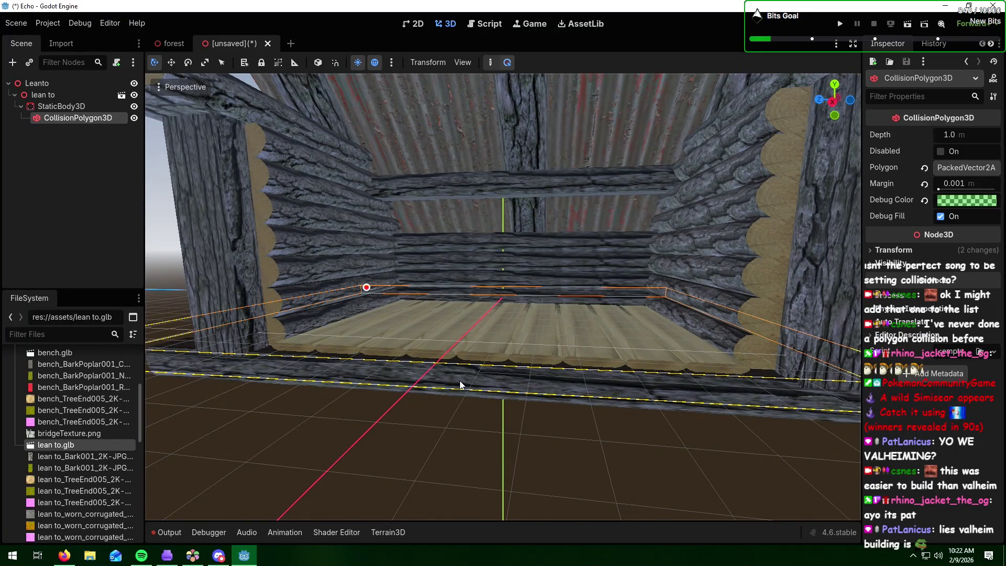
pyautogui.scroll(-5, 460, 381)
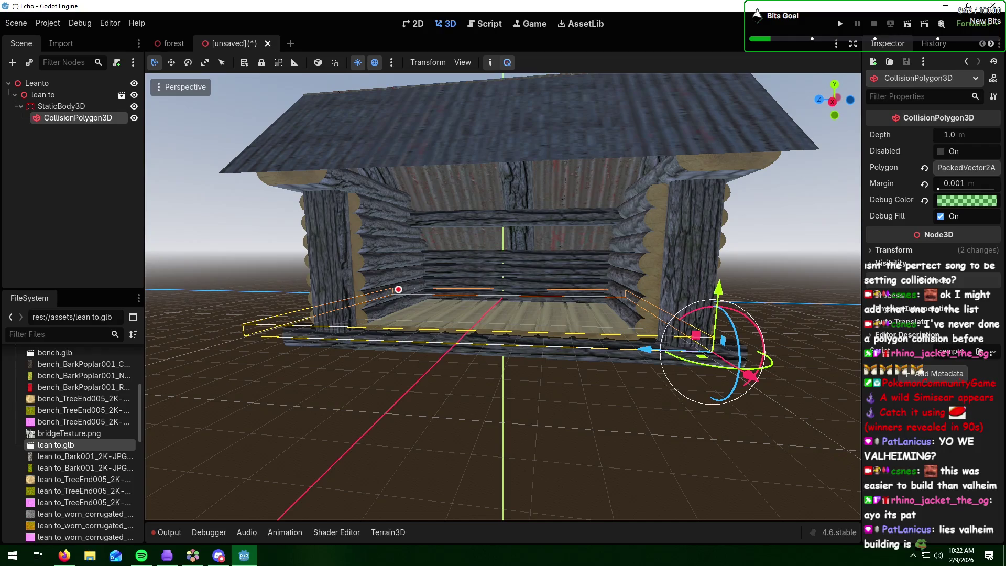
pyautogui.hotkey('alt', 'Tab')
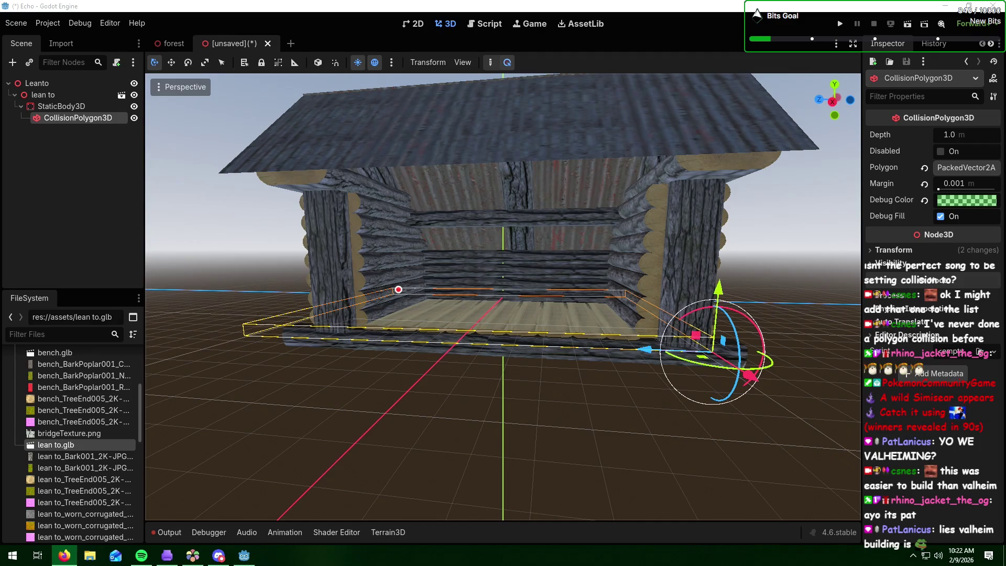
# Step: Delete the CollisionPolygon3D node from the StaticBody3D
pyautogui.click(74, 120)
pyautogui.press('Delete')
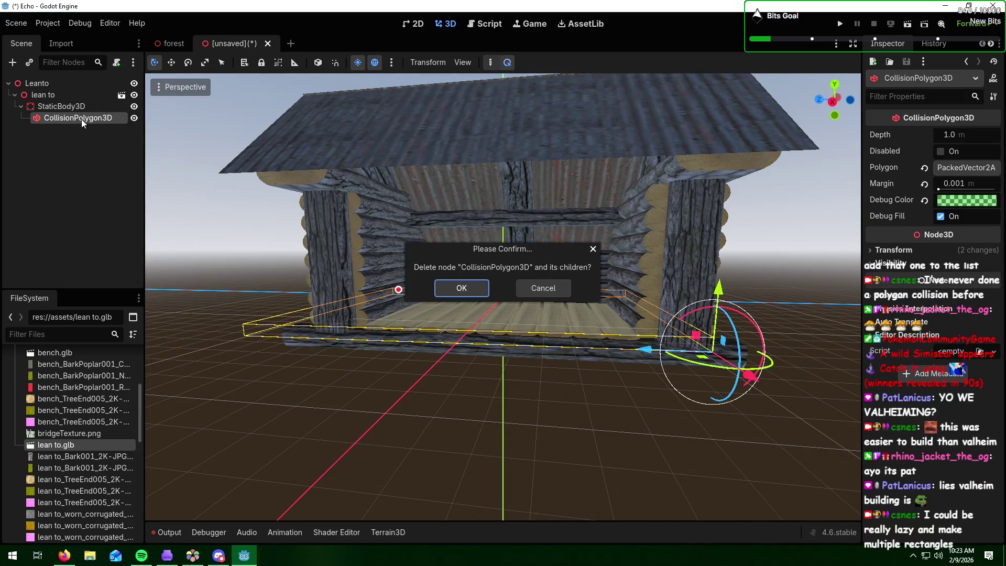
pyautogui.click(460, 289)
# Step: Add a CollisionShape3D child to StaticBody3D, found by searching 'coll'
pyautogui.click(63, 105)
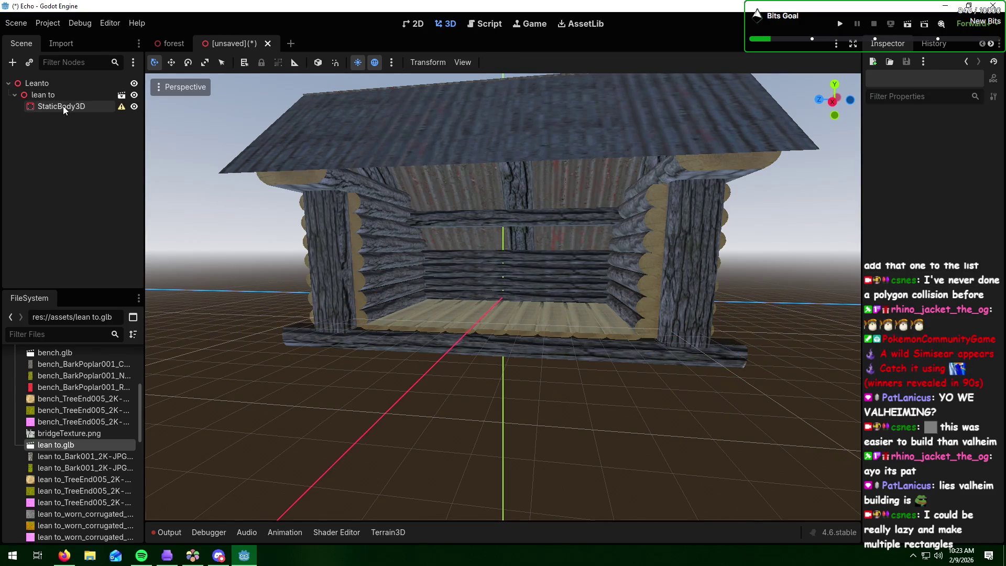
pyautogui.click(12, 62)
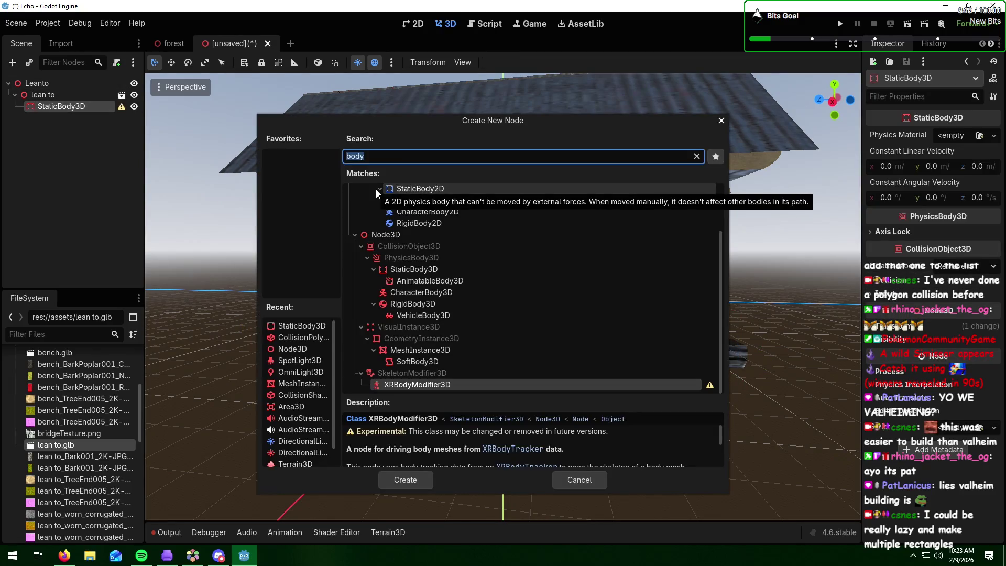
pyautogui.write('coll')
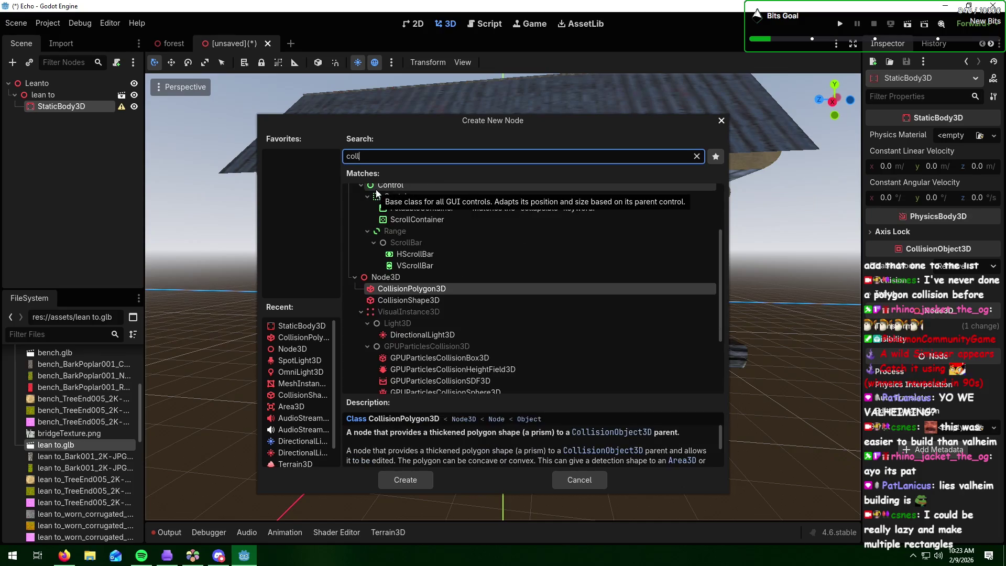
pyautogui.click(434, 301)
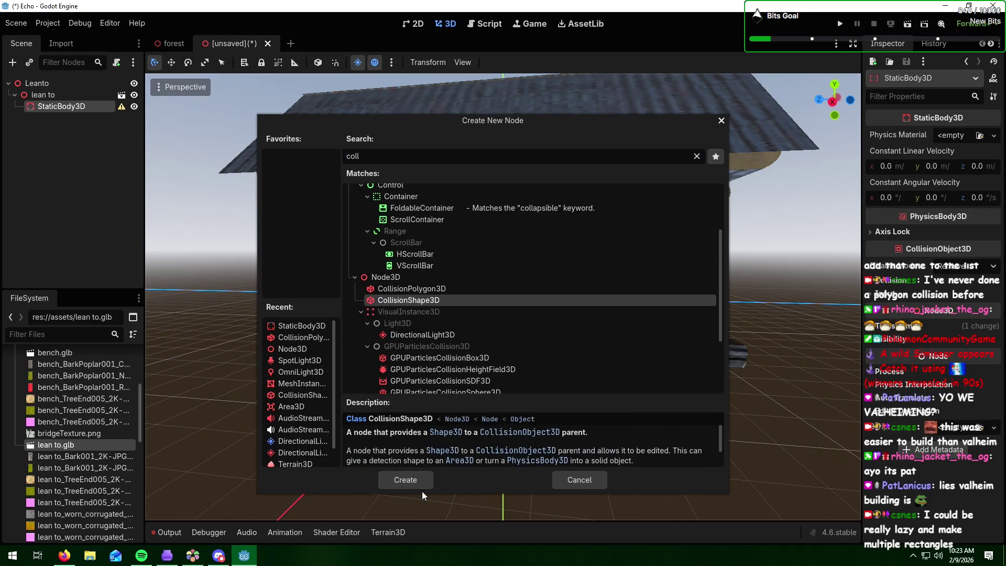
pyautogui.click(423, 478)
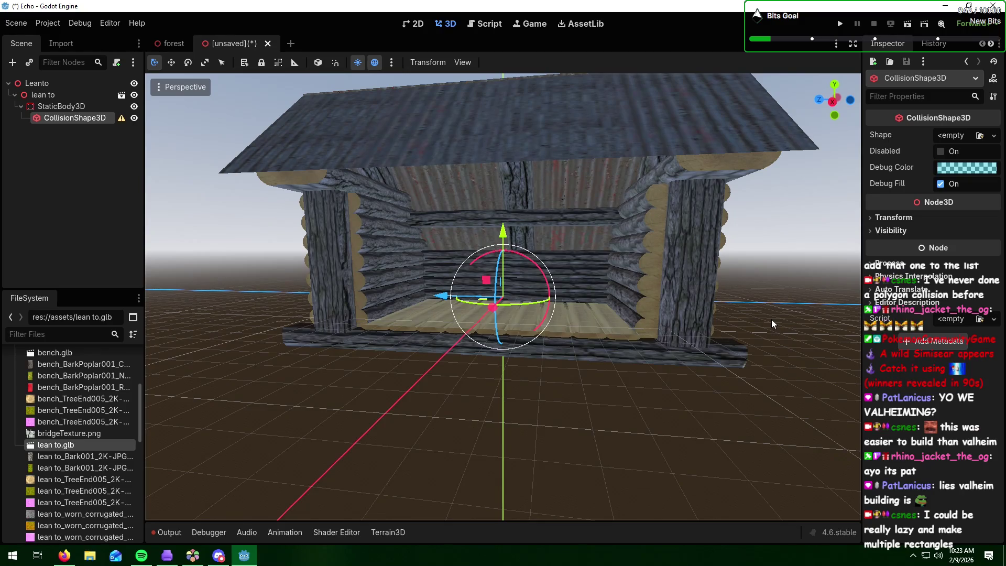
pyautogui.moveTo(771, 319); pyautogui.dragTo(656, 338, button='middle')
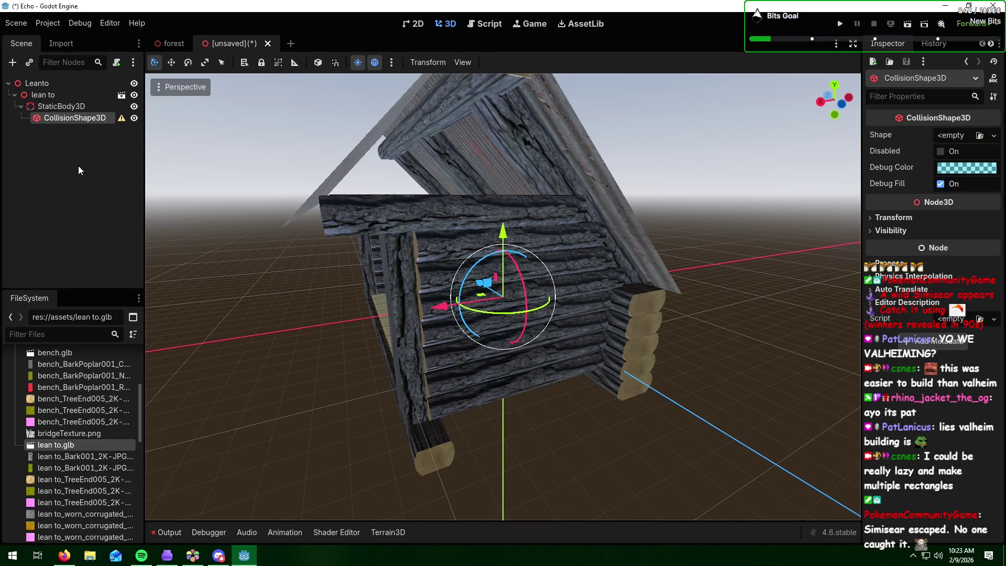
# Step: Select the new CollisionShape3D and delete it
pyautogui.hotkey('alt', 'Tab')
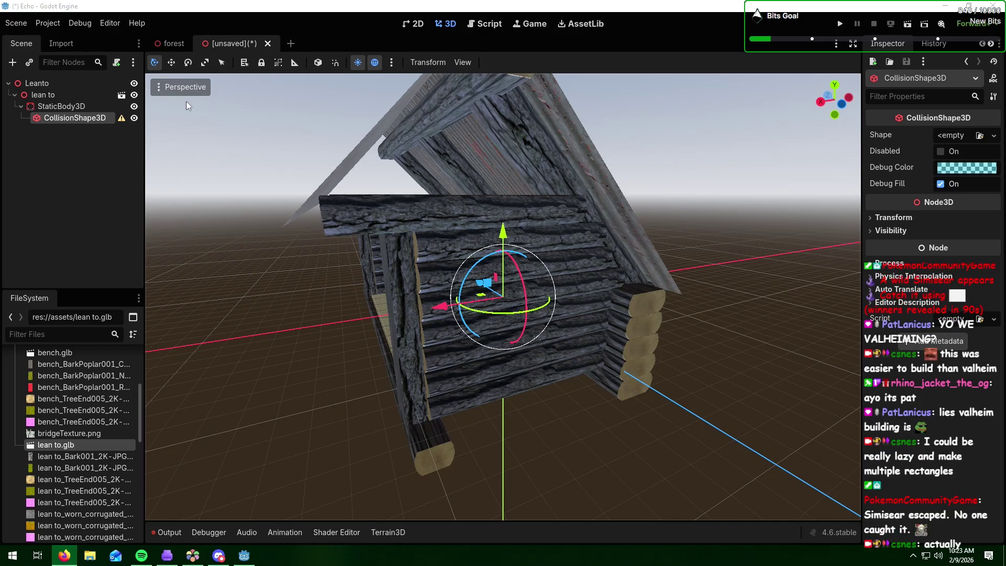
pyautogui.click(95, 115)
pyautogui.press('Delete')
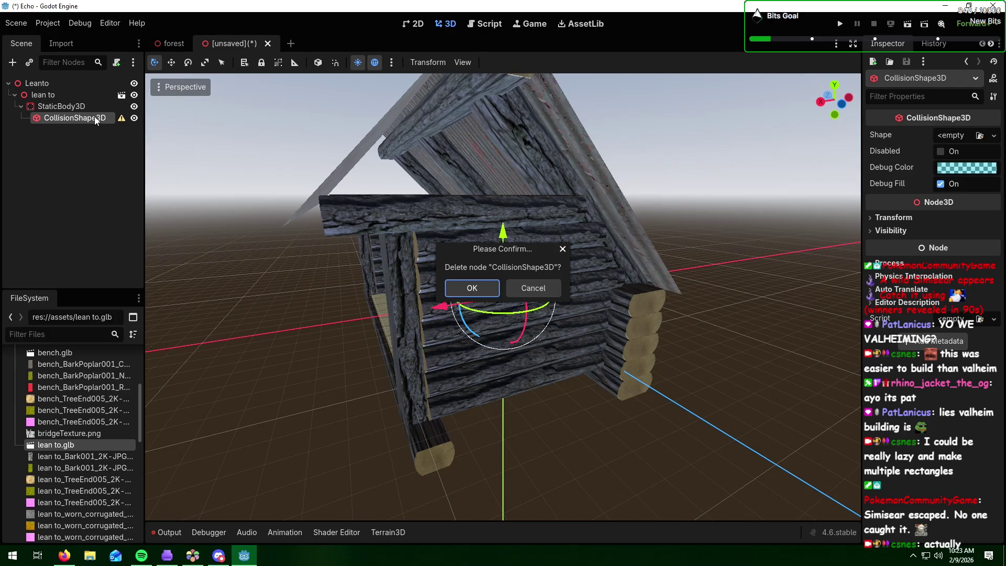
# Step: Replace the CollisionShape3D with a CollisionPolygon3D child from Recent and shift its outline along X
pyautogui.click(474, 289)
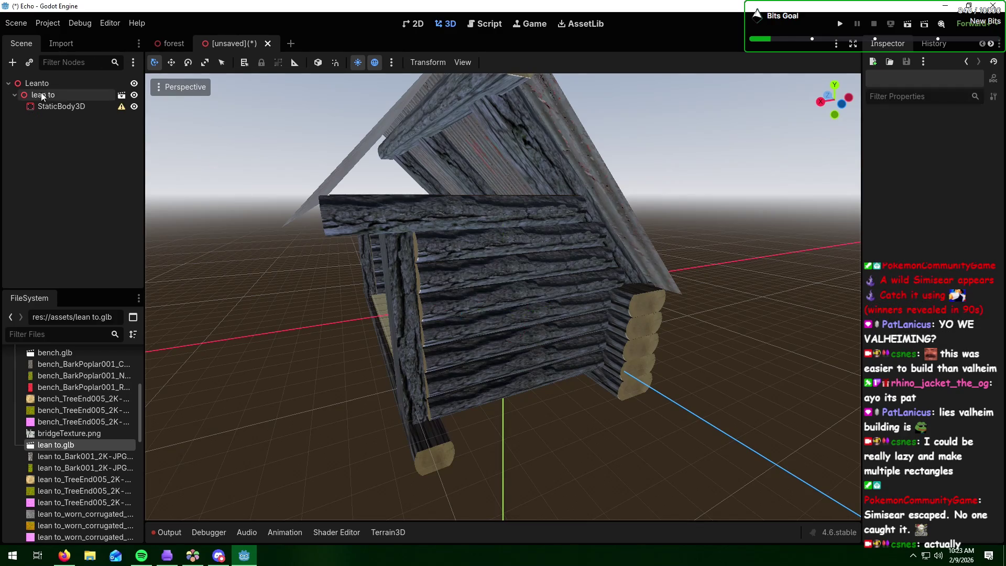
pyautogui.click(58, 106)
pyautogui.click(15, 63)
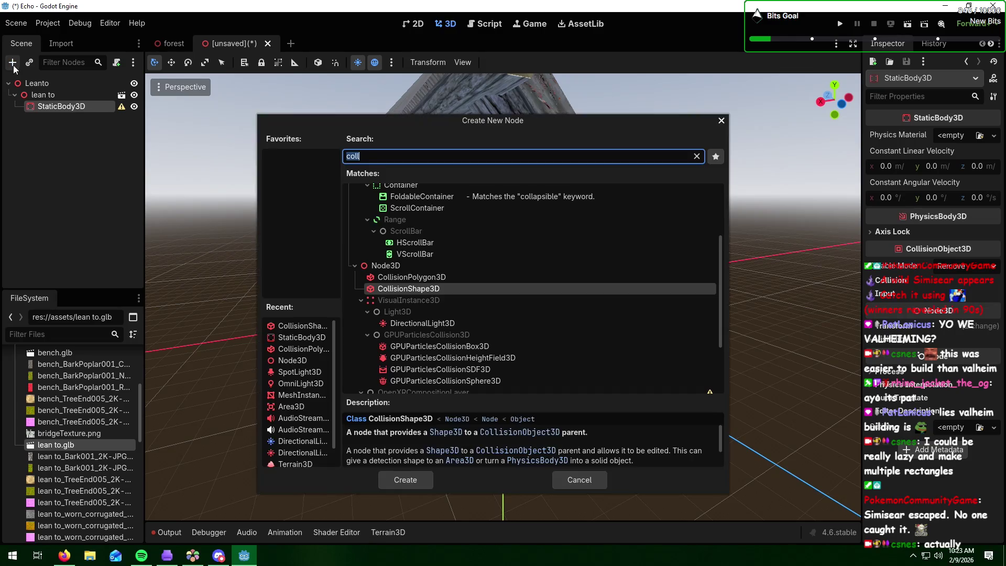
pyautogui.click(315, 351)
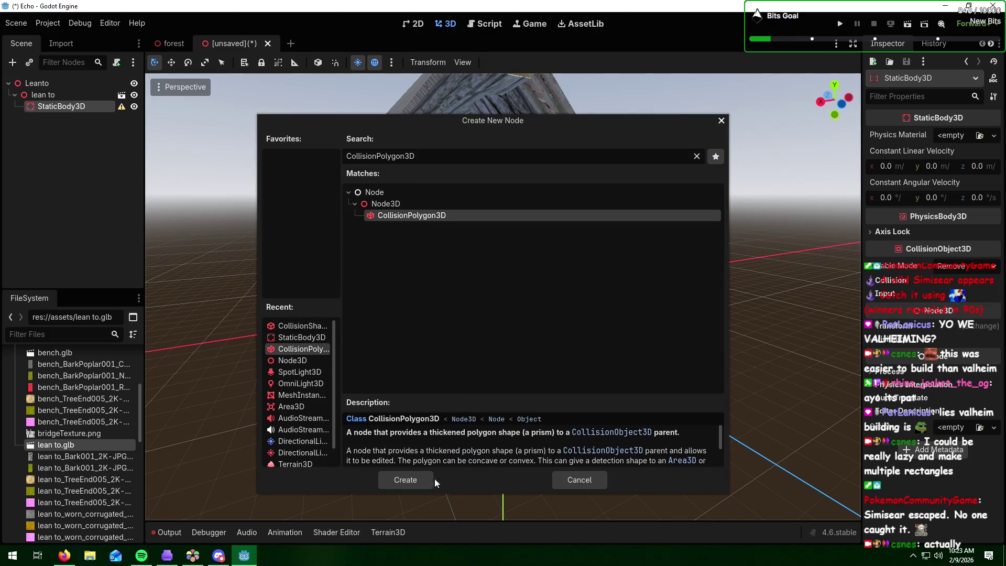
pyautogui.click(415, 485)
pyautogui.moveTo(425, 304)
pyautogui.mouseDown()
pyautogui.moveTo(395, 319)
pyautogui.moveTo(449, 315)
pyautogui.moveTo(401, 313)
pyautogui.moveTo(427, 317)
pyautogui.moveTo(414, 322)
pyautogui.mouseUp()
pyautogui.moveTo(414, 322); pyautogui.dragTo(498, 315, button='middle')
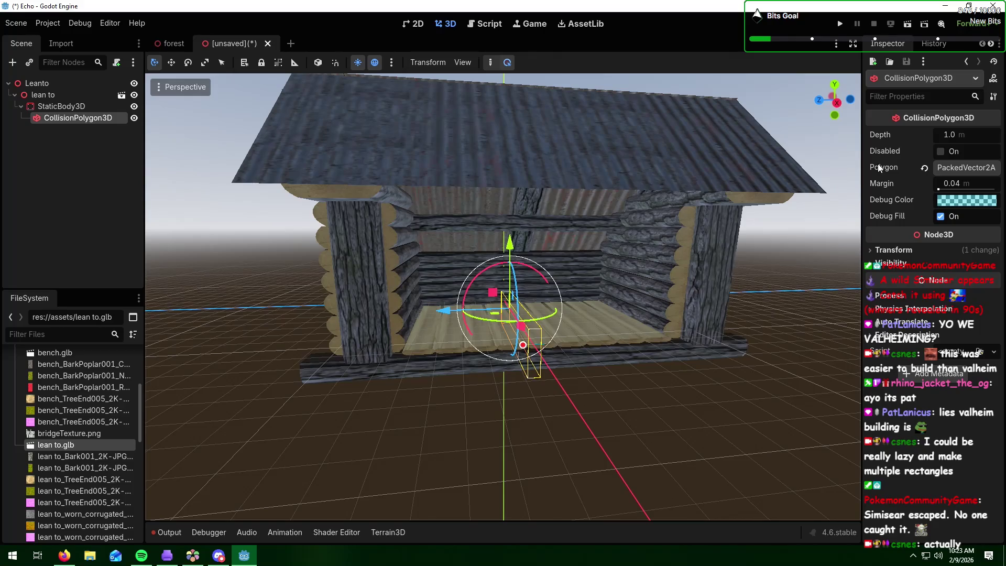
# Step: Expand the CollisionPolygon3D's Polygon array and set its Size to 1
pyautogui.click(948, 170)
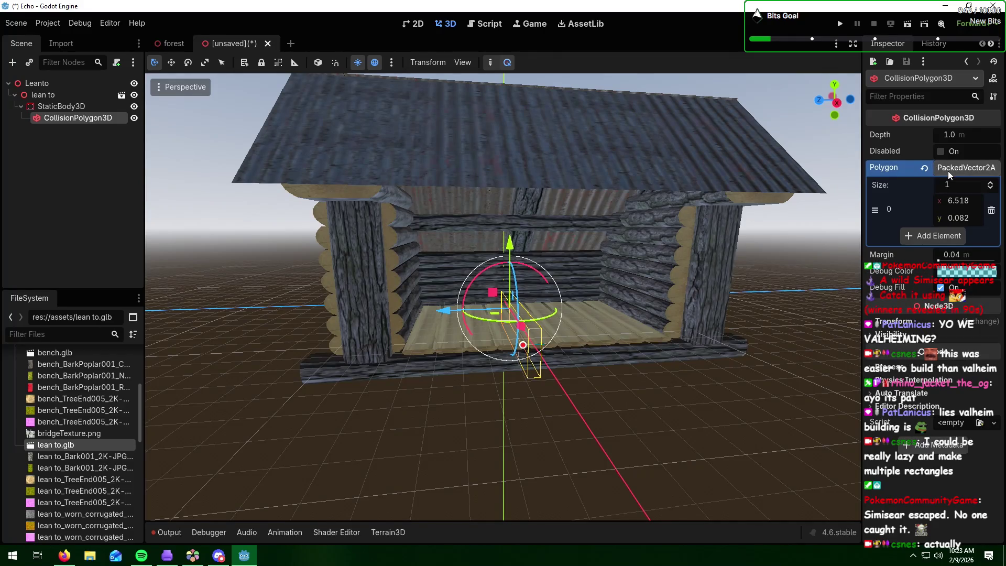
pyautogui.click(990, 182)
pyautogui.click(990, 183)
pyautogui.click(990, 182)
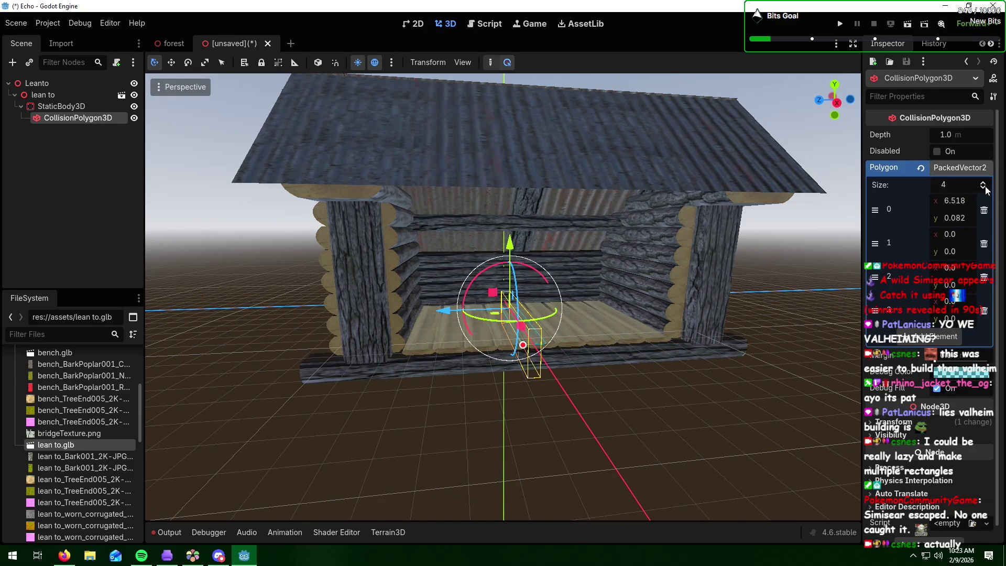
pyautogui.click(986, 189)
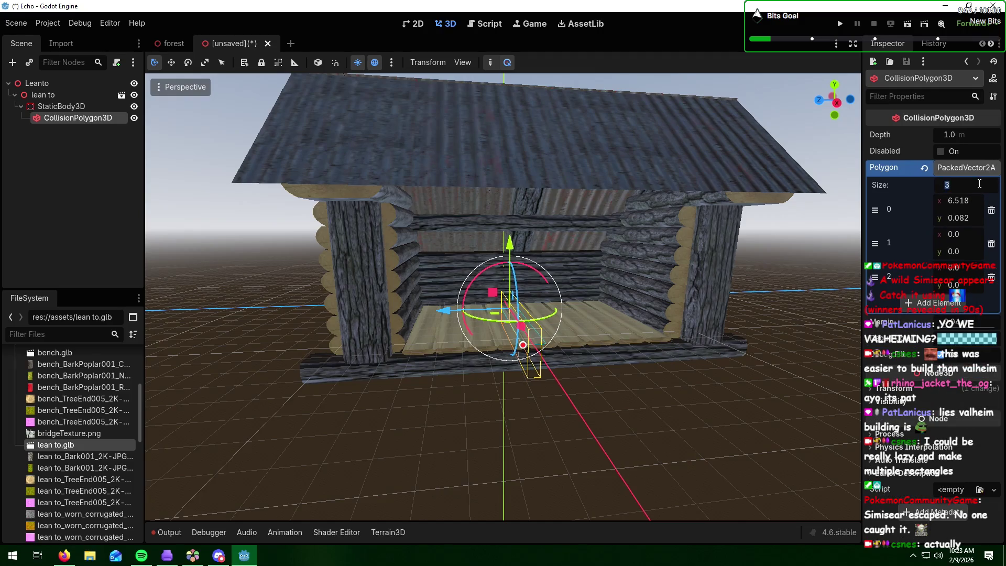
pyautogui.write('1')
pyautogui.press('Return')
# Step: Reselect the CollisionPolygon3D and adjust its points, leaving (6.518, 0.082) and (0, 0)
pyautogui.click(819, 283)
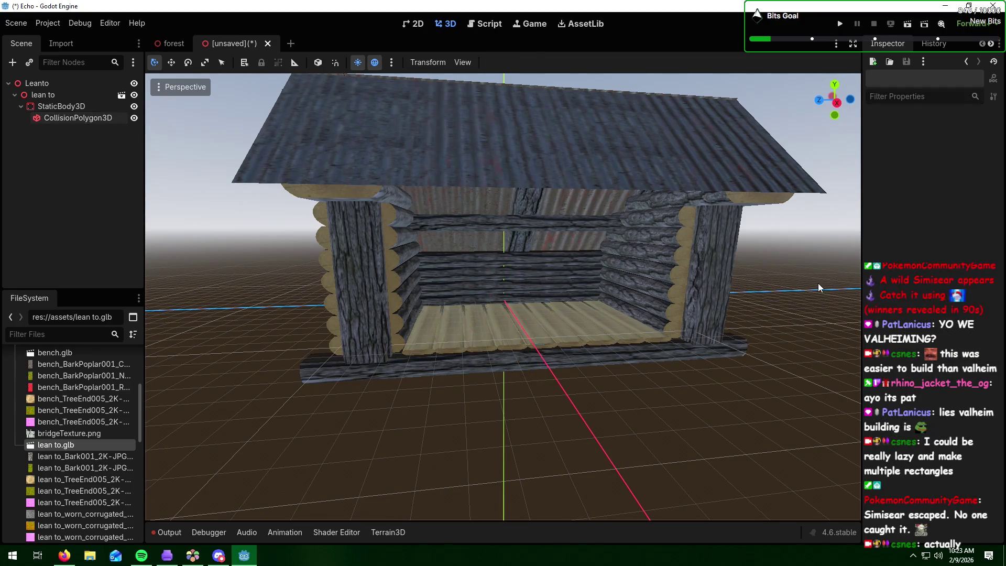
pyautogui.click(89, 120)
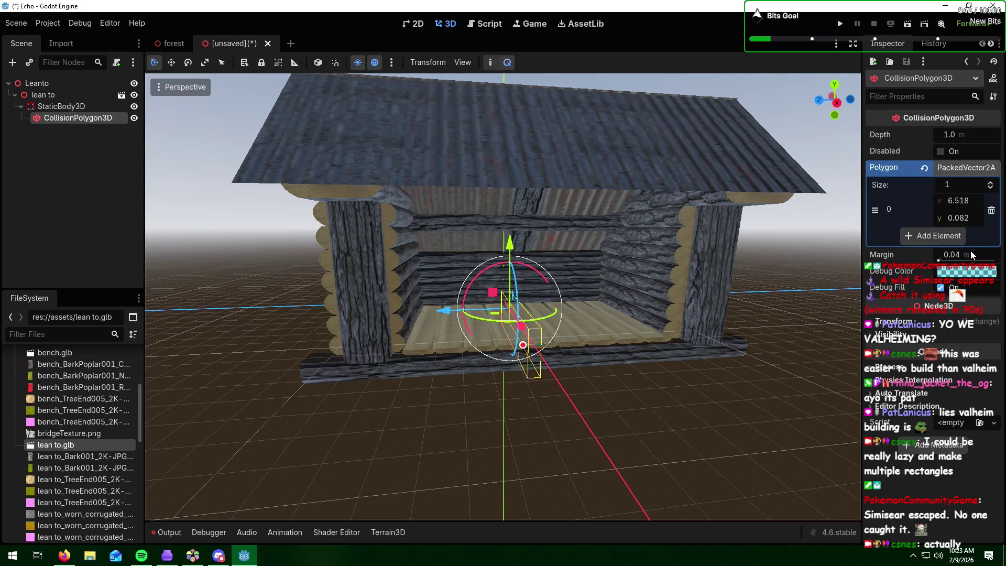
pyautogui.click(945, 238)
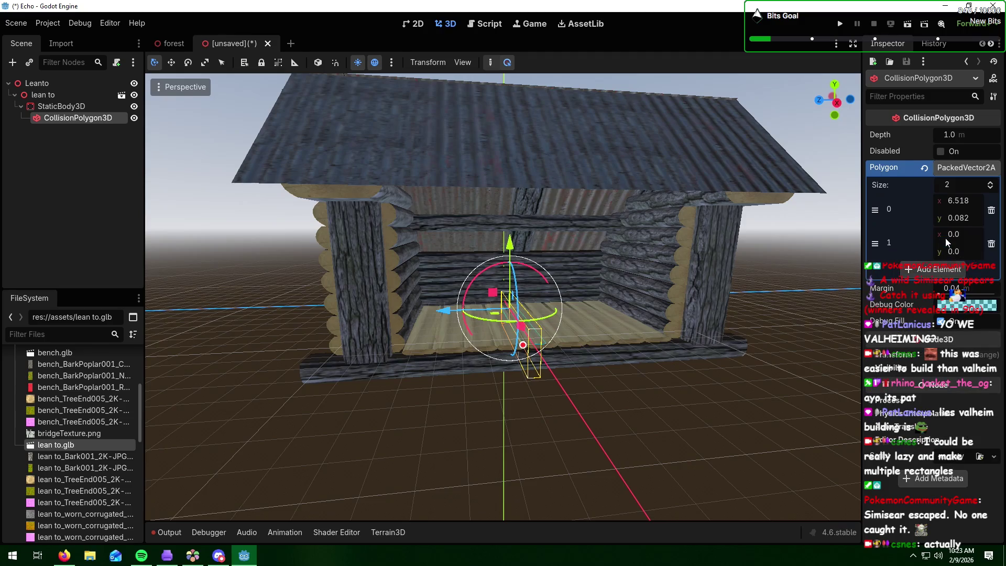
pyautogui.click(991, 243)
# Step: Stretch the collision shape up-right and set its depth to 10
pyautogui.moveTo(523, 345); pyautogui.dragTo(628, 265)
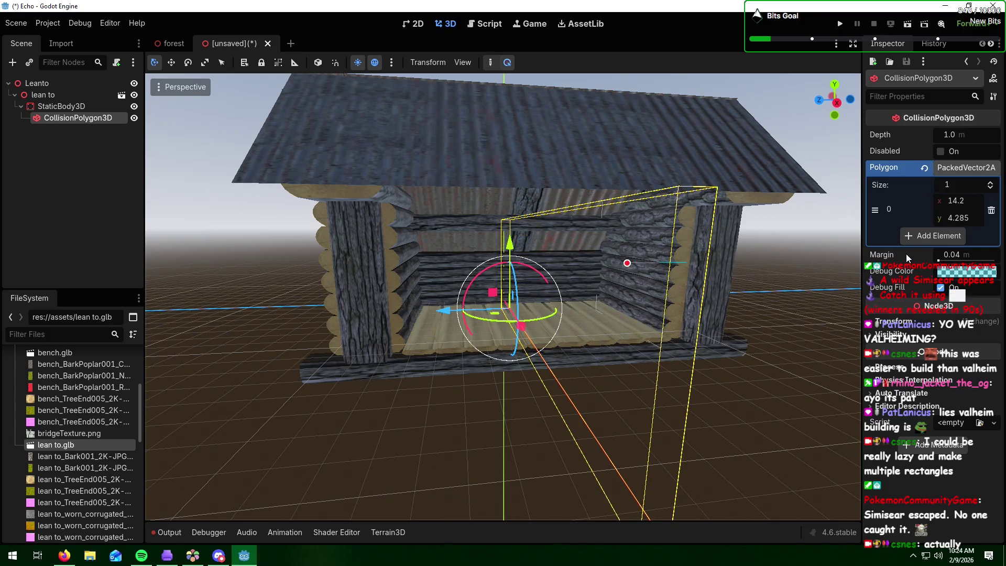
pyautogui.click(948, 135)
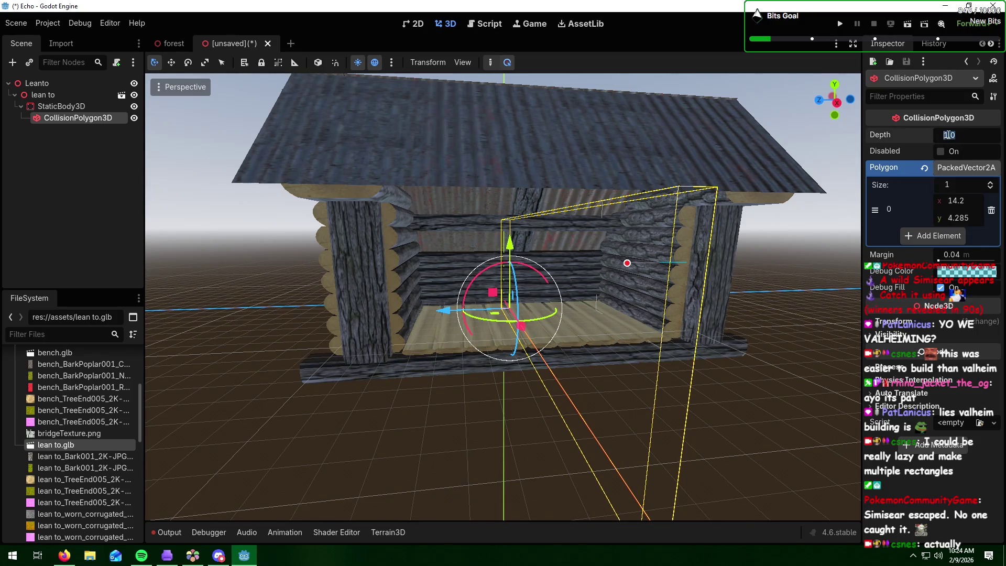
pyautogui.write('10')
pyautogui.press('Return')
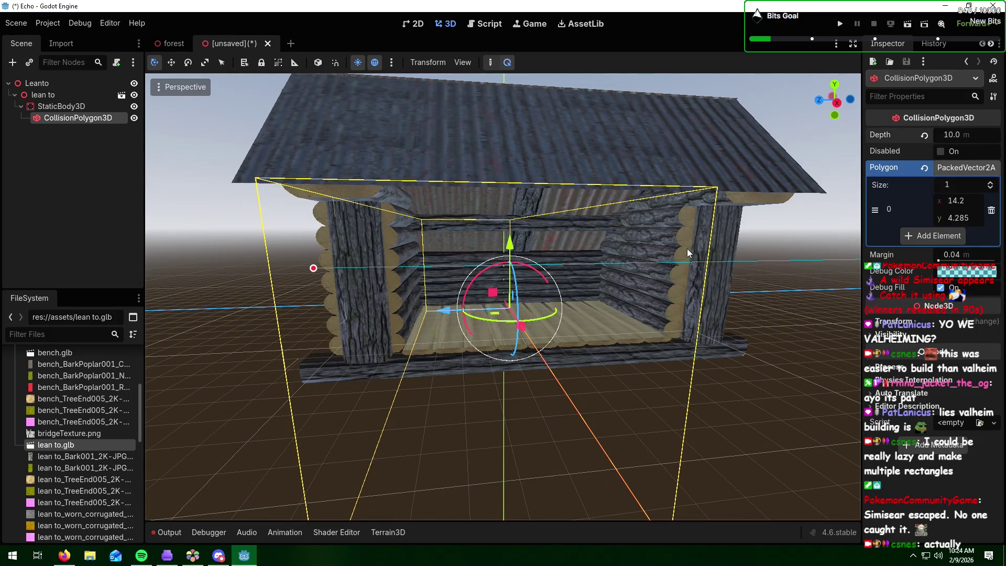
# Step: Slide the collision polygon along Z, pull its point left, and set depth to 30
pyautogui.scroll(-3, 687, 248)
pyautogui.moveTo(681, 326)
pyautogui.mouseDown(button='middle')
pyautogui.moveTo(645, 311)
pyautogui.moveTo(668, 323)
pyautogui.mouseUp(button='middle')
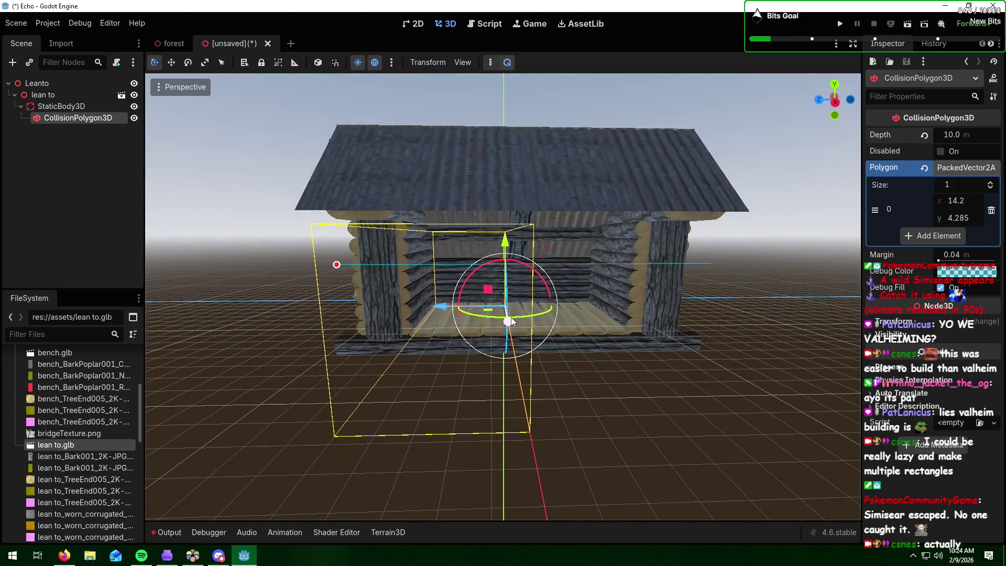
pyautogui.moveTo(511, 317)
pyautogui.mouseDown()
pyautogui.moveTo(526, 317)
pyautogui.moveTo(510, 318)
pyautogui.mouseUp()
pyautogui.moveTo(443, 309); pyautogui.dragTo(562, 308)
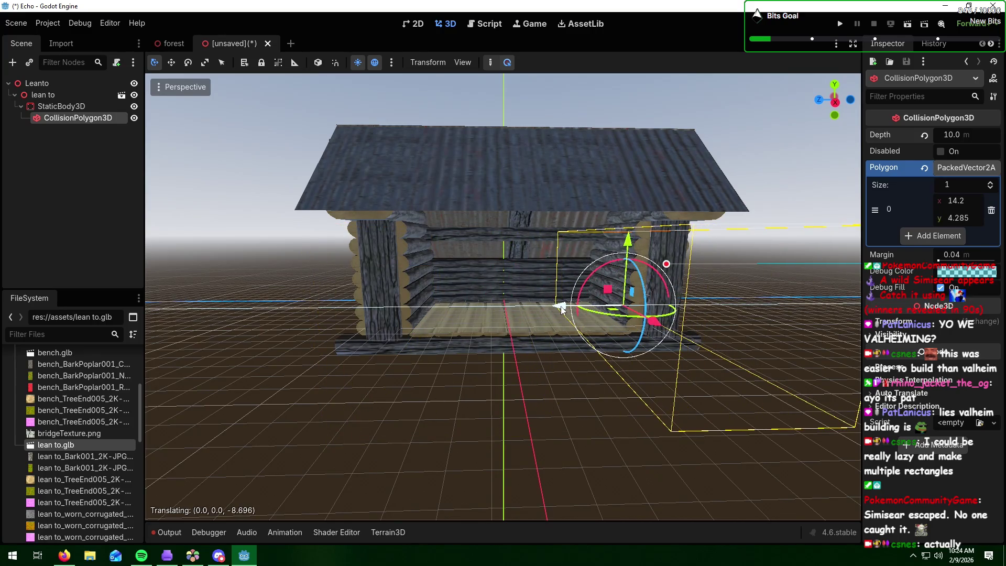
pyautogui.moveTo(666, 264)
pyautogui.mouseDown()
pyautogui.moveTo(535, 279)
pyautogui.moveTo(621, 270)
pyautogui.moveTo(602, 121)
pyautogui.mouseUp()
pyautogui.click(948, 136)
pyautogui.write('30')
pyautogui.press('Return')
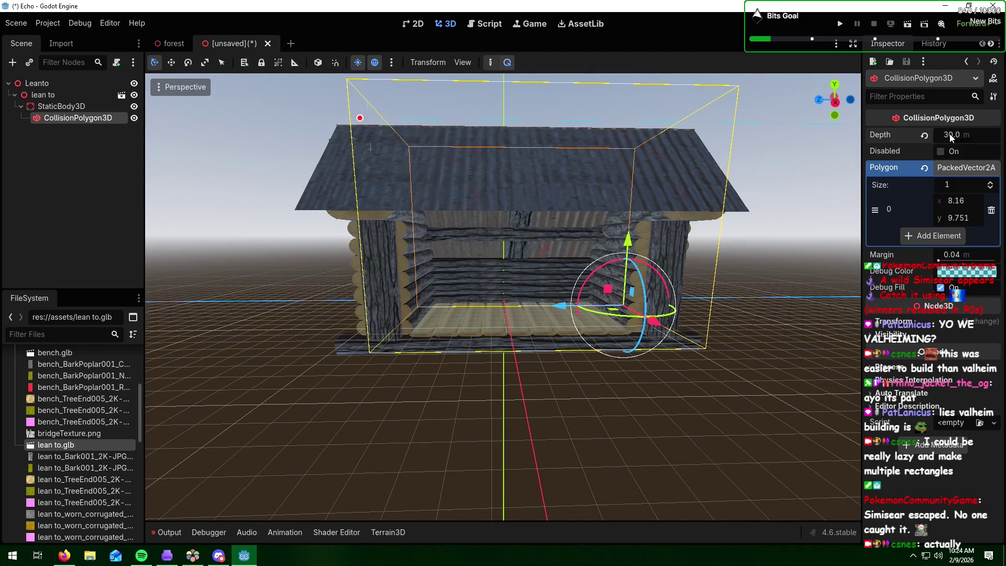
# Step: Settle the collision polygon's depth at 35 m after trying 40
pyautogui.moveTo(366, 349)
pyautogui.mouseDown(button='middle')
pyautogui.moveTo(484, 335)
pyautogui.moveTo(509, 373)
pyautogui.moveTo(449, 419)
pyautogui.moveTo(404, 400)
pyautogui.mouseUp(button='middle')
pyautogui.click(946, 137)
pyautogui.press('Return')
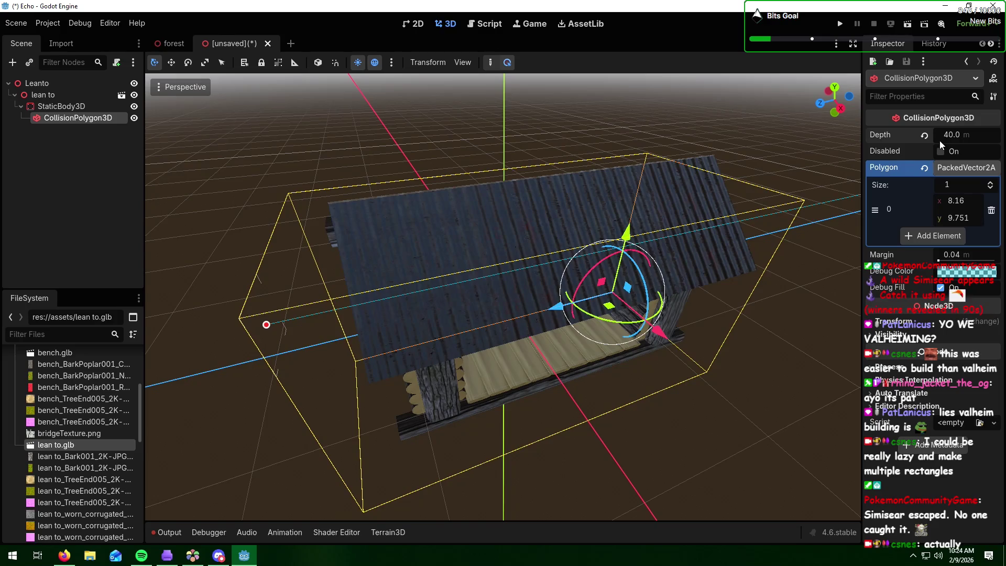
pyautogui.write('35')
pyautogui.press('Return')
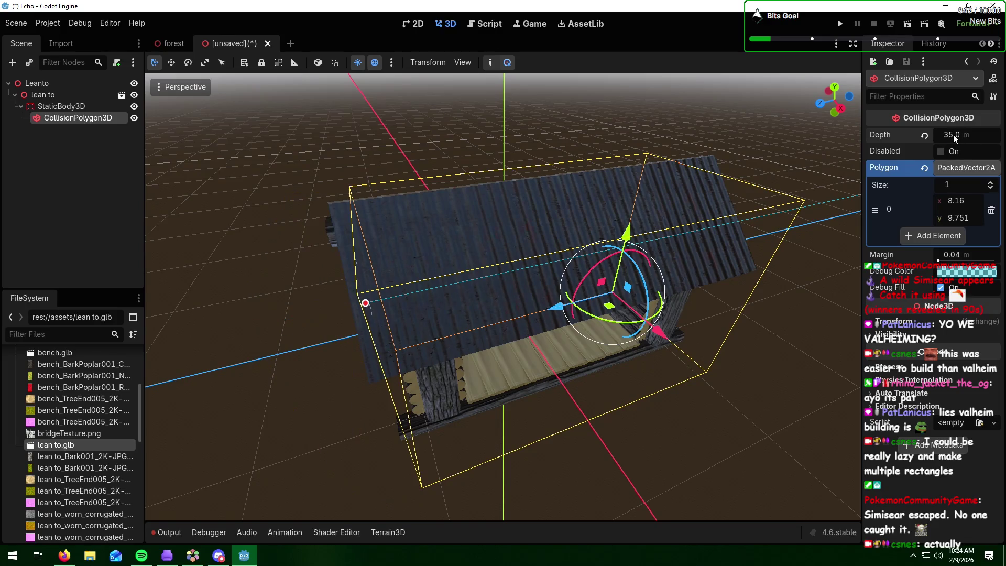
pyautogui.moveTo(540, 308); pyautogui.dragTo(662, 287, button='middle')
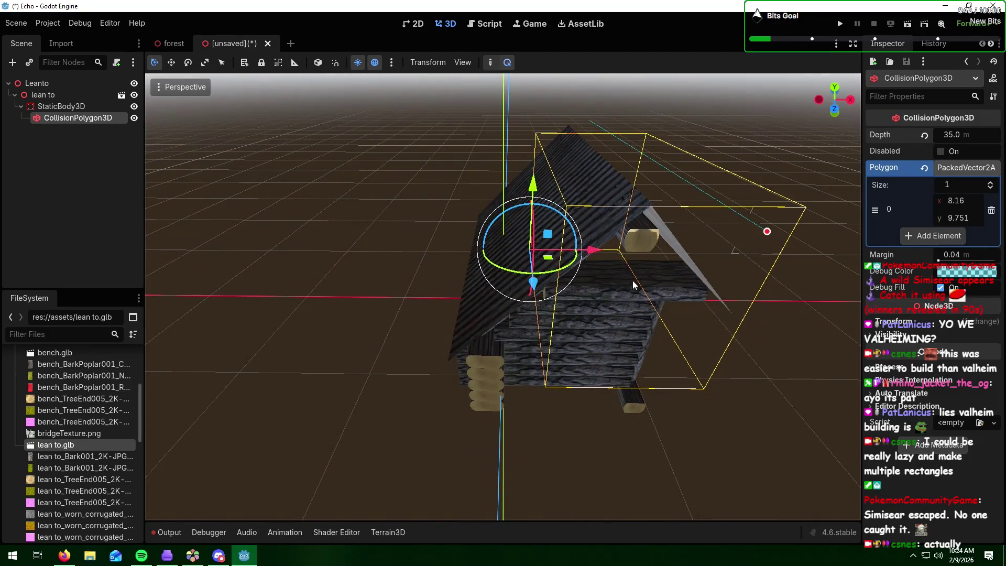
# Step: Move the collision polygon along X and Z and drag its point down-right
pyautogui.moveTo(596, 253); pyautogui.dragTo(549, 255)
pyautogui.moveTo(442, 306)
pyautogui.mouseDown(button='middle')
pyautogui.moveTo(540, 276)
pyautogui.moveTo(476, 248)
pyautogui.moveTo(427, 246)
pyautogui.mouseUp(button='middle')
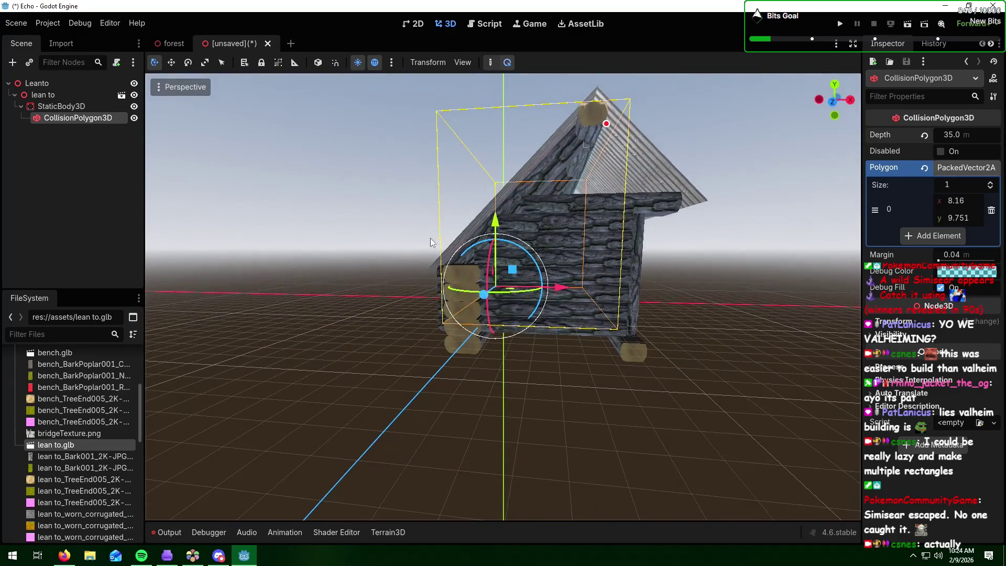
pyautogui.moveTo(576, 207); pyautogui.dragTo(574, 210, button='middle')
pyautogui.moveTo(601, 155)
pyautogui.mouseDown()
pyautogui.moveTo(646, 179)
pyautogui.moveTo(666, 217)
pyautogui.mouseUp()
pyautogui.moveTo(493, 208)
pyautogui.mouseDown(button='middle')
pyautogui.moveTo(578, 217)
pyautogui.moveTo(762, 210)
pyautogui.moveTo(731, 210)
pyautogui.mouseUp(button='middle')
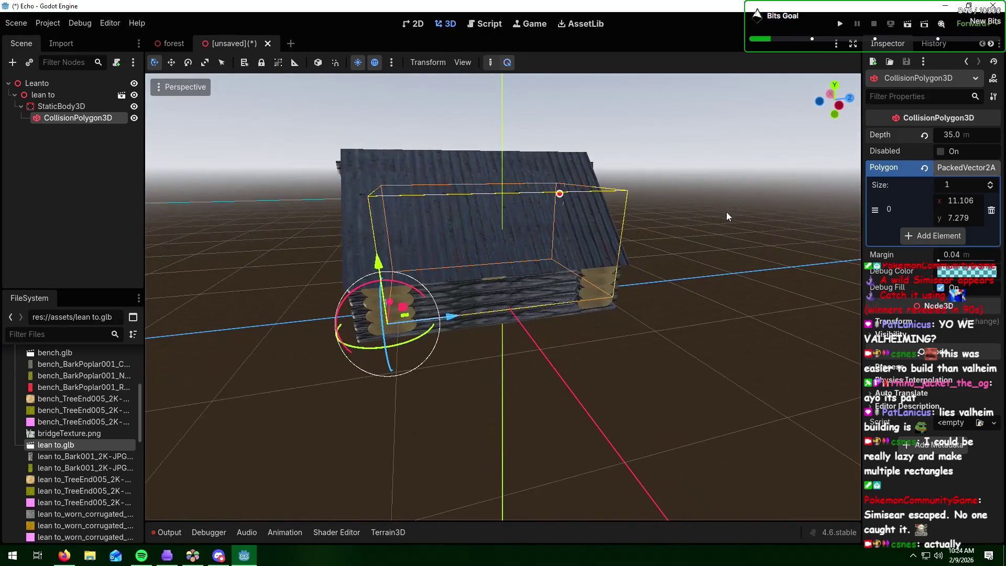
pyautogui.moveTo(454, 318); pyautogui.dragTo(425, 321)
# Step: Drag the single polygon point out to the roof edge at (11.477, 6.724)
pyautogui.moveTo(424, 321)
pyautogui.mouseDown(button='middle')
pyautogui.moveTo(426, 282)
pyautogui.moveTo(480, 254)
pyautogui.mouseUp(button='middle')
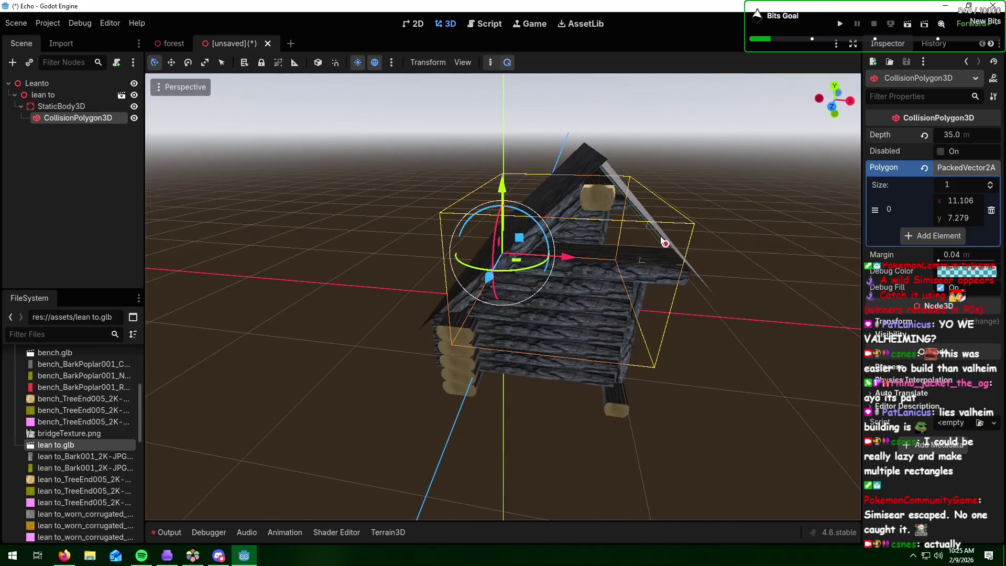
pyautogui.moveTo(665, 246)
pyautogui.mouseDown(button='middle')
pyautogui.moveTo(666, 256)
pyautogui.moveTo(695, 251)
pyautogui.mouseUp(button='middle')
pyautogui.moveTo(663, 206)
pyautogui.mouseDown()
pyautogui.moveTo(685, 205)
pyautogui.moveTo(676, 215)
pyautogui.mouseUp()
pyautogui.moveTo(677, 214)
pyautogui.mouseDown(button='middle')
pyautogui.moveTo(703, 206)
pyautogui.moveTo(660, 206)
pyautogui.moveTo(702, 227)
pyautogui.mouseUp(button='middle')
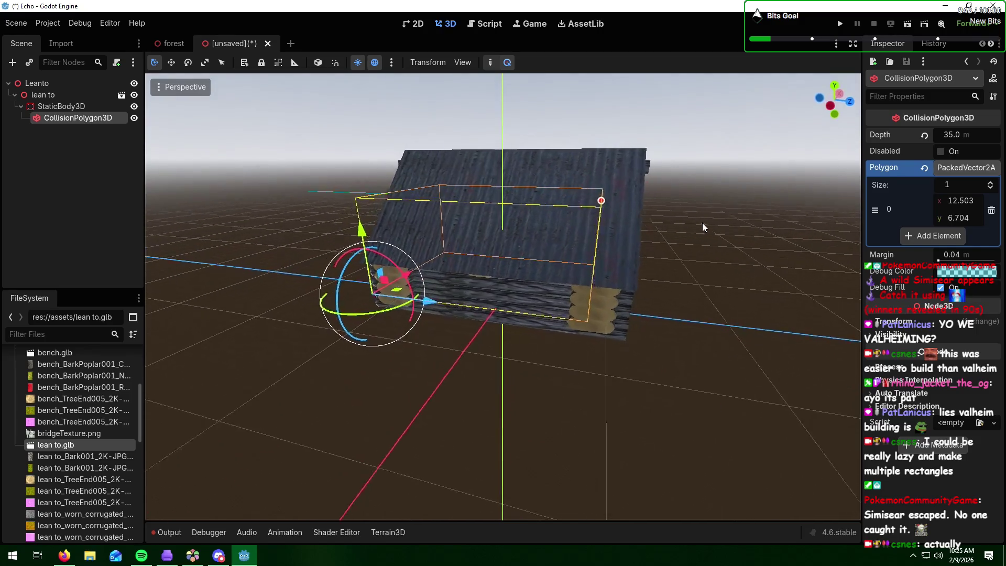
pyautogui.moveTo(603, 201)
pyautogui.mouseDown()
pyautogui.moveTo(617, 206)
pyautogui.moveTo(611, 187)
pyautogui.moveTo(602, 214)
pyautogui.moveTo(640, 216)
pyautogui.mouseUp()
pyautogui.moveTo(640, 216); pyautogui.dragTo(400, 213, button='middle')
pyautogui.moveTo(426, 216); pyautogui.dragTo(677, 237)
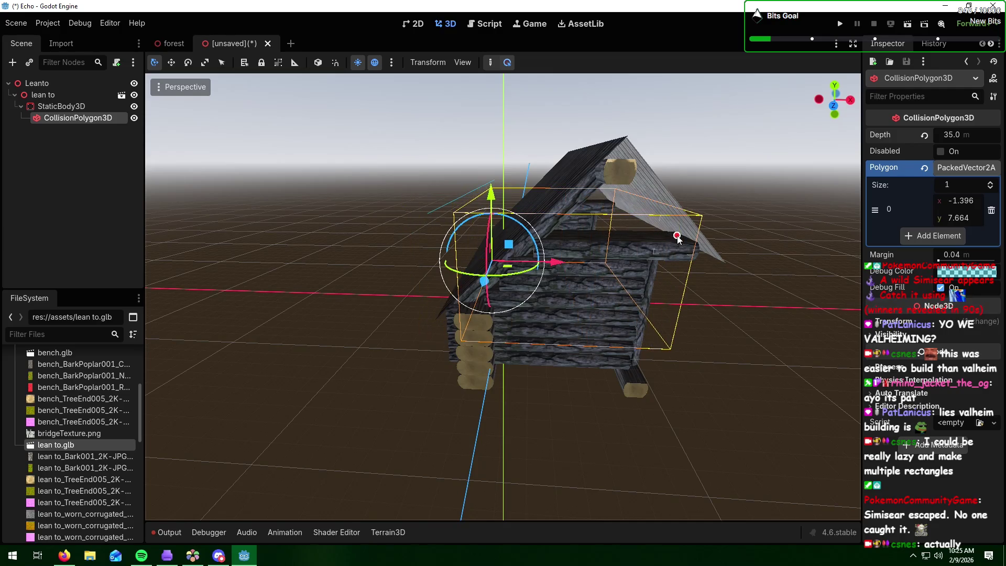
# Step: Set the collision polygon's depth to 40 m, then reselect the CollisionPolygon3D
pyautogui.click(953, 136)
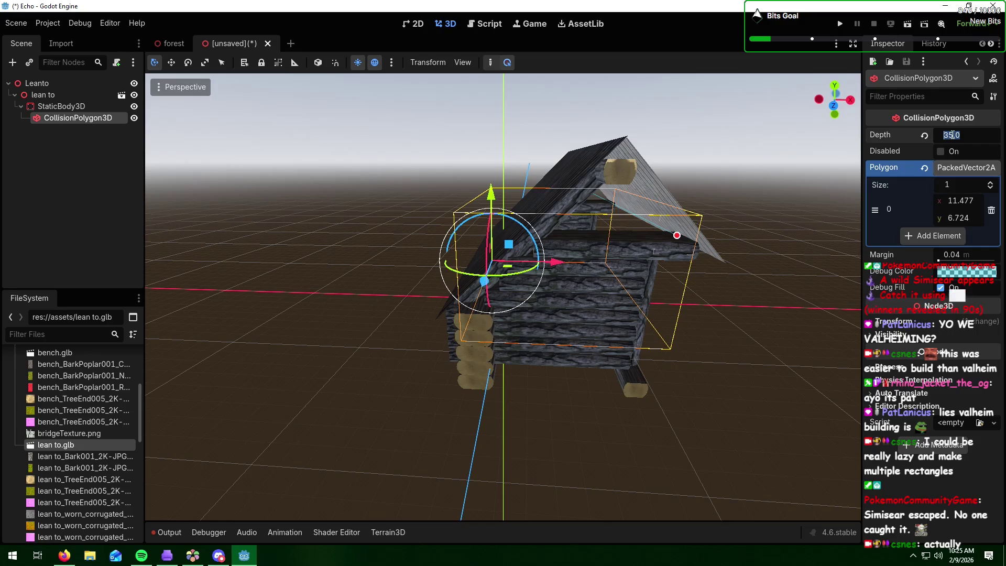
pyautogui.write('38')
pyautogui.press('Return')
pyautogui.moveTo(655, 281); pyautogui.dragTo(813, 262, button='middle')
pyautogui.moveTo(800, 263)
pyautogui.mouseDown(button='middle')
pyautogui.moveTo(690, 272)
pyautogui.moveTo(706, 269)
pyautogui.mouseUp(button='middle')
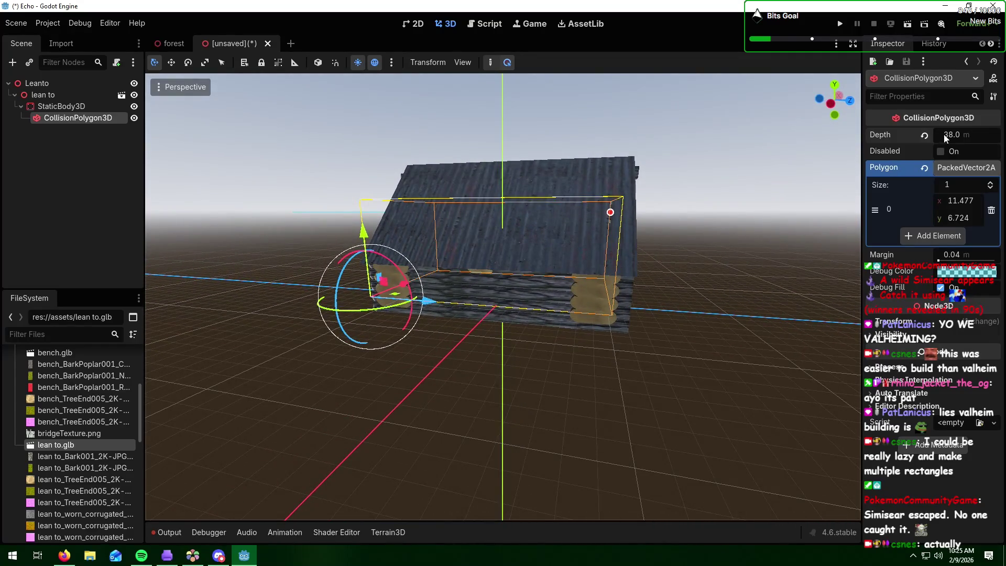
pyautogui.write('40')
pyautogui.press('Return')
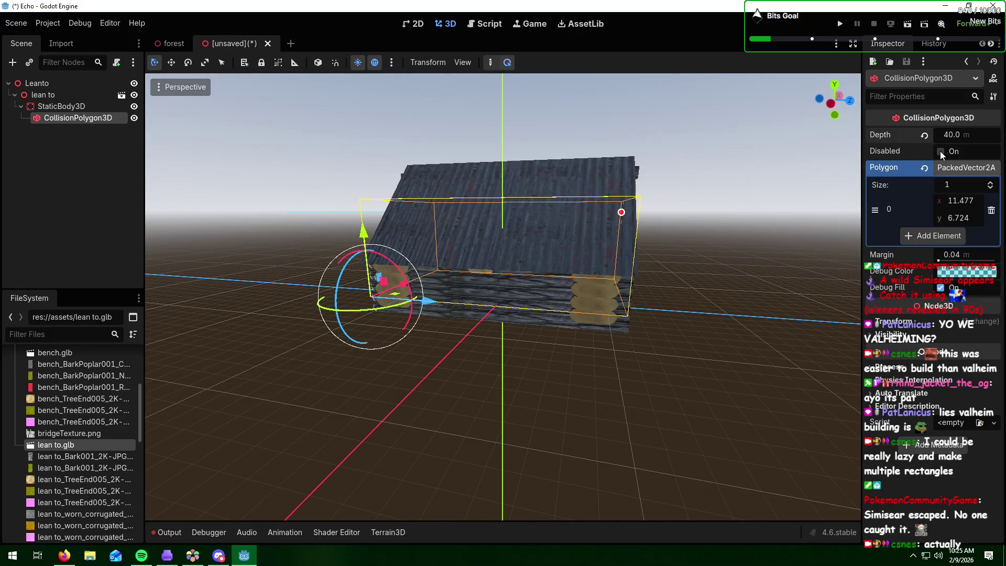
pyautogui.click(712, 274)
pyautogui.moveTo(712, 274)
pyautogui.mouseDown(button='middle')
pyautogui.moveTo(770, 276)
pyautogui.moveTo(534, 293)
pyautogui.moveTo(363, 269)
pyautogui.mouseUp(button='middle')
pyautogui.scroll(4, 363, 269)
pyautogui.click(68, 116)
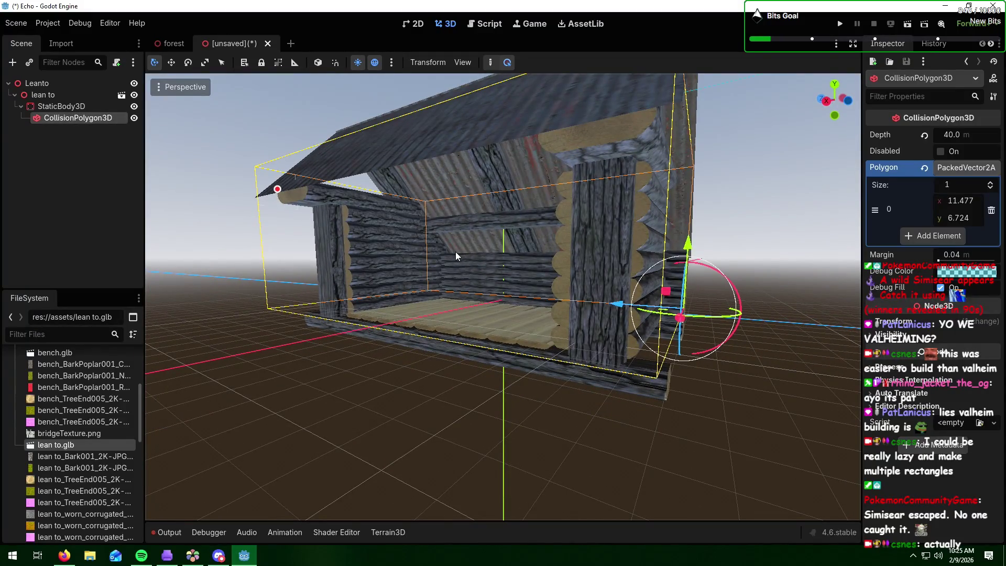
# Step: Add two more points so the collision polygon holds three
pyautogui.click(991, 185)
pyautogui.click(991, 184)
pyautogui.scroll(2, 508, 229)
# Step: Drag the first two vertices to roughly (11.134, 7.219) and (8.4, 2.122)
pyautogui.moveTo(509, 228)
pyautogui.mouseDown(button='middle')
pyautogui.moveTo(548, 231)
pyautogui.moveTo(523, 229)
pyautogui.moveTo(620, 201)
pyautogui.moveTo(641, 225)
pyautogui.moveTo(658, 225)
pyautogui.moveTo(691, 192)
pyautogui.mouseUp(button='middle')
pyautogui.moveTo(691, 192); pyautogui.dragTo(680, 170)
pyautogui.moveTo(383, 348)
pyautogui.mouseDown()
pyautogui.moveTo(495, 316)
pyautogui.moveTo(461, 336)
pyautogui.moveTo(571, 335)
pyautogui.mouseUp()
pyautogui.moveTo(571, 336)
pyautogui.mouseDown(button='middle')
pyautogui.moveTo(584, 307)
pyautogui.moveTo(551, 300)
pyautogui.moveTo(596, 311)
pyautogui.mouseUp(button='middle')
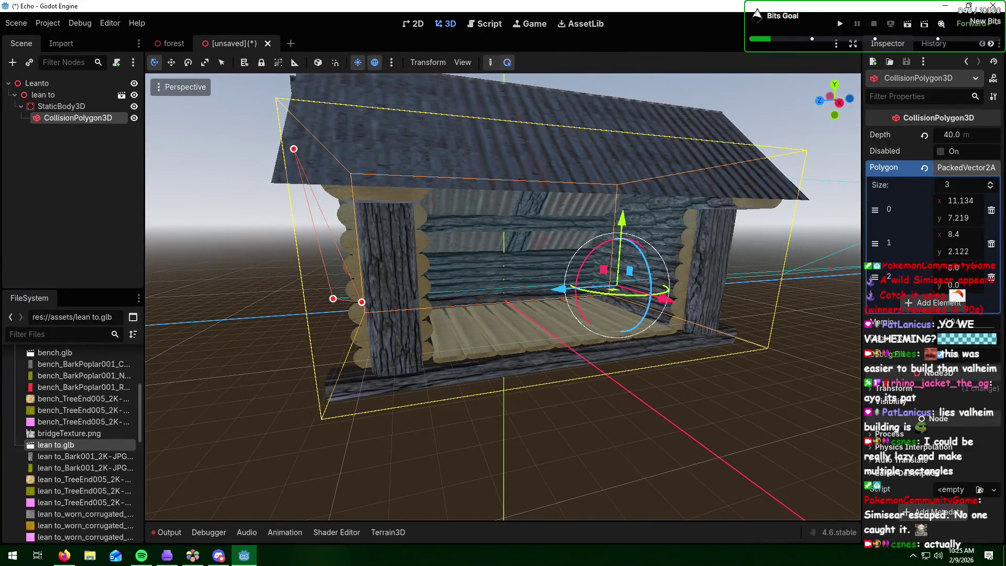
pyautogui.hotkey('alt', 'Tab')
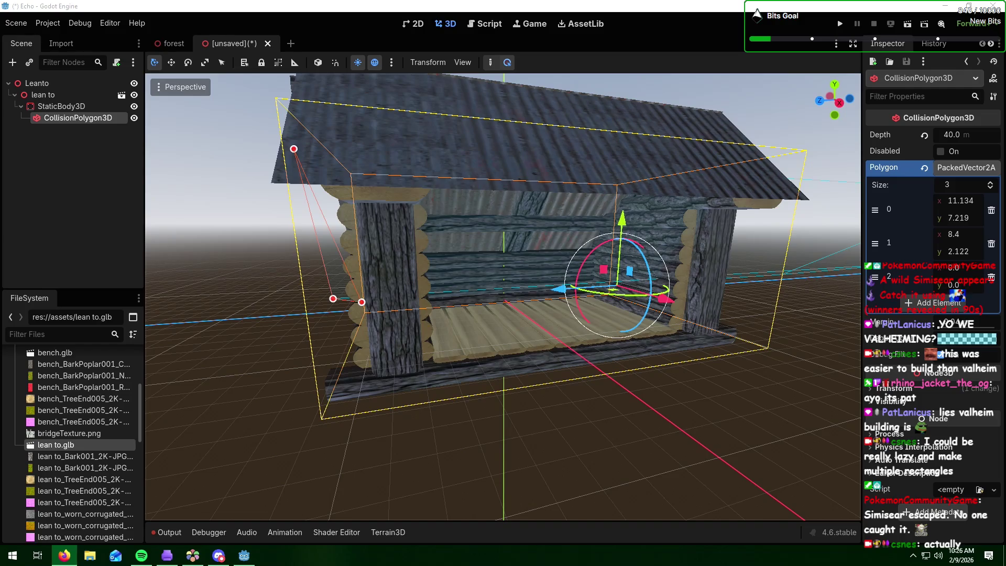
# Step: Move a corner outward and pull point 1 down to the floor at (10.165, 0.278)
pyautogui.moveTo(478, 275); pyautogui.dragTo(482, 271, button='middle')
pyautogui.moveTo(359, 292)
pyautogui.mouseDown()
pyautogui.moveTo(366, 279)
pyautogui.moveTo(457, 283)
pyautogui.moveTo(359, 270)
pyautogui.moveTo(365, 281)
pyautogui.mouseUp()
pyautogui.moveTo(366, 281); pyautogui.dragTo(525, 293, button='middle')
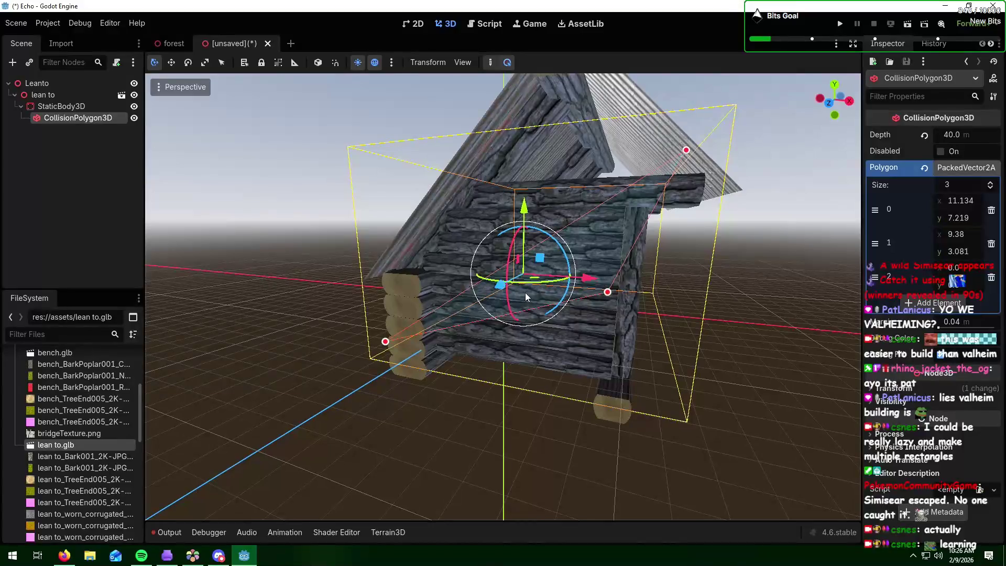
pyautogui.moveTo(607, 294); pyautogui.dragTo(626, 377)
pyautogui.moveTo(627, 377)
pyautogui.mouseDown(button='middle')
pyautogui.moveTo(511, 347)
pyautogui.moveTo(583, 363)
pyautogui.moveTo(656, 397)
pyautogui.moveTo(601, 376)
pyautogui.mouseUp(button='middle')
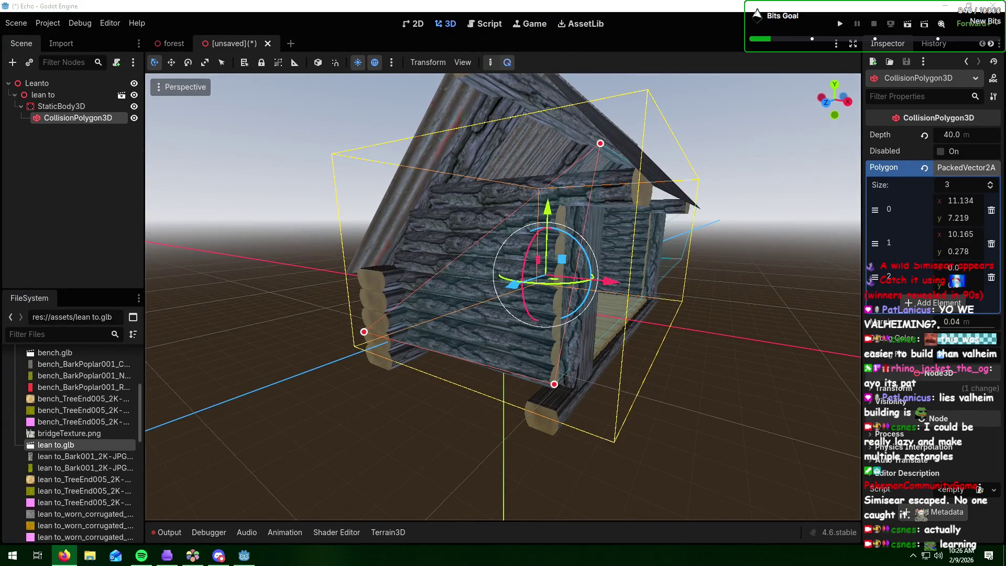
# Step: Slide the top point along the roof and settle point 1 at (11.141, 0.069)
pyautogui.moveTo(660, 242)
pyautogui.mouseDown(button='middle')
pyautogui.moveTo(668, 255)
pyautogui.moveTo(674, 241)
pyautogui.mouseUp(button='middle')
pyautogui.moveTo(732, 216)
pyautogui.mouseDown()
pyautogui.moveTo(681, 202)
pyautogui.moveTo(587, 134)
pyautogui.mouseUp()
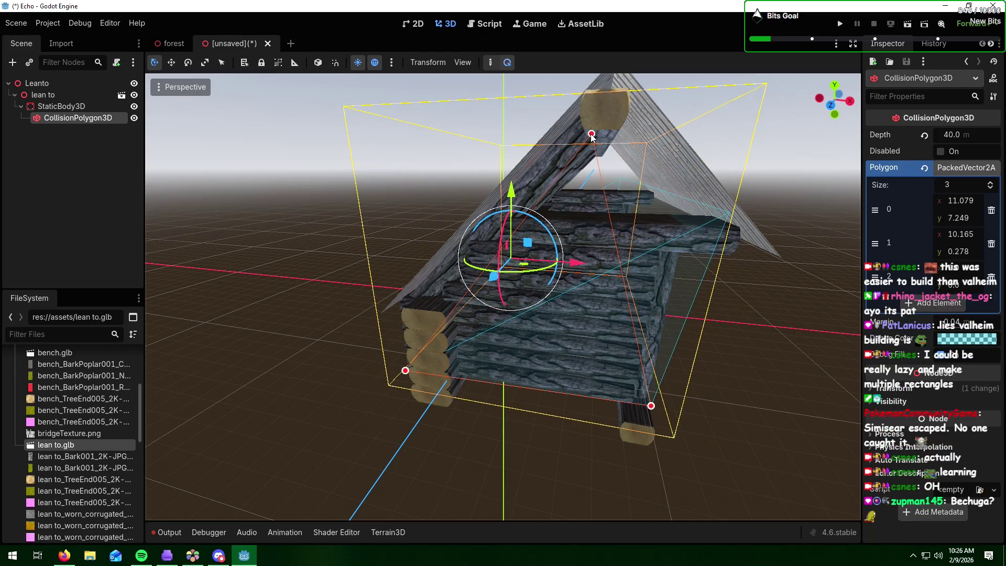
pyautogui.moveTo(769, 301)
pyautogui.mouseDown(button='middle')
pyautogui.moveTo(755, 315)
pyautogui.moveTo(722, 317)
pyautogui.moveTo(798, 323)
pyautogui.moveTo(706, 357)
pyautogui.mouseUp(button='middle')
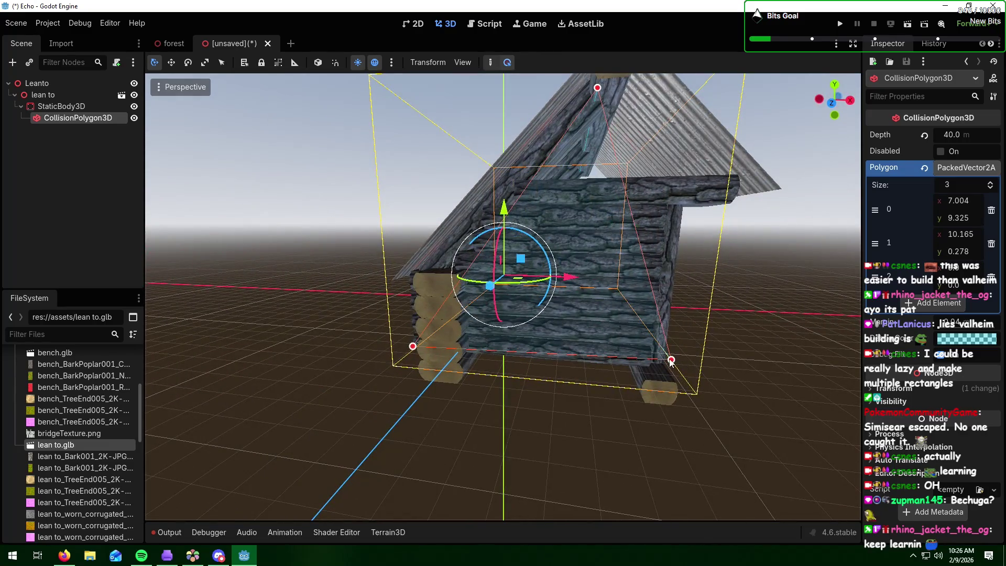
pyautogui.moveTo(672, 363)
pyautogui.mouseDown()
pyautogui.moveTo(658, 362)
pyautogui.moveTo(698, 355)
pyautogui.moveTo(701, 369)
pyautogui.moveTo(715, 372)
pyautogui.mouseUp()
pyautogui.moveTo(715, 372)
pyautogui.mouseDown(button='middle')
pyautogui.moveTo(590, 354)
pyautogui.moveTo(571, 370)
pyautogui.moveTo(649, 362)
pyautogui.moveTo(653, 337)
pyautogui.moveTo(633, 357)
pyautogui.moveTo(574, 377)
pyautogui.mouseUp(button='middle')
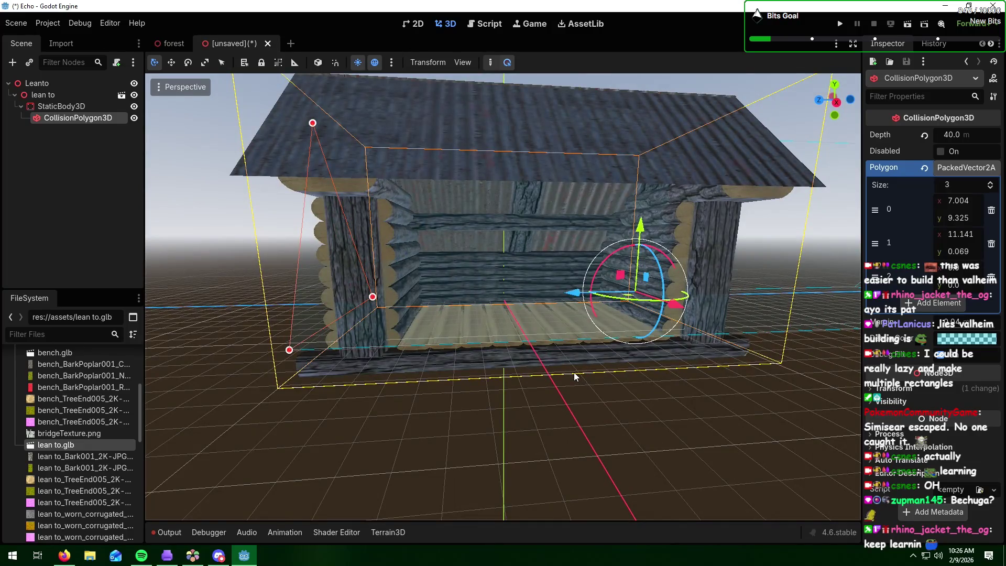
# Step: Add two extra polygon points, then cut the array back to three
pyautogui.click(988, 186)
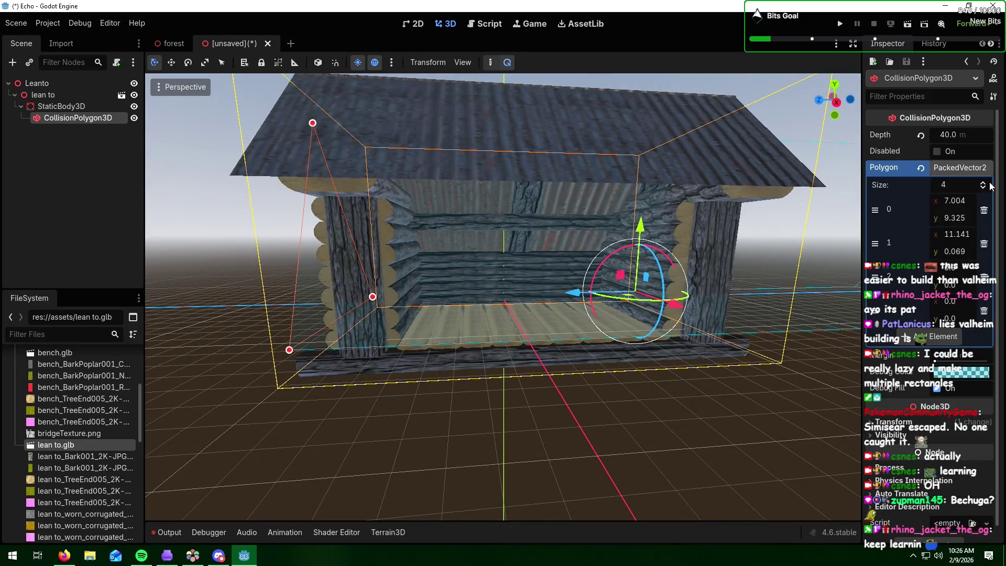
pyautogui.moveTo(549, 219)
pyautogui.mouseDown(button='middle')
pyautogui.moveTo(496, 282)
pyautogui.moveTo(622, 279)
pyautogui.moveTo(596, 300)
pyautogui.moveTo(590, 288)
pyautogui.moveTo(511, 287)
pyautogui.moveTo(678, 263)
pyautogui.mouseUp(button='middle')
pyautogui.scroll(-5, 681, 259)
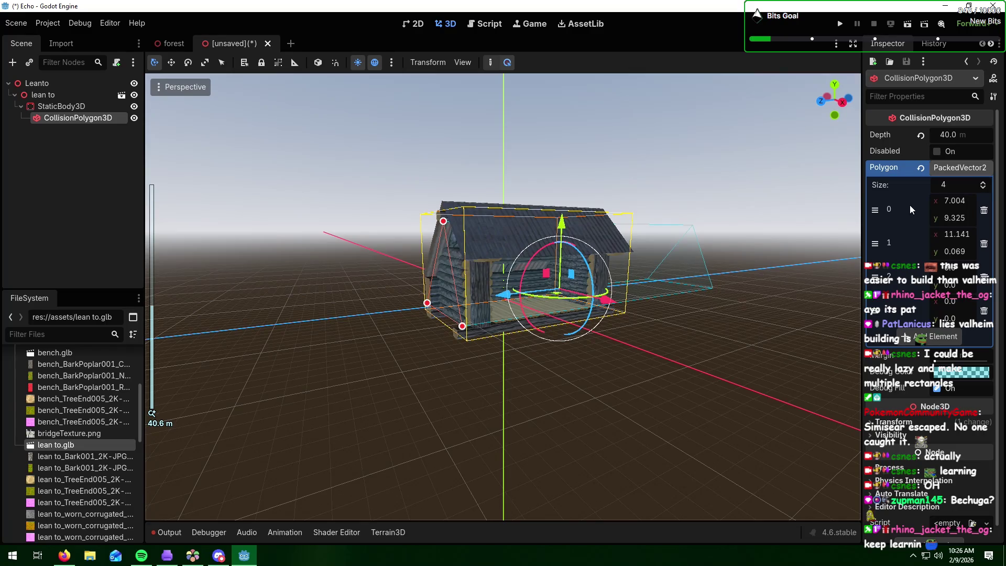
pyautogui.click(983, 183)
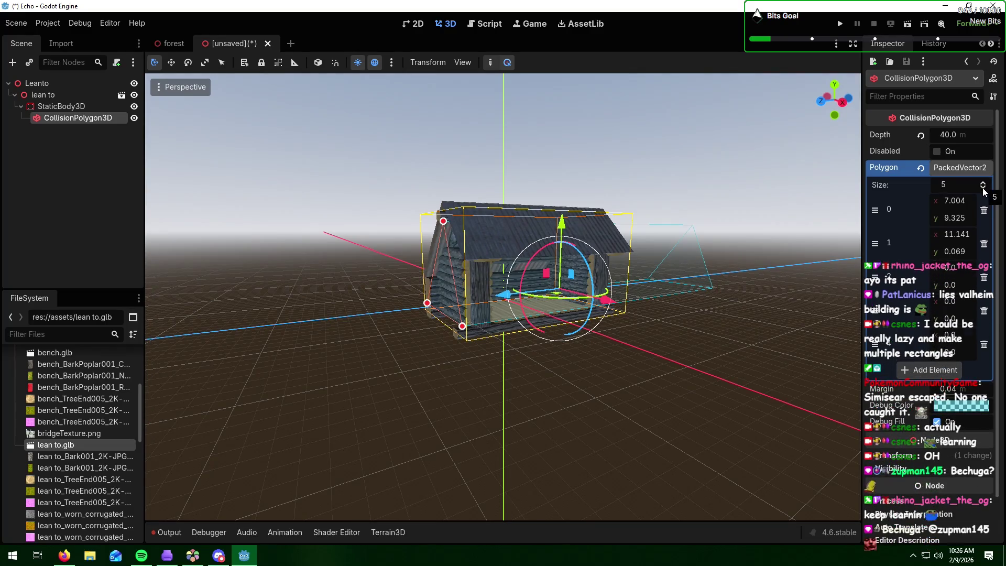
pyautogui.doubleClick(983, 188)
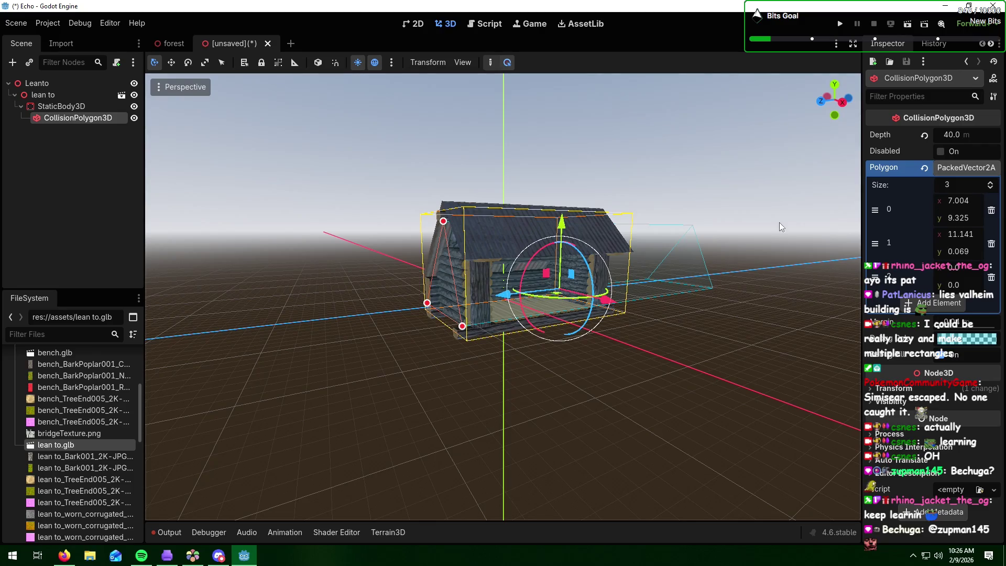
# Step: Widen point 2 and lower the top point to the roof at (7.054, 8.753)
pyautogui.moveTo(765, 291)
pyautogui.mouseDown(button='middle')
pyautogui.moveTo(590, 297)
pyautogui.moveTo(829, 306)
pyautogui.moveTo(434, 333)
pyautogui.mouseUp(button='middle')
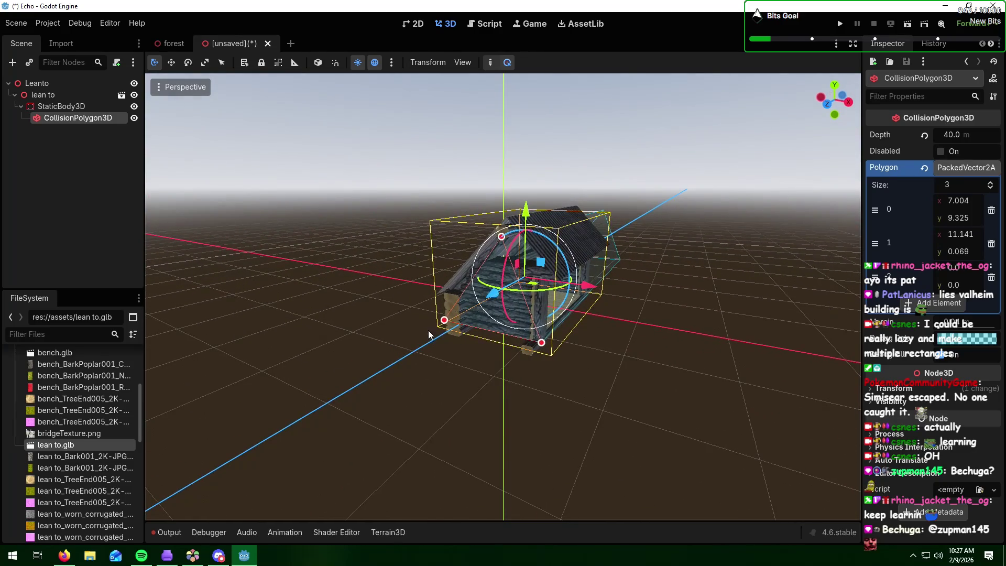
pyautogui.moveTo(445, 321); pyautogui.dragTo(451, 319)
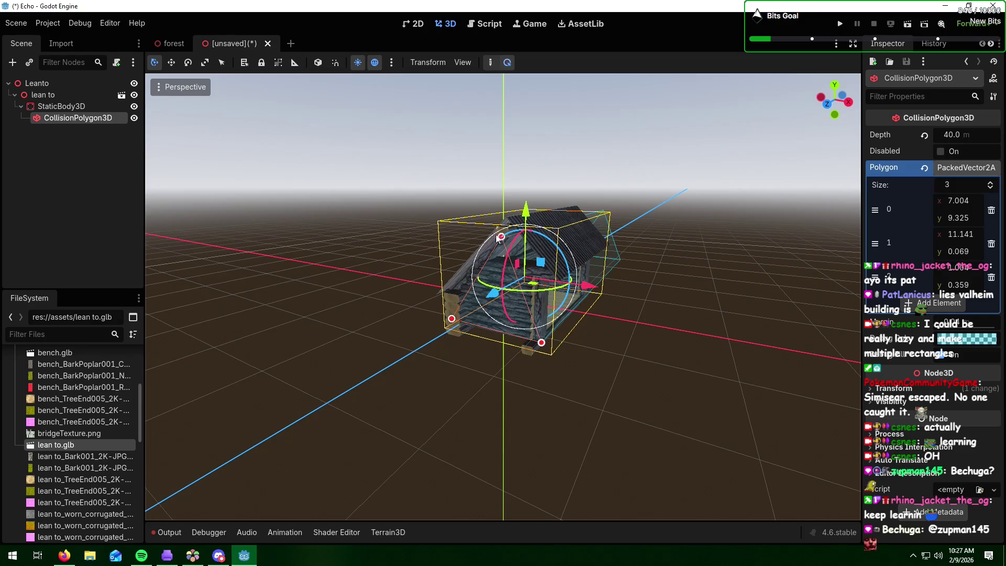
pyautogui.moveTo(501, 240)
pyautogui.mouseDown()
pyautogui.moveTo(490, 252)
pyautogui.moveTo(487, 235)
pyautogui.moveTo(472, 283)
pyautogui.moveTo(501, 246)
pyautogui.mouseUp()
pyautogui.moveTo(501, 245); pyautogui.dragTo(580, 282, button='middle')
pyautogui.click(759, 270)
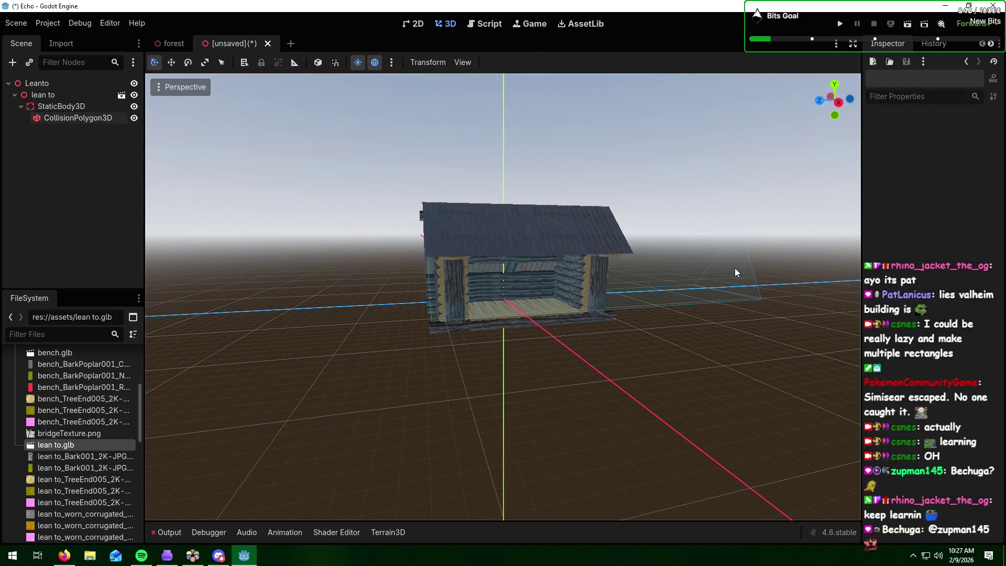
pyautogui.moveTo(735, 269)
pyautogui.mouseDown(button='middle')
pyautogui.moveTo(357, 286)
pyautogui.moveTo(510, 285)
pyautogui.moveTo(475, 282)
pyautogui.mouseUp(button='middle')
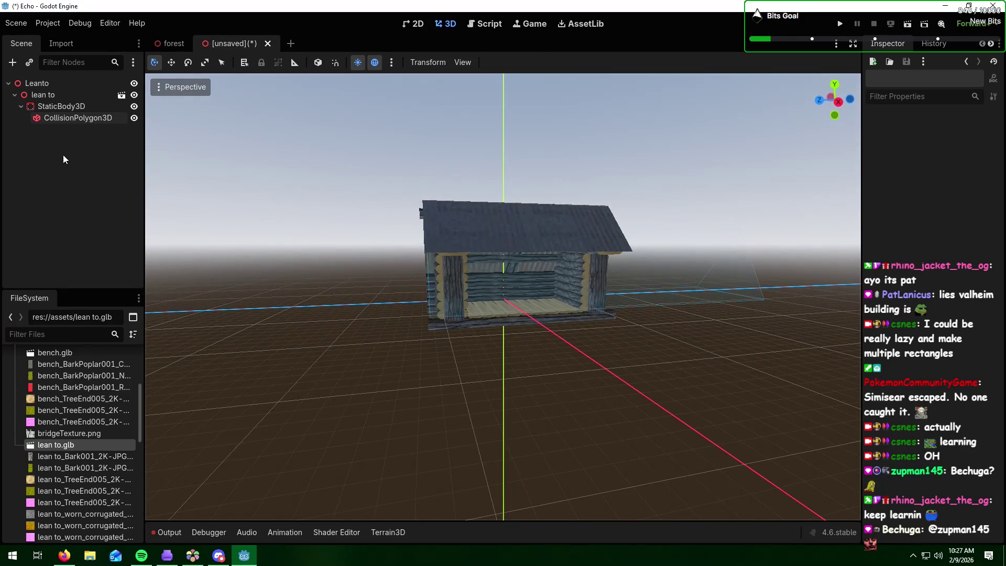
pyautogui.click(89, 119)
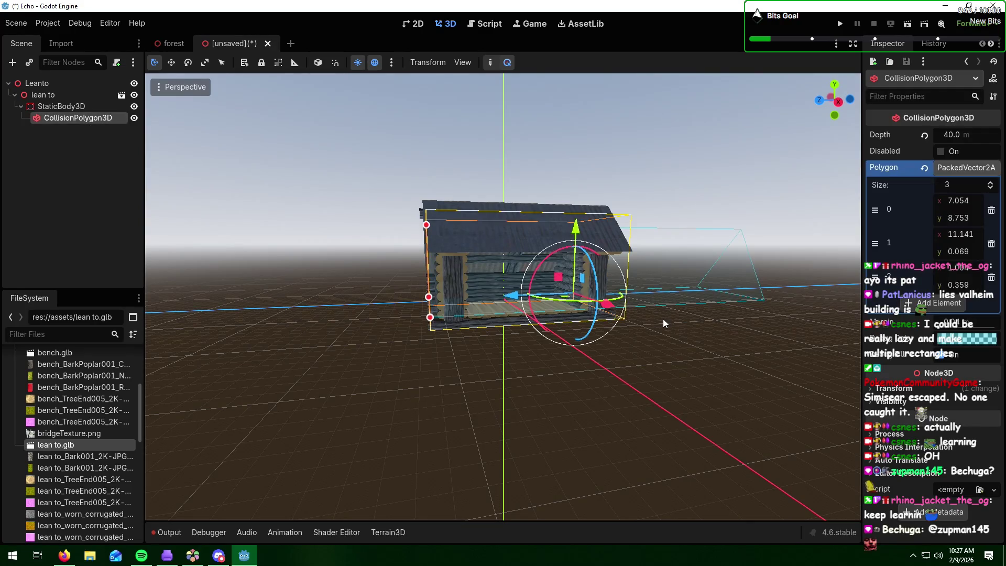
pyautogui.moveTo(664, 323); pyautogui.dragTo(776, 263, button='middle')
# Step: Set the collision depth to 30 m and slide the polygon along Z
pyautogui.click(948, 135)
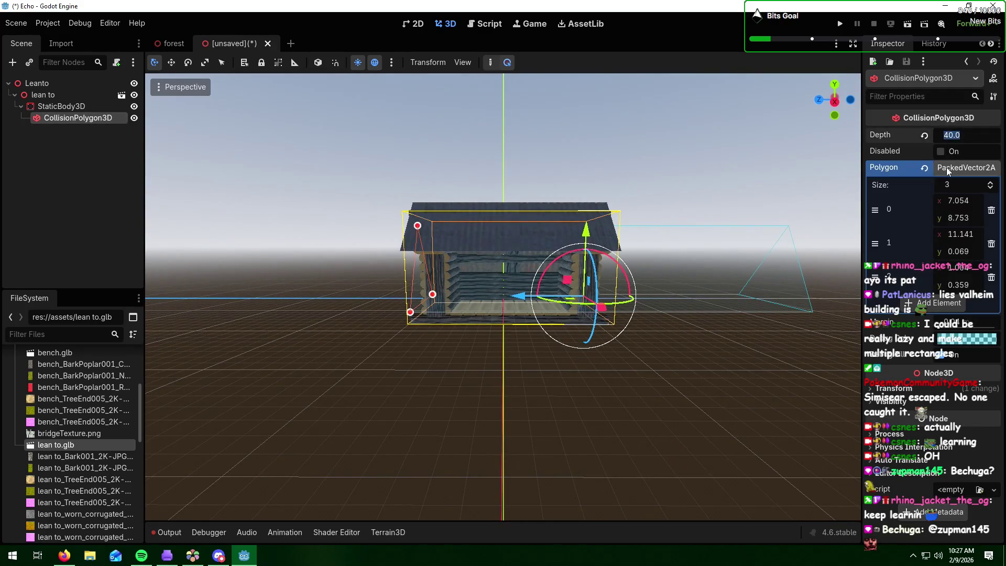
pyautogui.write('30')
pyautogui.press('Return')
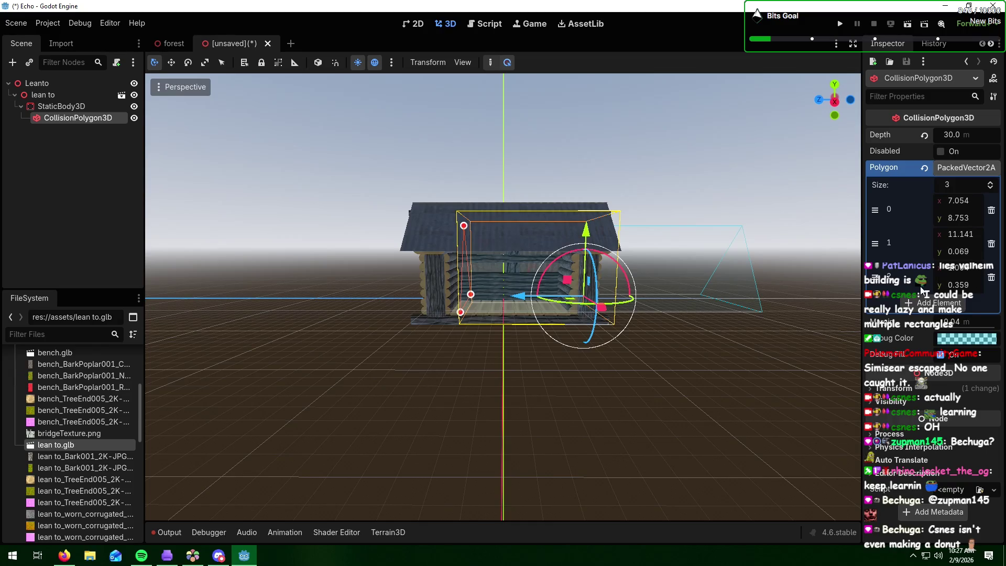
pyautogui.moveTo(524, 296)
pyautogui.mouseDown()
pyautogui.moveTo(449, 304)
pyautogui.moveTo(497, 306)
pyautogui.mouseUp()
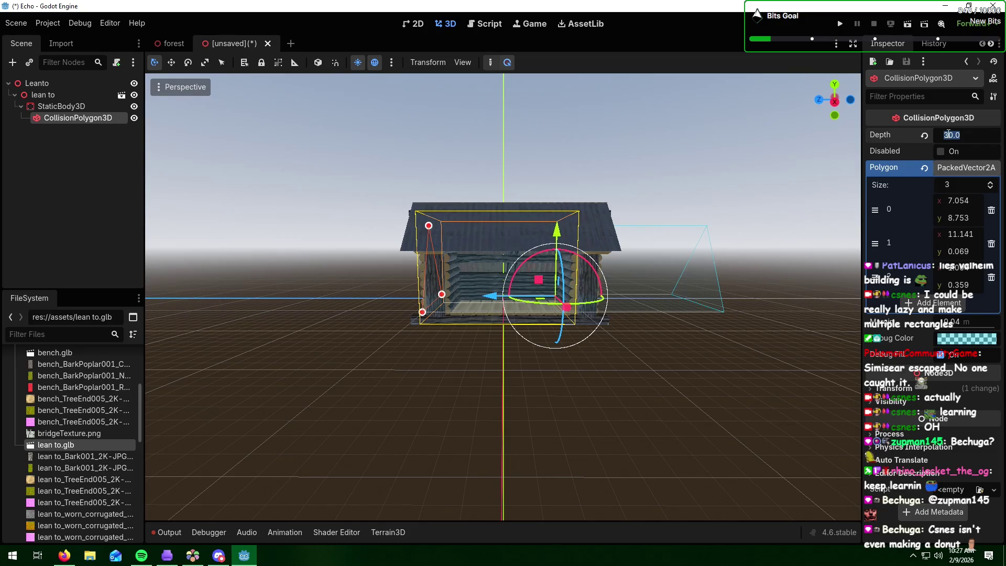
# Step: Reduce depth to 20 m, recentre along Z, and nudge the second point to (10.898, 0.093)
pyautogui.write('20')
pyautogui.press('Return')
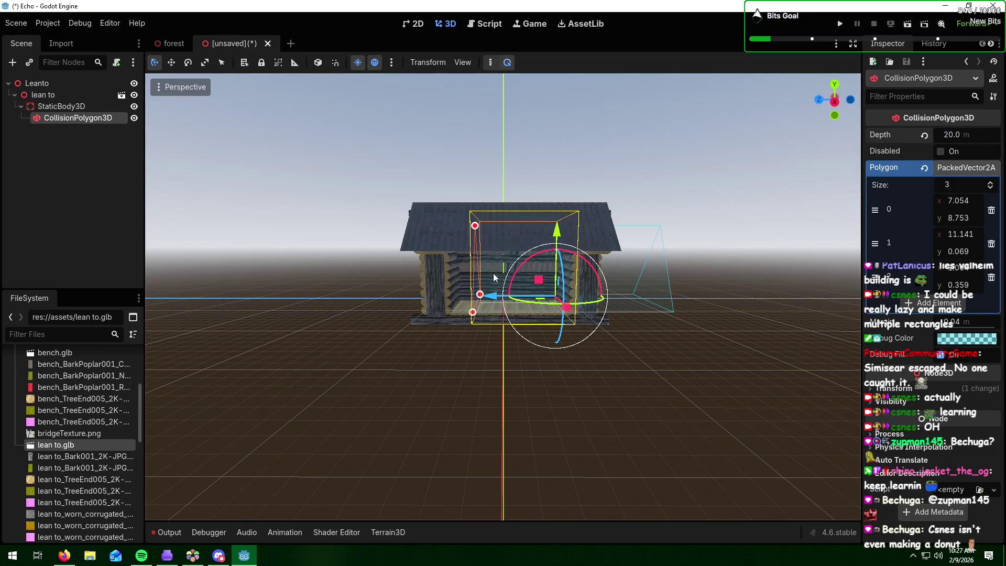
pyautogui.moveTo(494, 297); pyautogui.dragTo(455, 300)
pyautogui.moveTo(455, 258)
pyautogui.mouseDown(button='middle')
pyautogui.moveTo(477, 275)
pyautogui.moveTo(510, 271)
pyautogui.moveTo(480, 287)
pyautogui.mouseUp(button='middle')
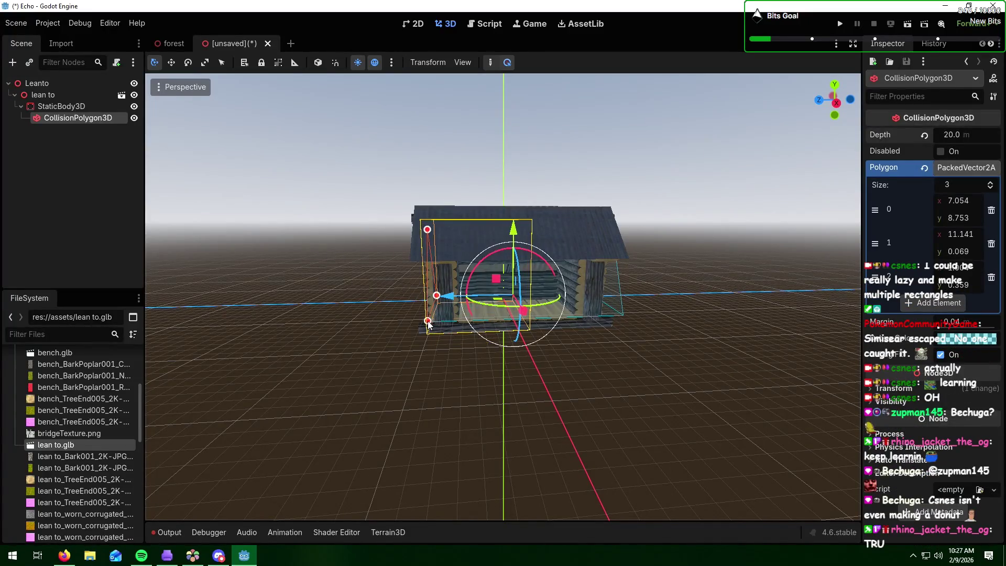
pyautogui.moveTo(429, 324); pyautogui.dragTo(428, 325)
pyautogui.scroll(6, 401, 327)
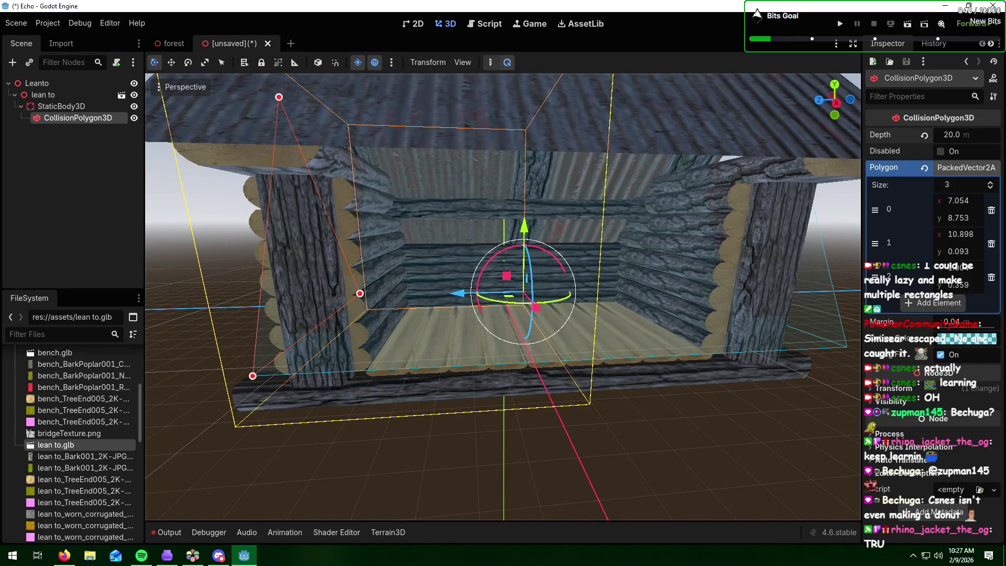
pyautogui.click(947, 9)
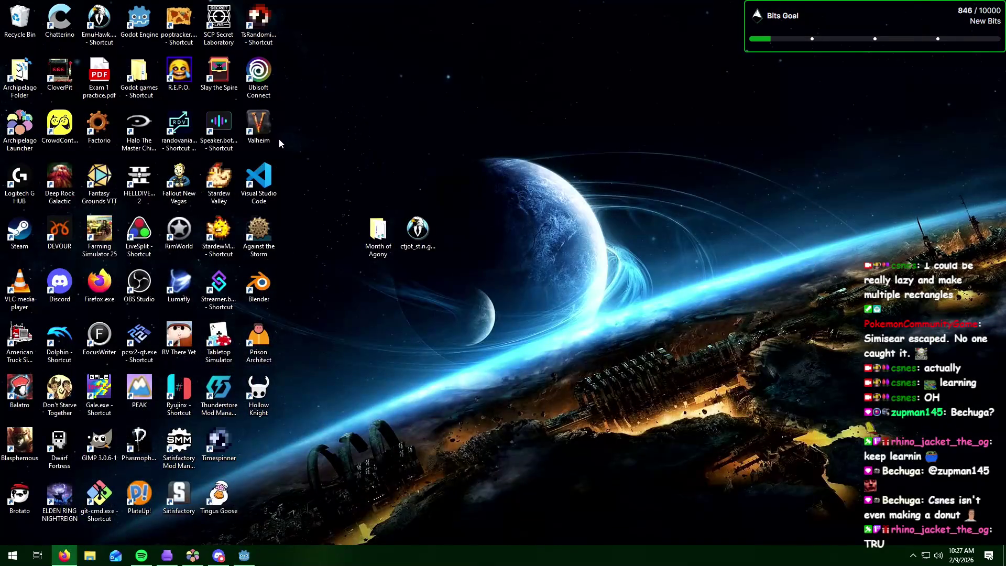
pyautogui.doubleClick(259, 284)
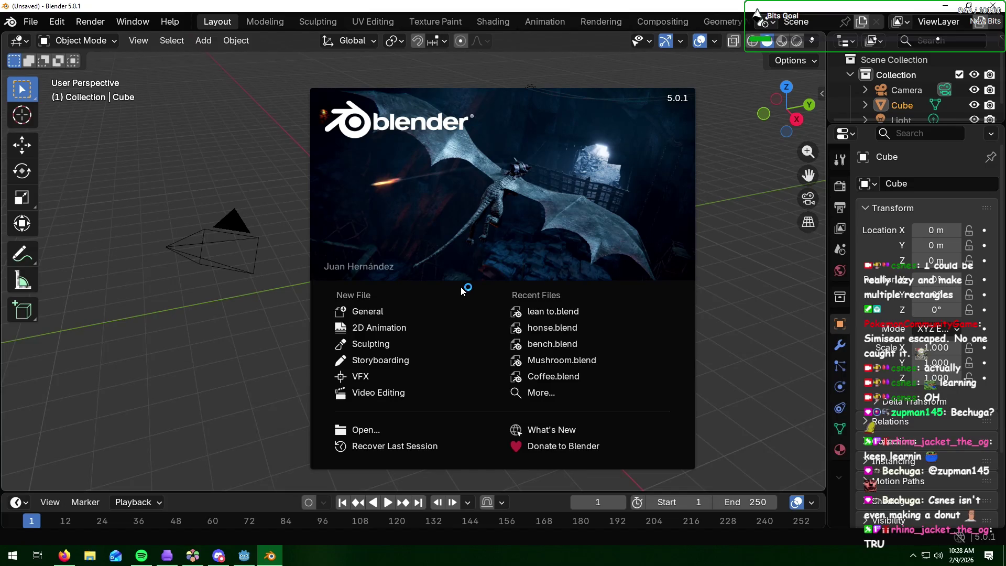
pyautogui.click(583, 375)
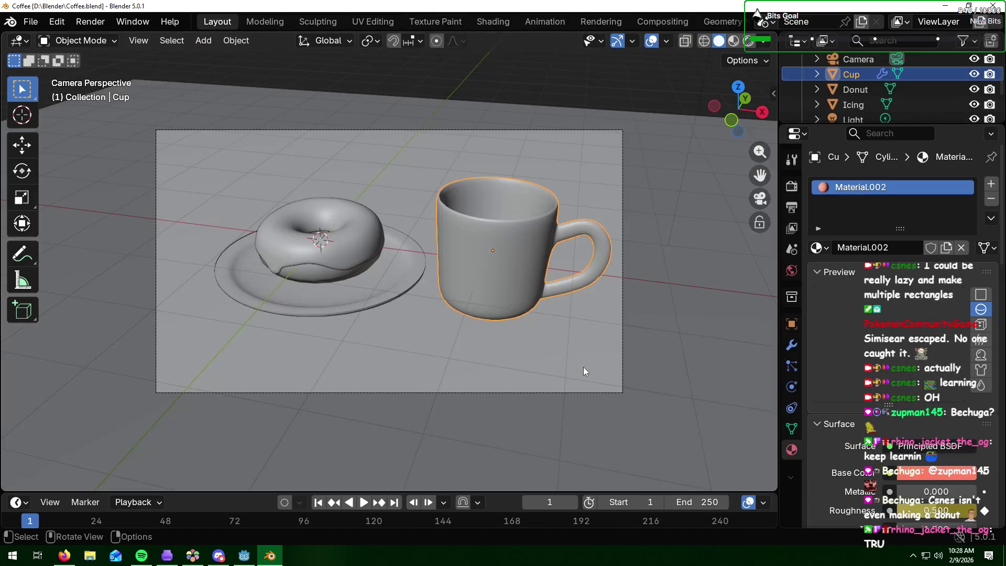
pyautogui.click(748, 42)
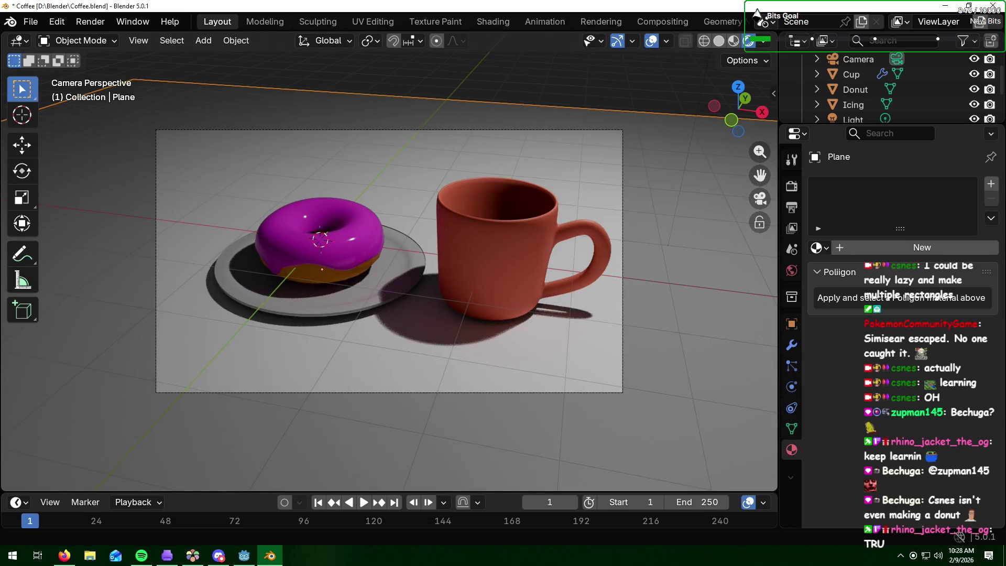
pyautogui.hotkey('alt', 'Tab')
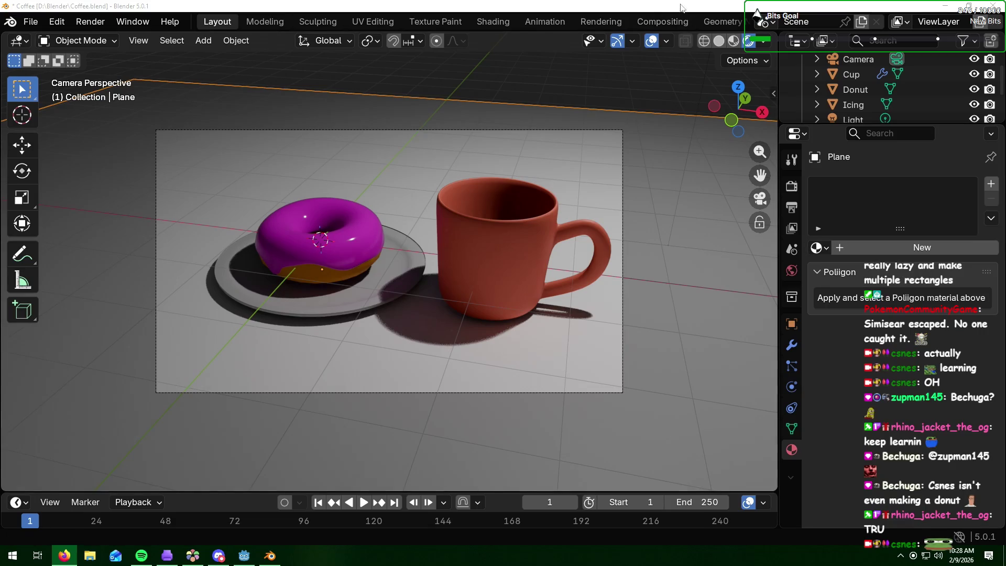
pyautogui.hotkey('alt', 'Tab')
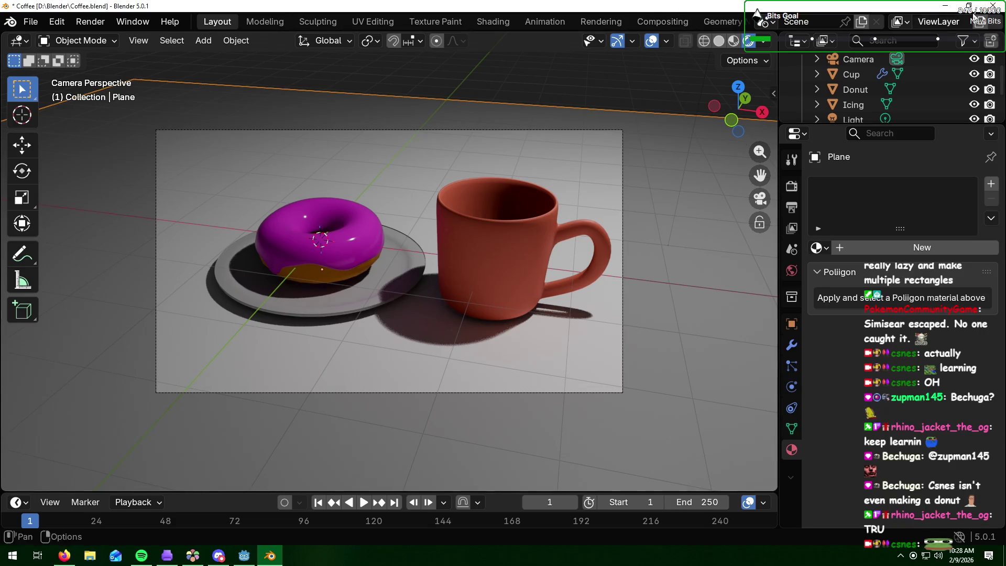
pyautogui.hotkey('ctrl', 'q')
pyautogui.click(539, 306)
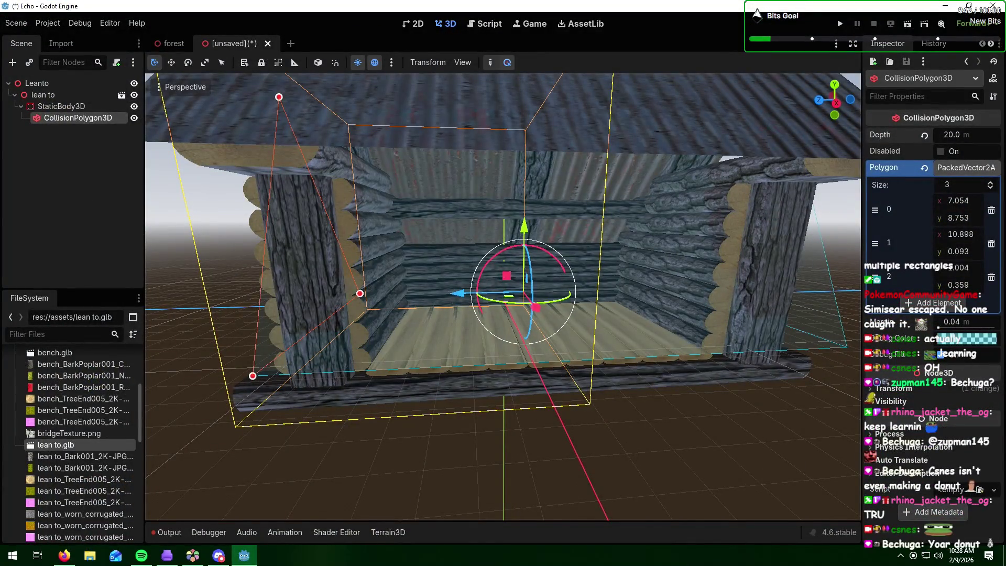
# Step: Cut the polygon down to one point, keeping it at (7.054, 8.753)
pyautogui.hotkey('alt', 'Tab')
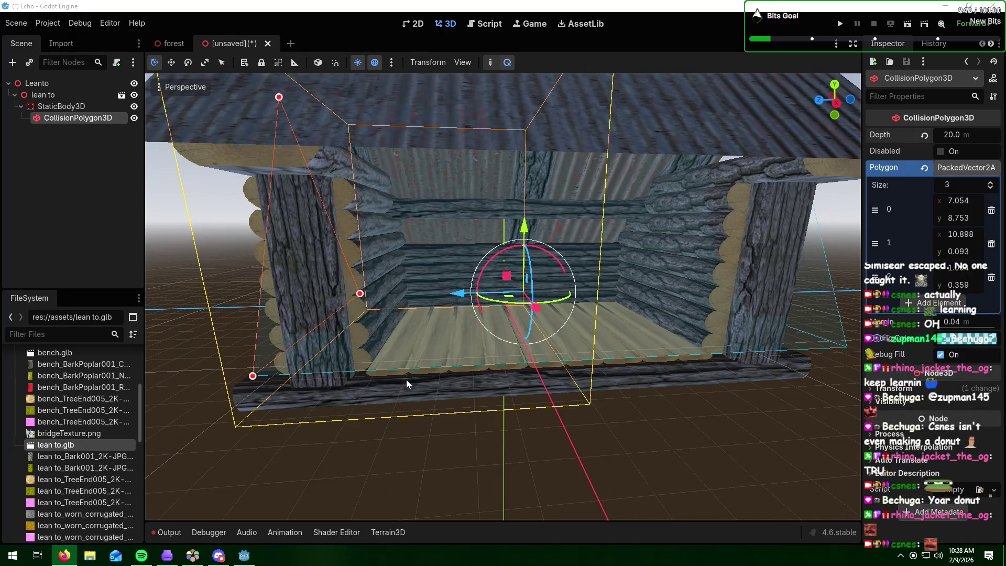
pyautogui.scroll(-4, 546, 416)
pyautogui.moveTo(546, 416)
pyautogui.mouseDown(button='middle')
pyautogui.moveTo(515, 405)
pyautogui.moveTo(625, 364)
pyautogui.mouseUp(button='middle')
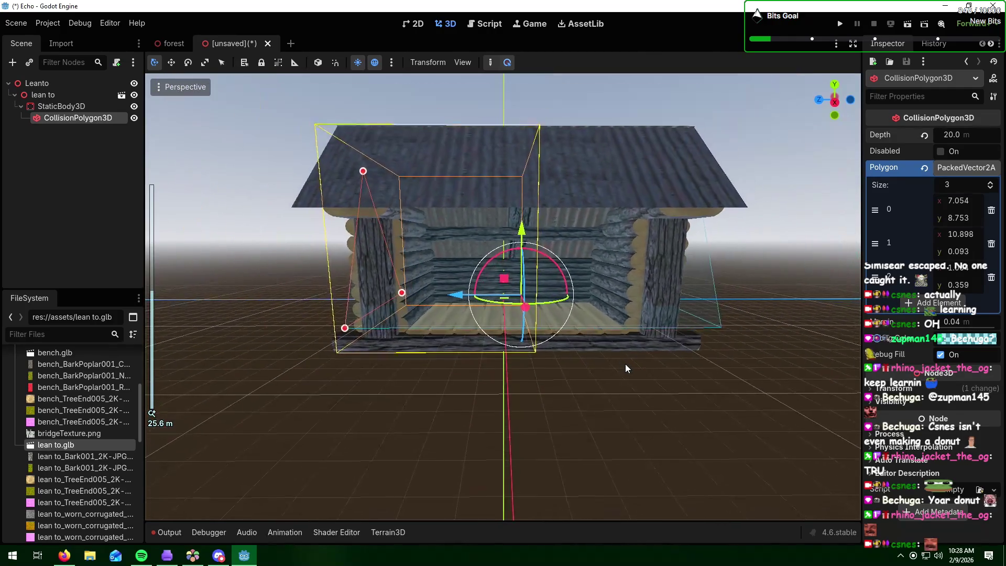
pyautogui.click(993, 190)
pyautogui.click(992, 191)
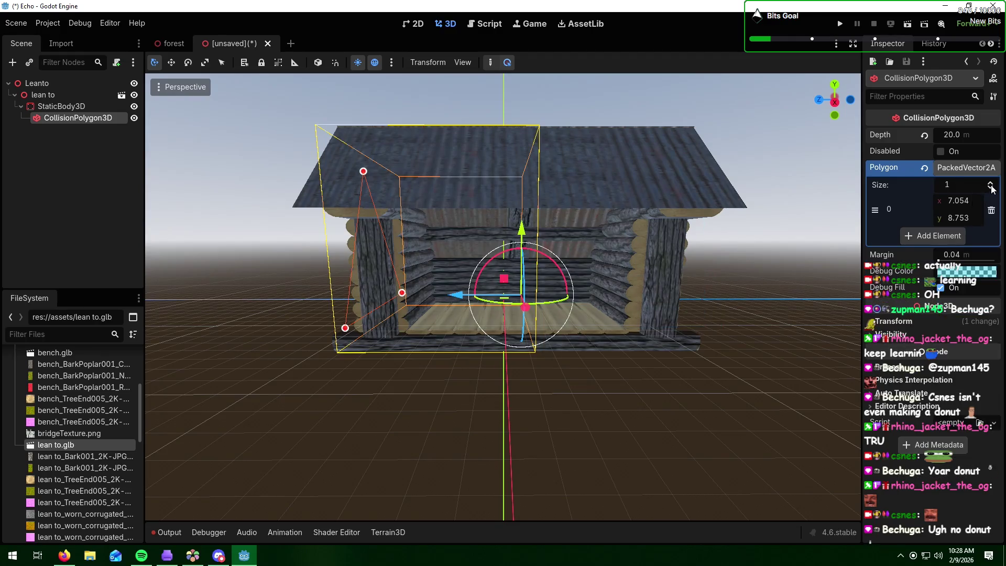
# Step: Add two new points at (0, 0) to restore three polygon points
pyautogui.moveTo(738, 282)
pyautogui.mouseDown(button='middle')
pyautogui.moveTo(643, 296)
pyautogui.moveTo(763, 287)
pyautogui.moveTo(750, 294)
pyautogui.moveTo(766, 284)
pyautogui.mouseUp(button='middle')
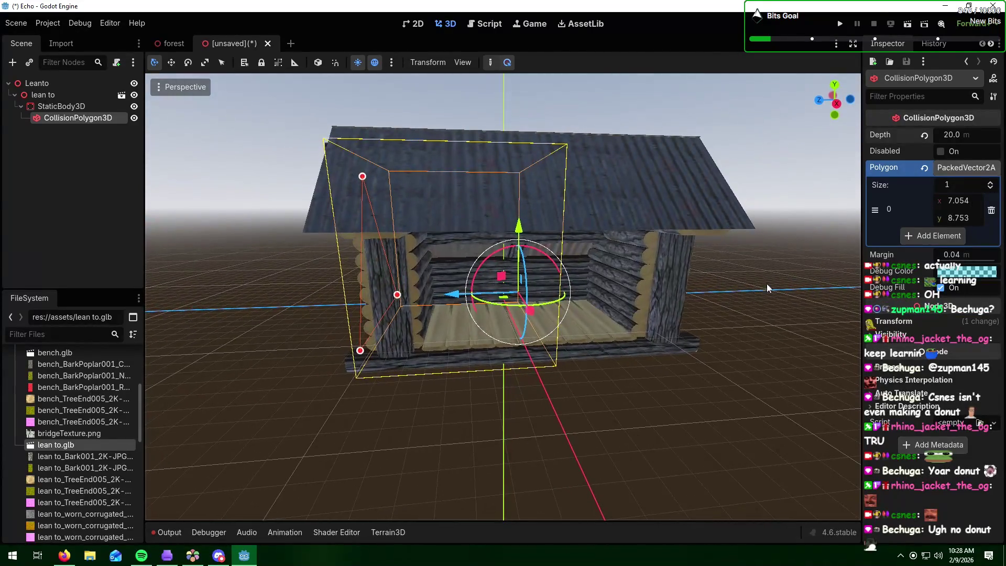
pyautogui.click(991, 185)
pyautogui.moveTo(802, 282)
pyautogui.mouseDown(button='middle')
pyautogui.moveTo(746, 255)
pyautogui.moveTo(685, 253)
pyautogui.moveTo(631, 297)
pyautogui.moveTo(733, 268)
pyautogui.mouseUp(button='middle')
pyautogui.click(992, 183)
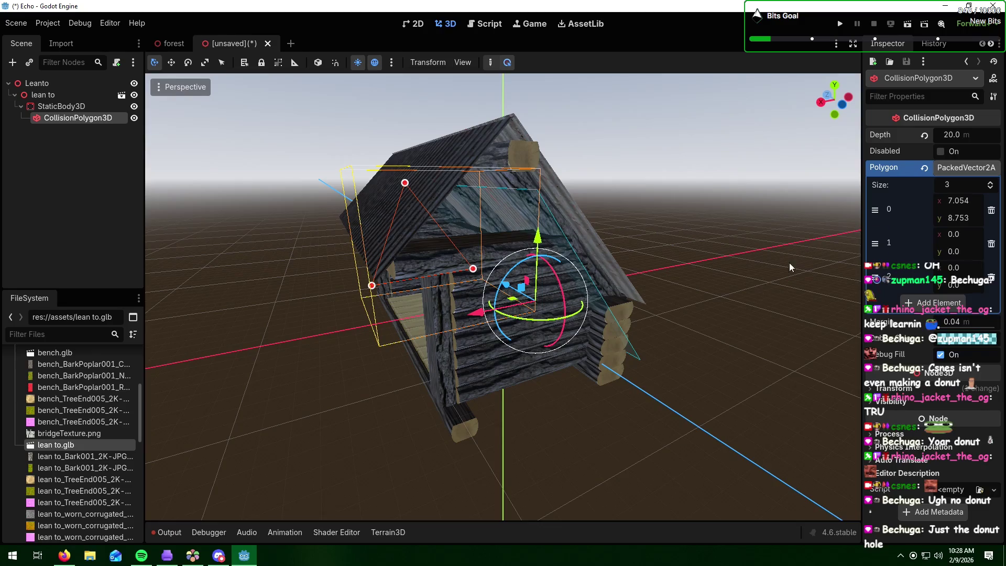
pyautogui.moveTo(545, 372)
pyautogui.mouseDown(button='middle')
pyautogui.moveTo(679, 337)
pyautogui.moveTo(821, 341)
pyautogui.moveTo(691, 363)
pyautogui.moveTo(672, 335)
pyautogui.moveTo(543, 364)
pyautogui.moveTo(801, 340)
pyautogui.moveTo(579, 336)
pyautogui.mouseUp(button='middle')
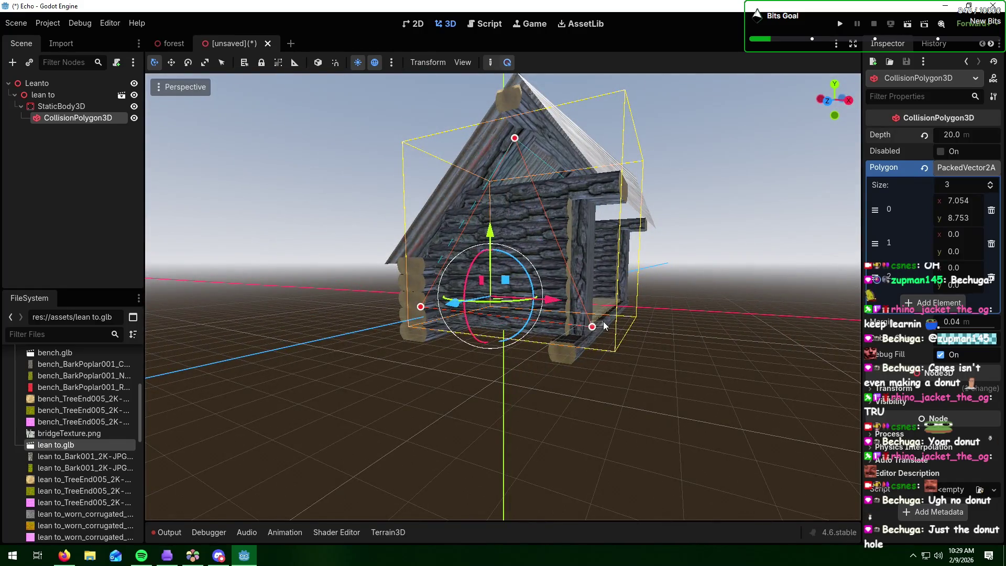
# Step: Reselect the CollisionPolygon3D and drag its first vertex to the roof peak (7.298, 9.223)
pyautogui.click(589, 328)
pyautogui.click(63, 118)
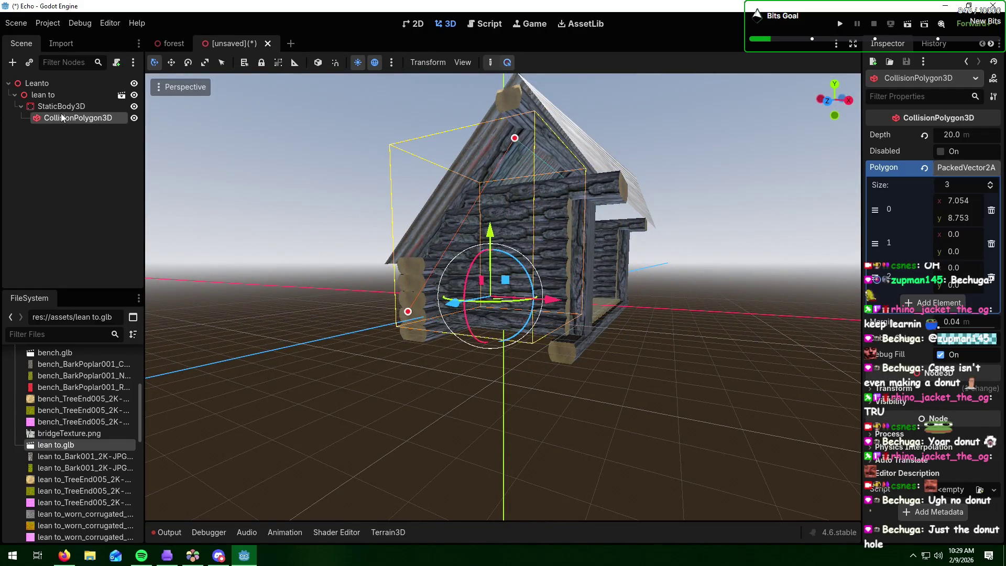
pyautogui.moveTo(576, 342)
pyautogui.mouseDown(button='middle')
pyautogui.moveTo(671, 378)
pyautogui.moveTo(628, 361)
pyautogui.mouseUp(button='middle')
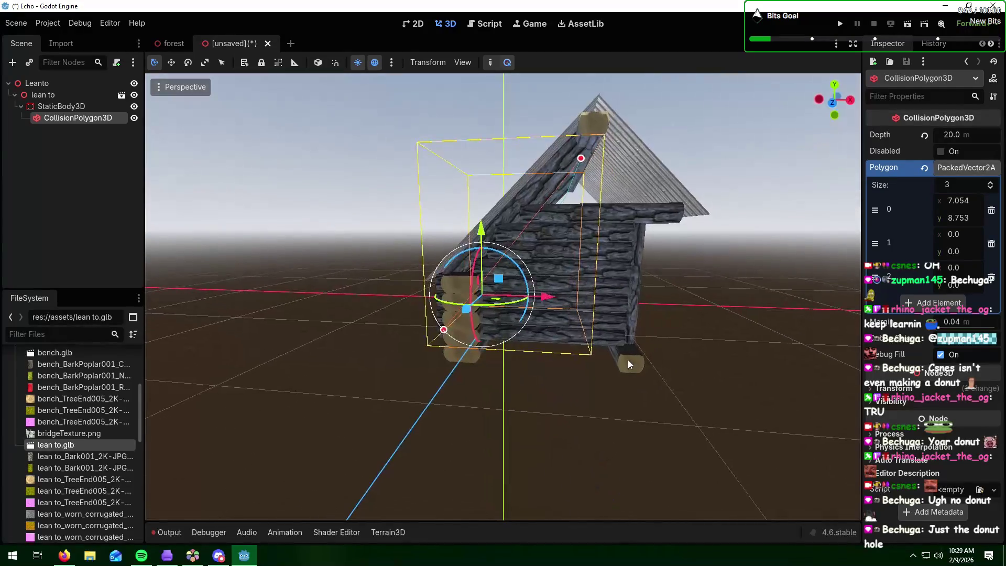
pyautogui.moveTo(581, 158); pyautogui.dragTo(636, 209)
pyautogui.moveTo(711, 227)
pyautogui.mouseDown(button='middle')
pyautogui.moveTo(568, 212)
pyautogui.moveTo(708, 235)
pyautogui.moveTo(704, 226)
pyautogui.mouseUp(button='middle')
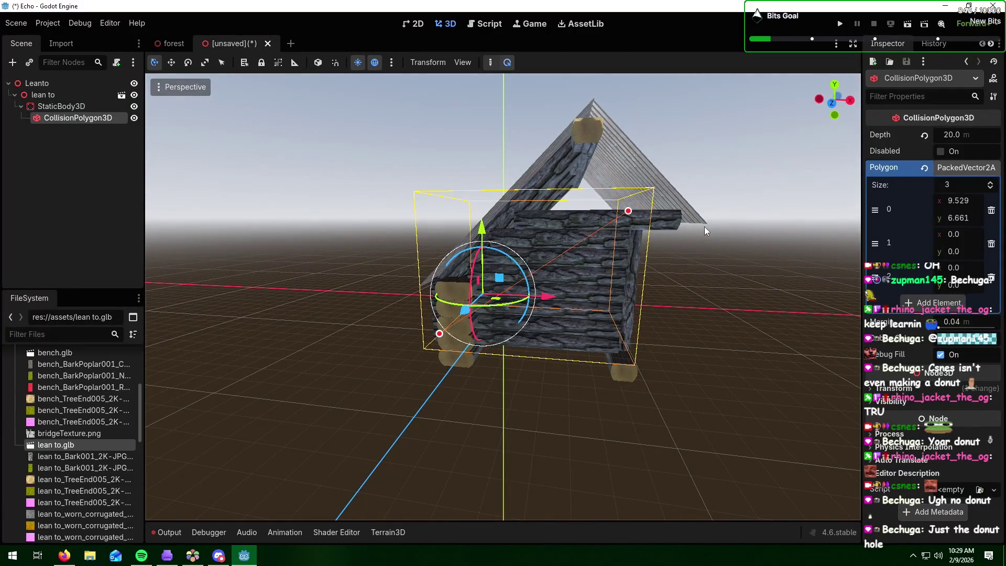
pyautogui.moveTo(627, 213); pyautogui.dragTo(581, 154)
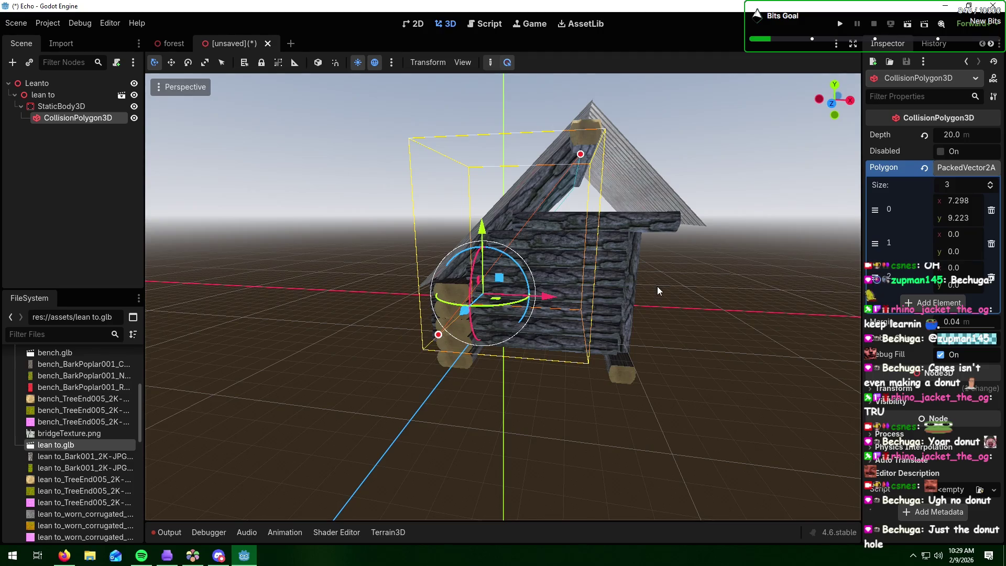
# Step: Drag the second vertex from the origin to the floor corner at (9.66, -0.202)
pyautogui.moveTo(659, 291); pyautogui.dragTo(519, 330, button='middle')
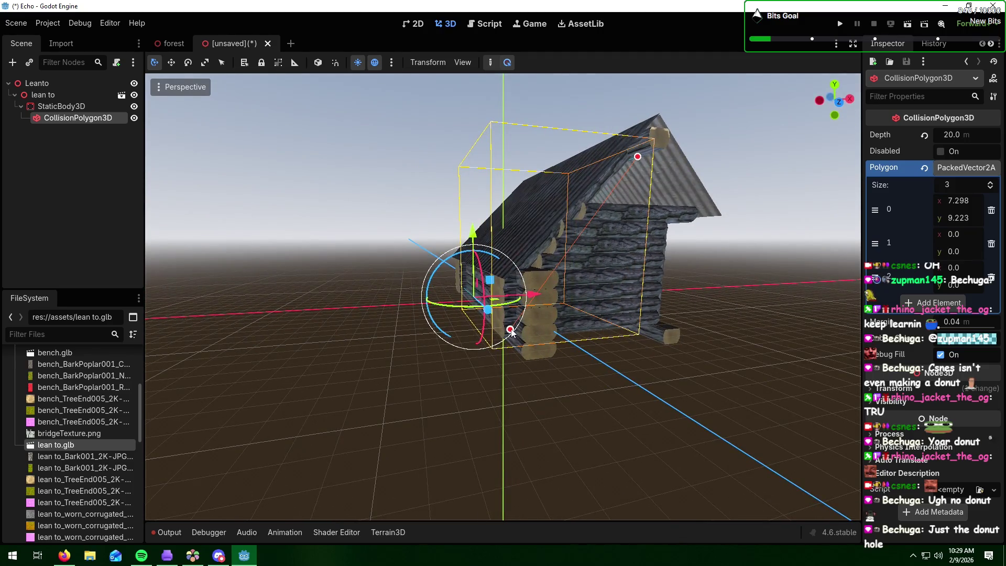
pyautogui.moveTo(511, 330); pyautogui.dragTo(659, 325)
pyautogui.moveTo(746, 322)
pyautogui.mouseDown(button='middle')
pyautogui.moveTo(419, 330)
pyautogui.moveTo(507, 335)
pyautogui.moveTo(511, 324)
pyautogui.mouseUp(button='middle')
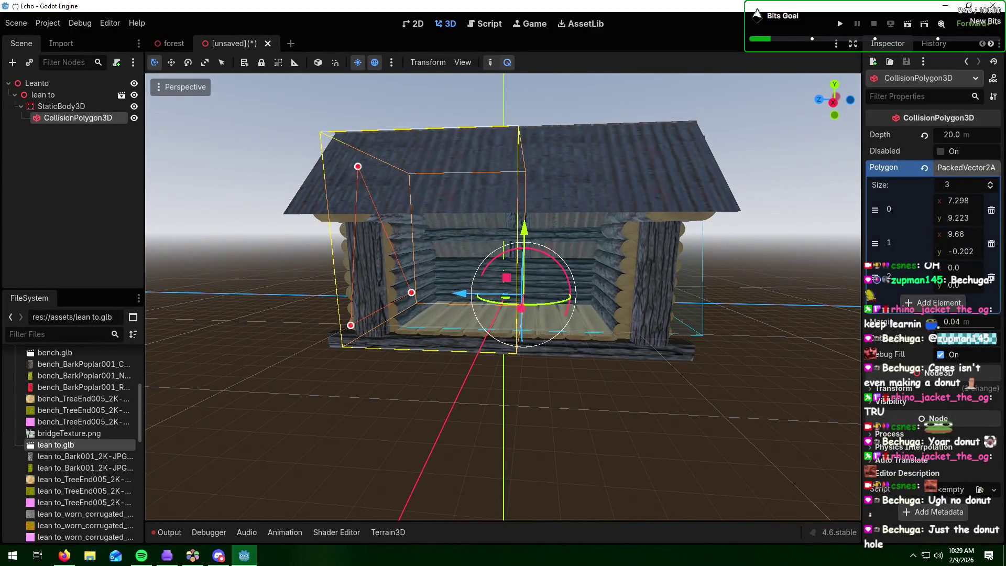
pyautogui.hotkey('alt', 'Tab')
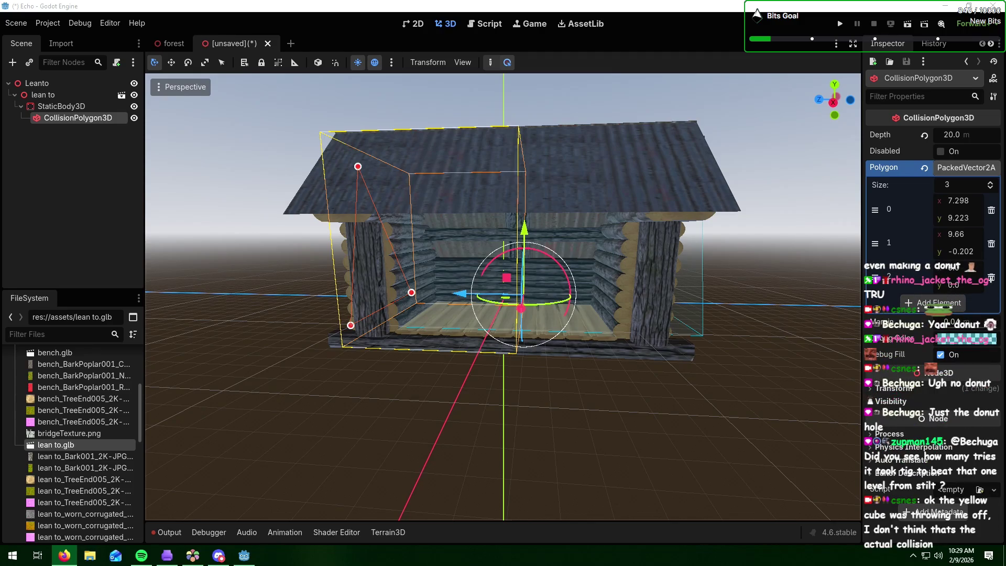
pyautogui.click(677, 393)
pyautogui.click(63, 105)
pyautogui.click(75, 118)
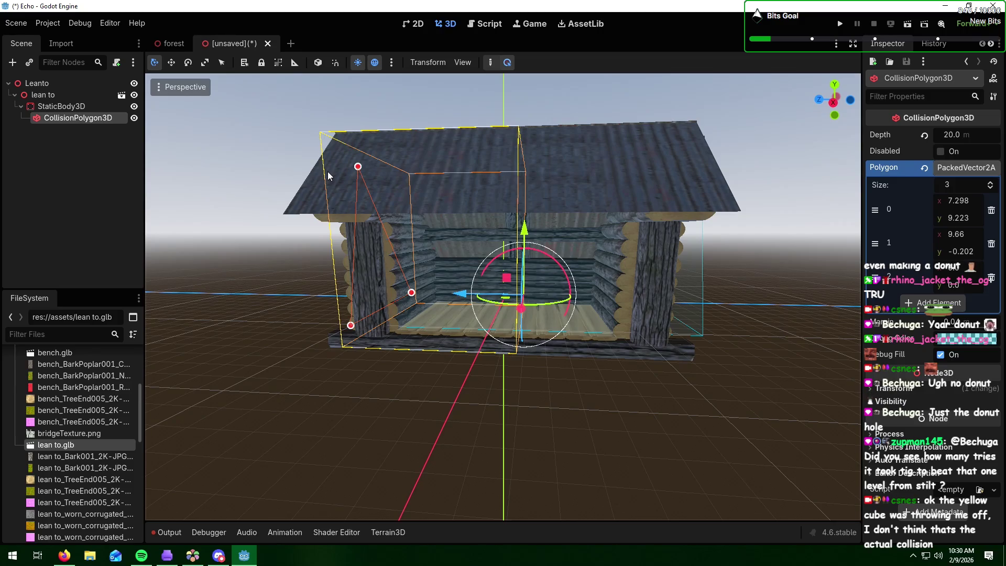
pyautogui.click(963, 134)
pyautogui.moveTo(777, 296)
pyautogui.mouseDown(button='middle')
pyautogui.moveTo(633, 306)
pyautogui.moveTo(708, 306)
pyautogui.moveTo(751, 290)
pyautogui.moveTo(741, 293)
pyautogui.mouseUp(button='middle')
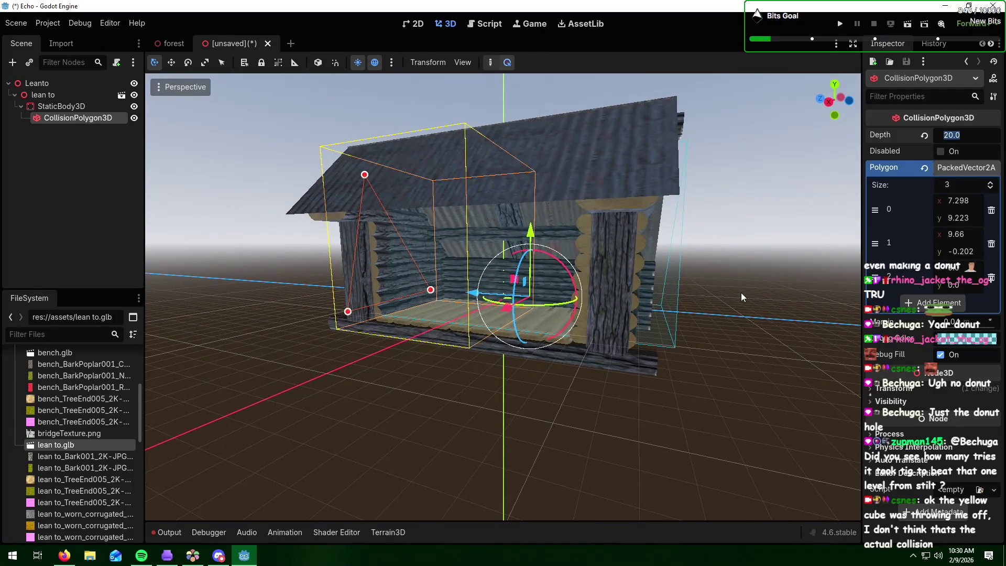
pyautogui.write('15')
pyautogui.press('Return')
# Step: Try 20 m, then settle the collision polygon's depth at 18 m and shift it about 0.71 m along Z
pyautogui.moveTo(722, 356)
pyautogui.mouseDown(button='middle')
pyautogui.moveTo(605, 351)
pyautogui.moveTo(733, 357)
pyautogui.moveTo(583, 344)
pyautogui.moveTo(639, 341)
pyautogui.moveTo(559, 353)
pyautogui.mouseUp(button='middle')
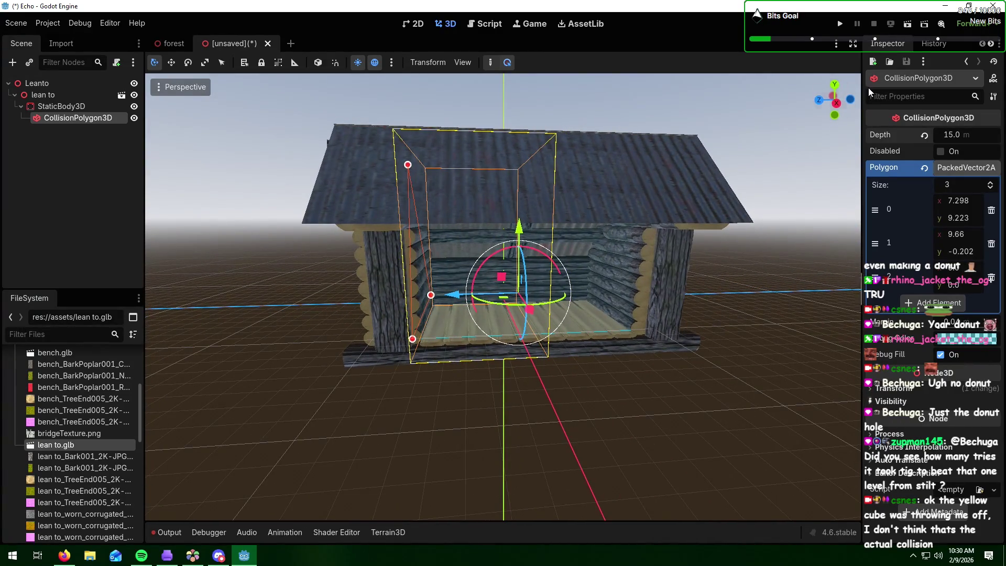
pyautogui.click(948, 136)
pyautogui.write('20')
pyautogui.press('Return')
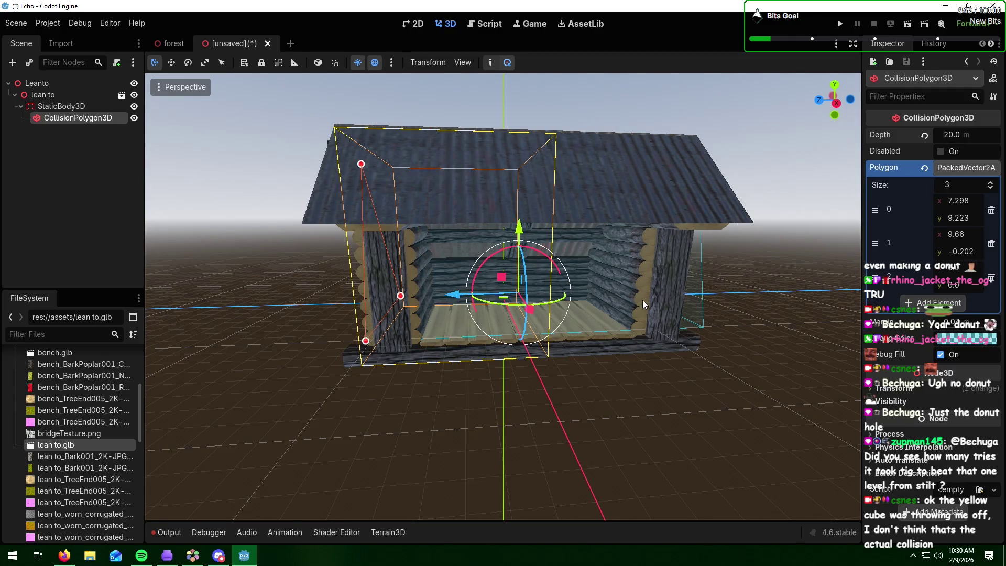
pyautogui.moveTo(641, 300)
pyautogui.mouseDown(button='middle')
pyautogui.moveTo(716, 294)
pyautogui.moveTo(581, 307)
pyautogui.mouseUp(button='middle')
pyautogui.click(951, 132)
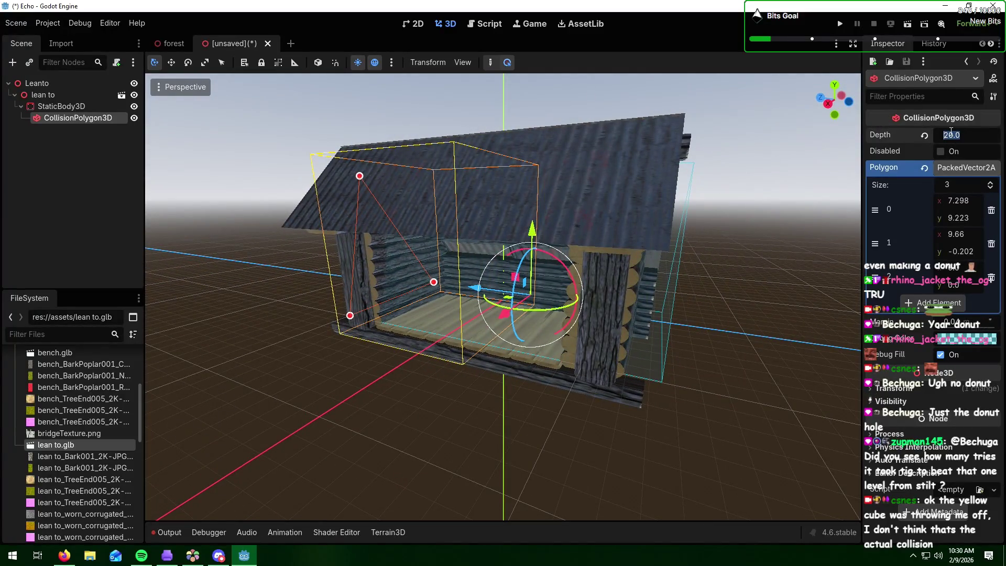
pyautogui.write('18')
pyautogui.press('Return')
pyautogui.moveTo(716, 222)
pyautogui.mouseDown(button='middle')
pyautogui.moveTo(648, 284)
pyautogui.moveTo(550, 285)
pyautogui.mouseUp(button='middle')
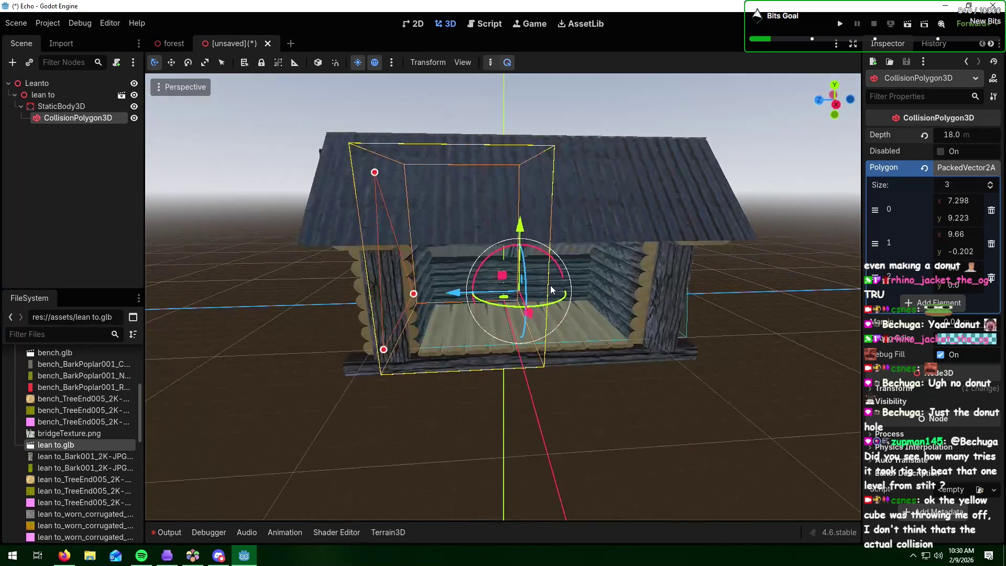
pyautogui.moveTo(459, 296); pyautogui.dragTo(446, 297)
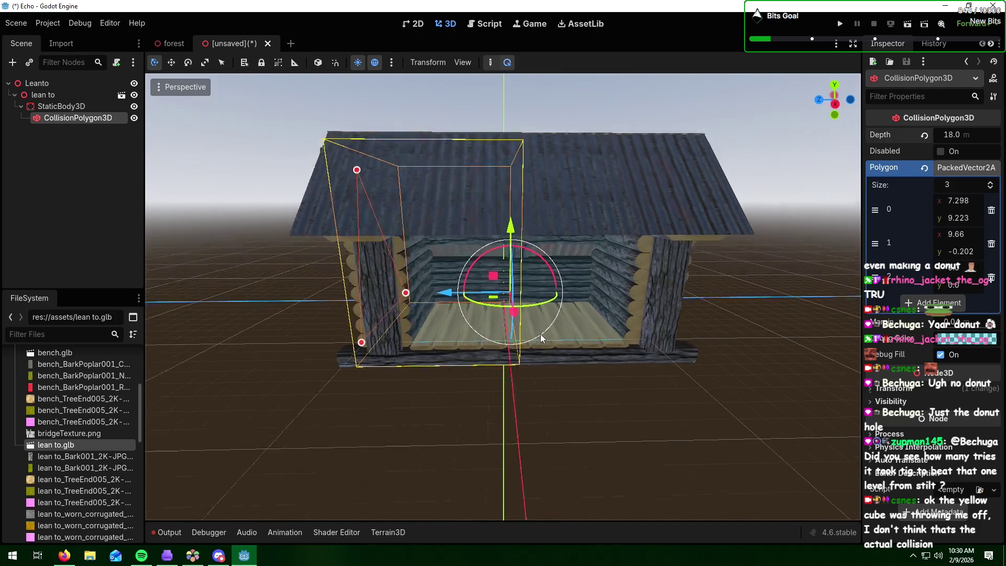